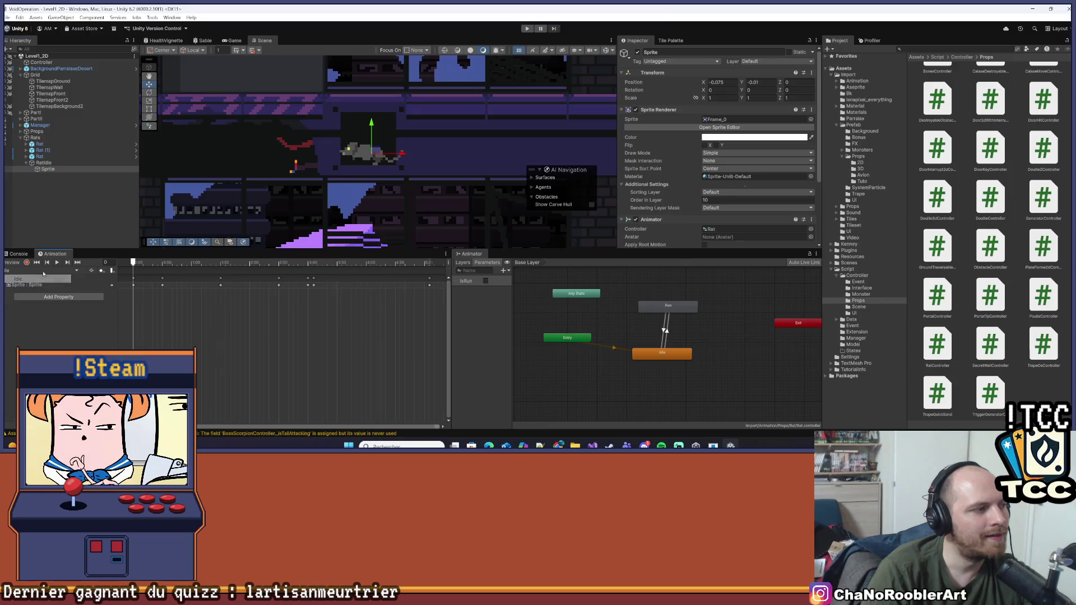
- Preview the rat animation and pan the level to inspect the rats and the RatIdle object
left_click(58, 263)
scroll(263, 181, "down", 3)
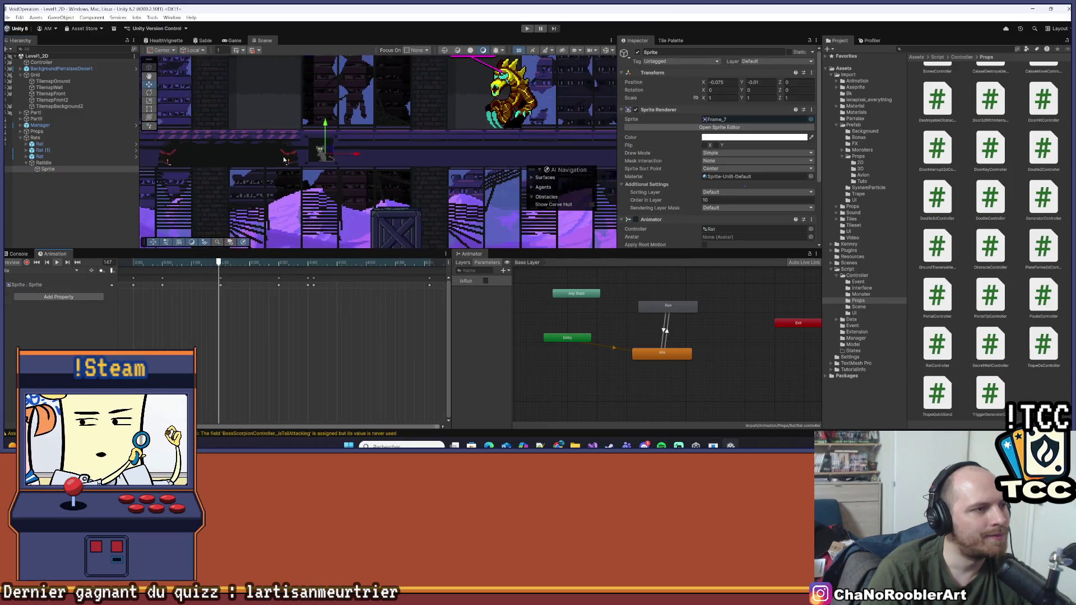
scroll(263, 180, "down", 2)
left_click_drag(263, 181, 449, 183)
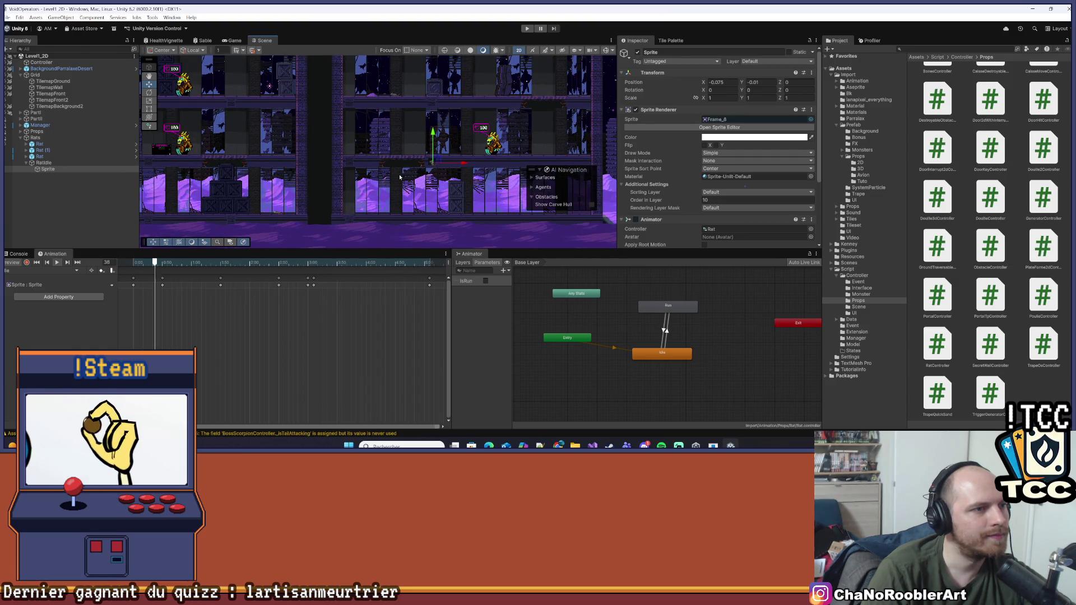
left_click(63, 228)
left_click(43, 163)
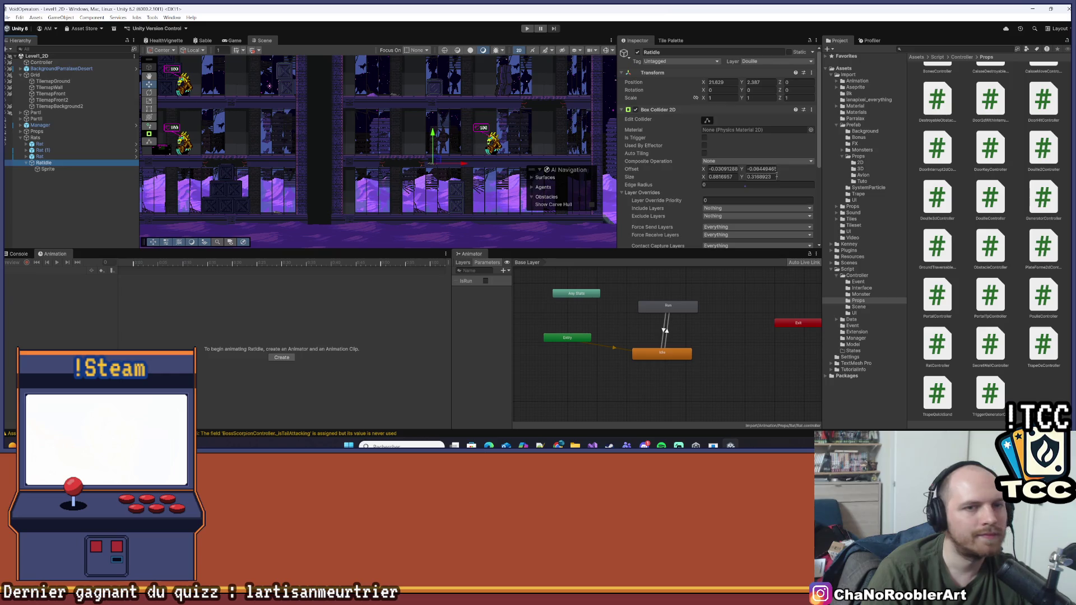
left_click_drag(405, 163, 577, 154)
left_click(109, 214)
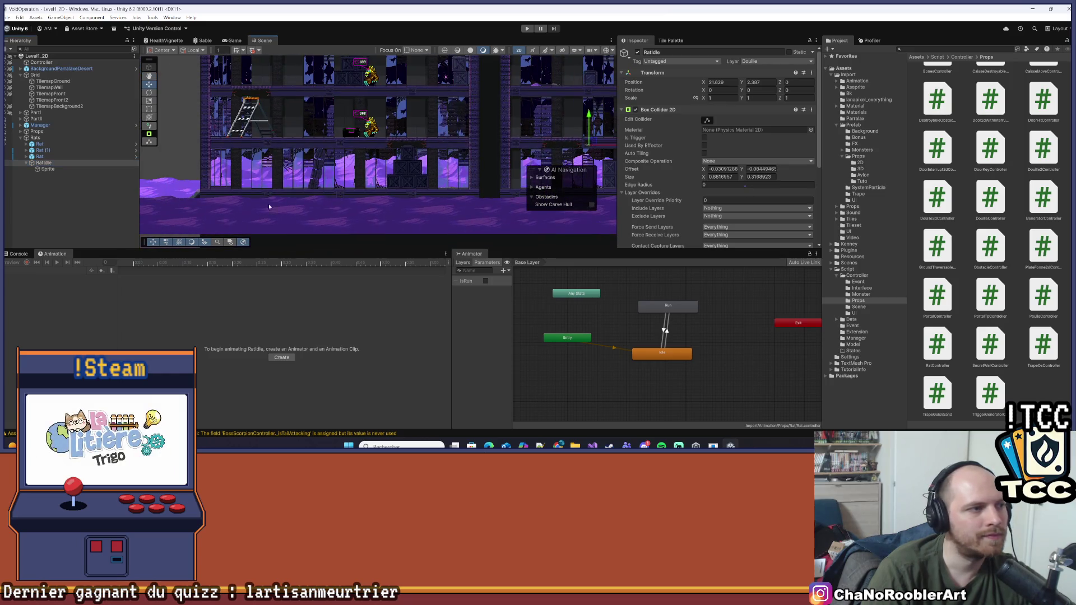
- Run the level in the Game view and click the UnassignedReferenceException to locate RatIdle
left_click(528, 29)
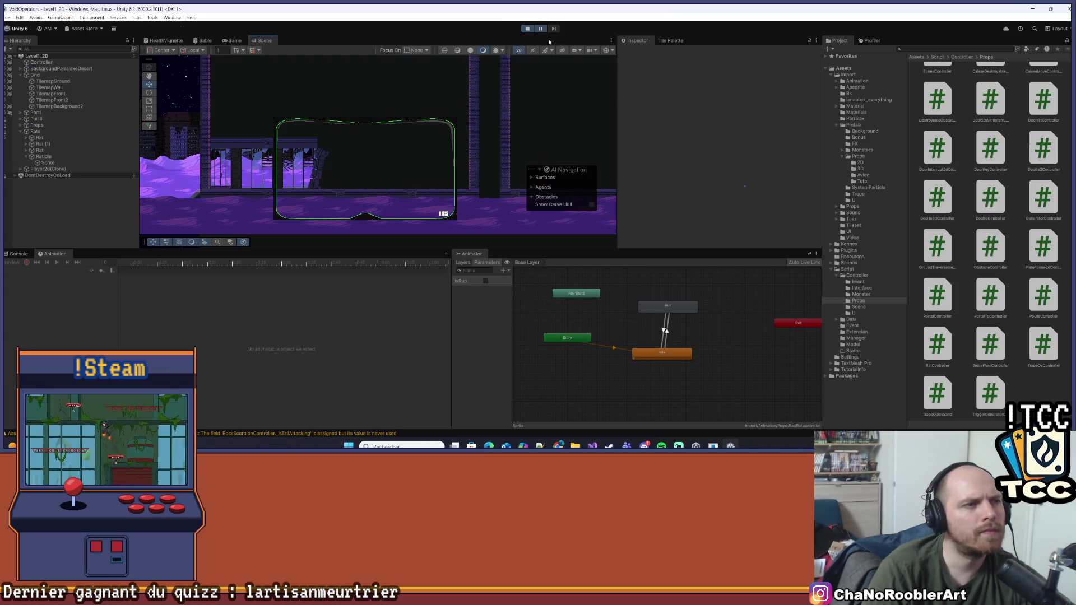
left_click(233, 41)
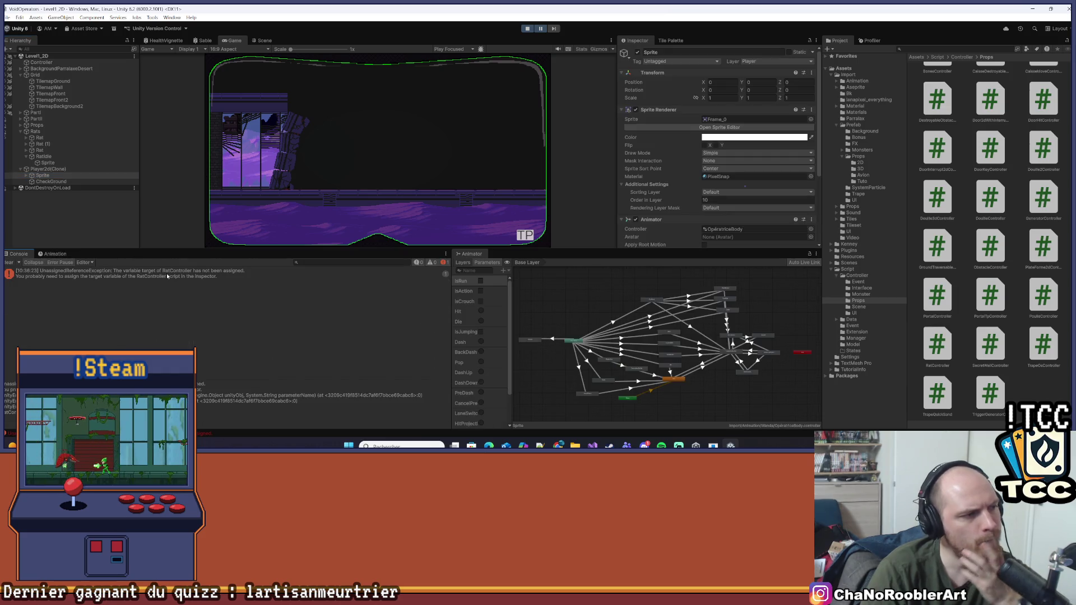
left_click(167, 276)
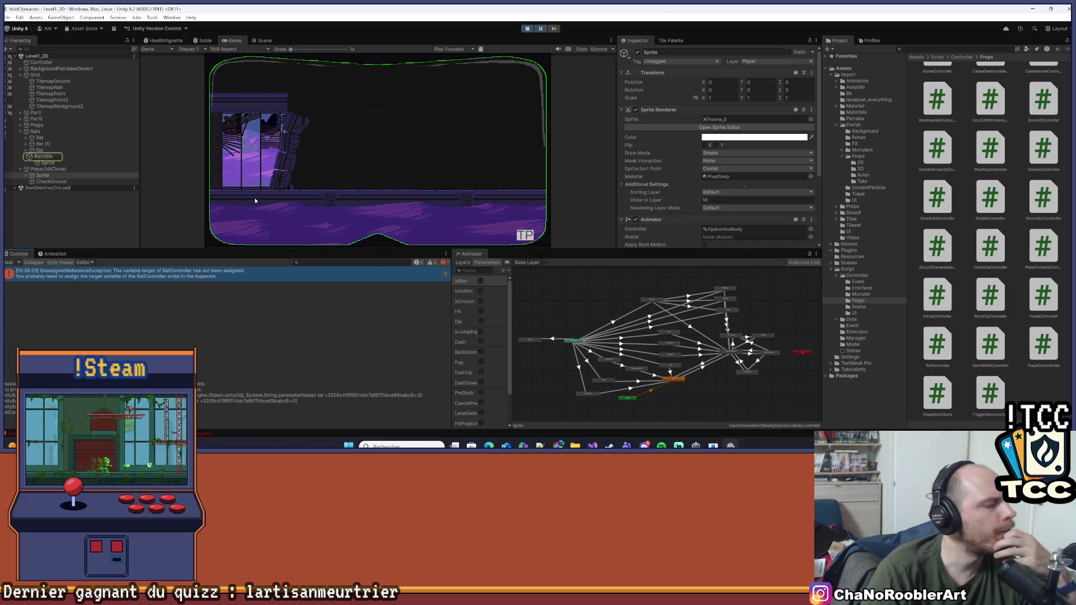
scroll(211, 182, "up", 1)
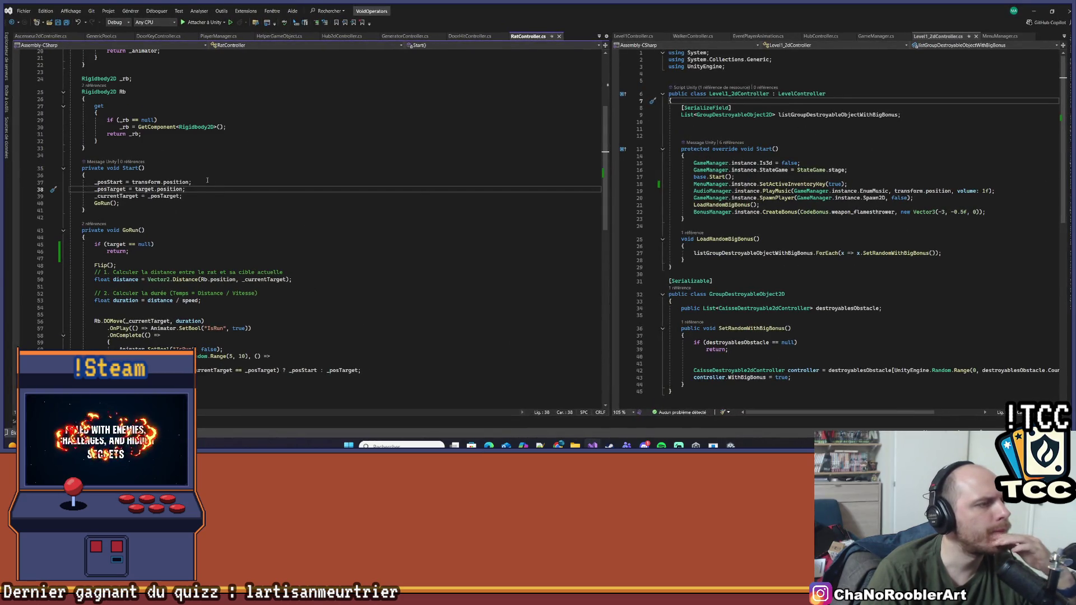
- Move the 'if (target == null) return;' check from GoRun() to the top of Start(), then minimize Visual Studio
left_click(155, 189)
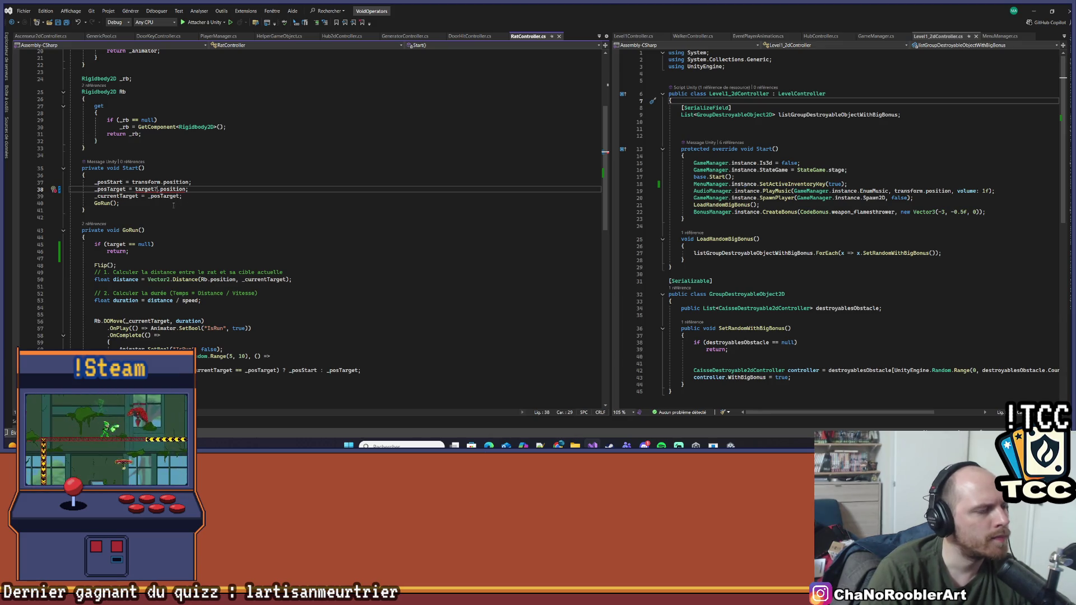
left_click(228, 175)
key("ctrl+z")
key("ctrl+z")
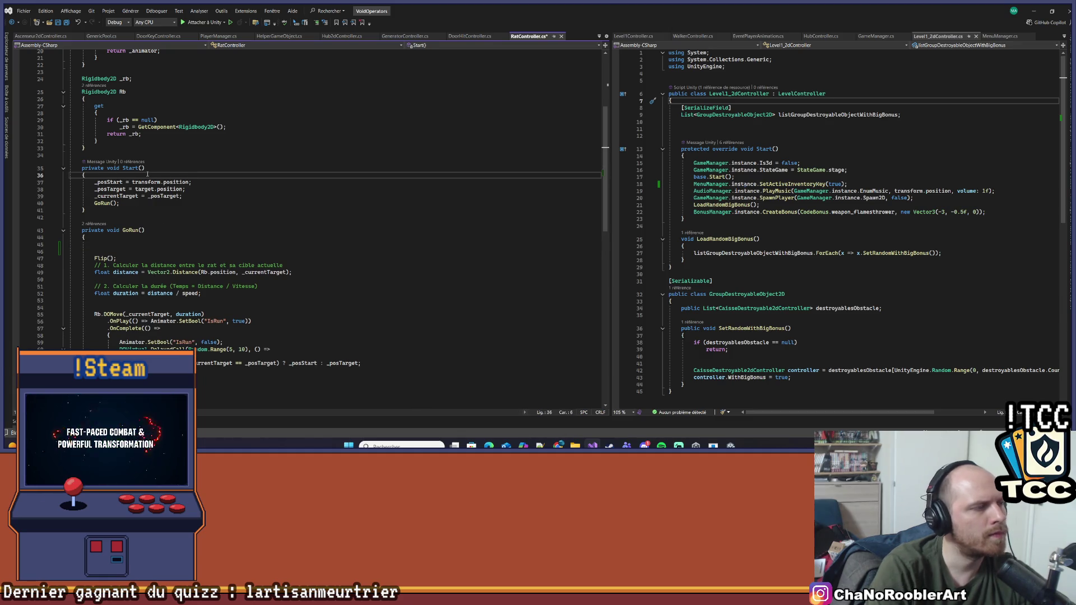
key("ctrl+v")
scroll(255, 214, "up", 1)
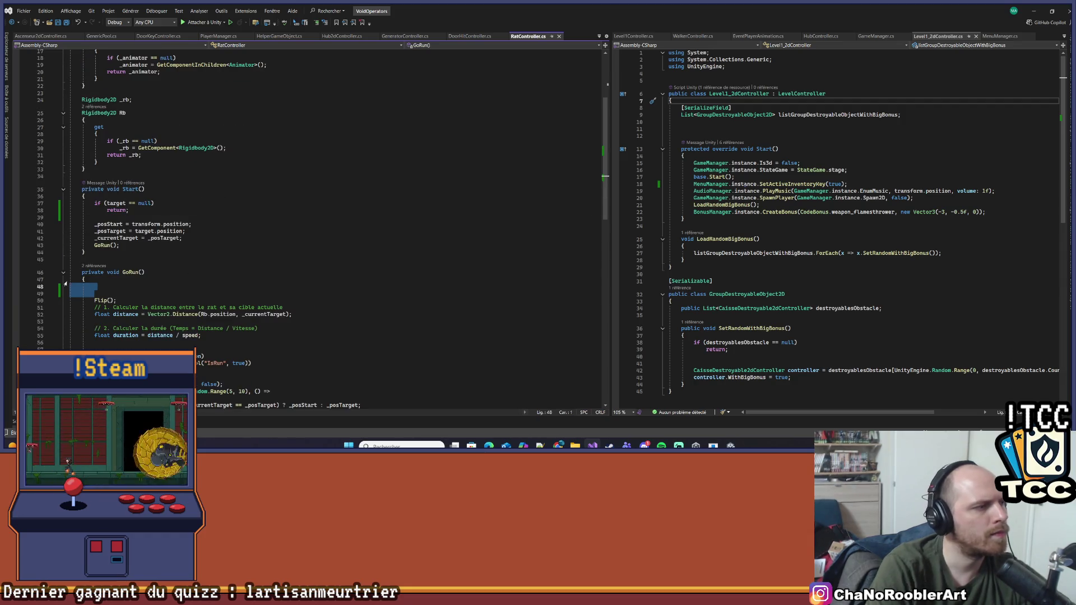
key("Delete")
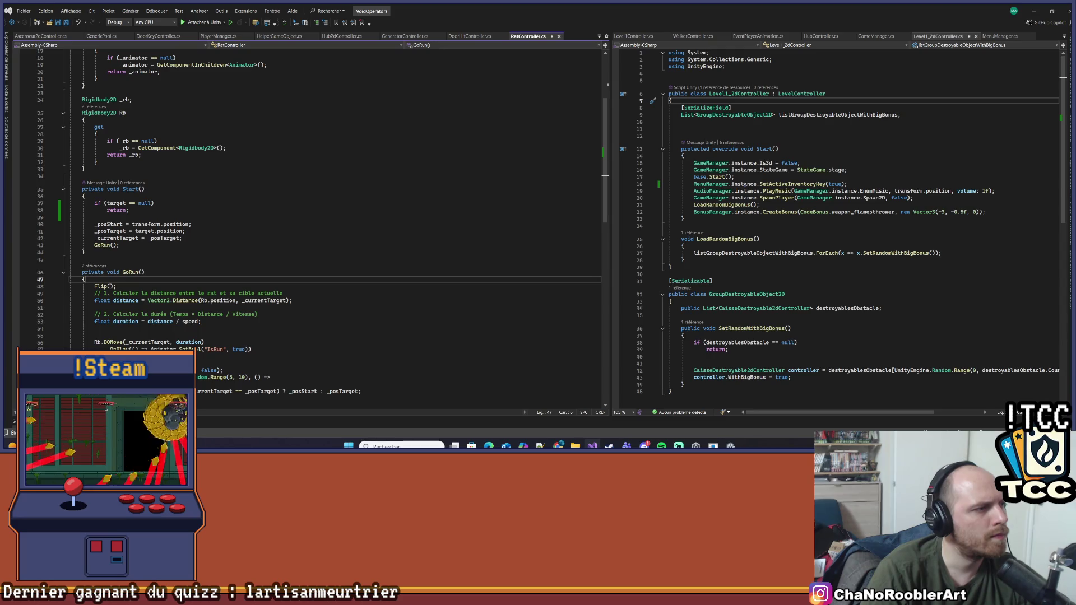
scroll(193, 307, "up", 1)
left_click(1034, 12)
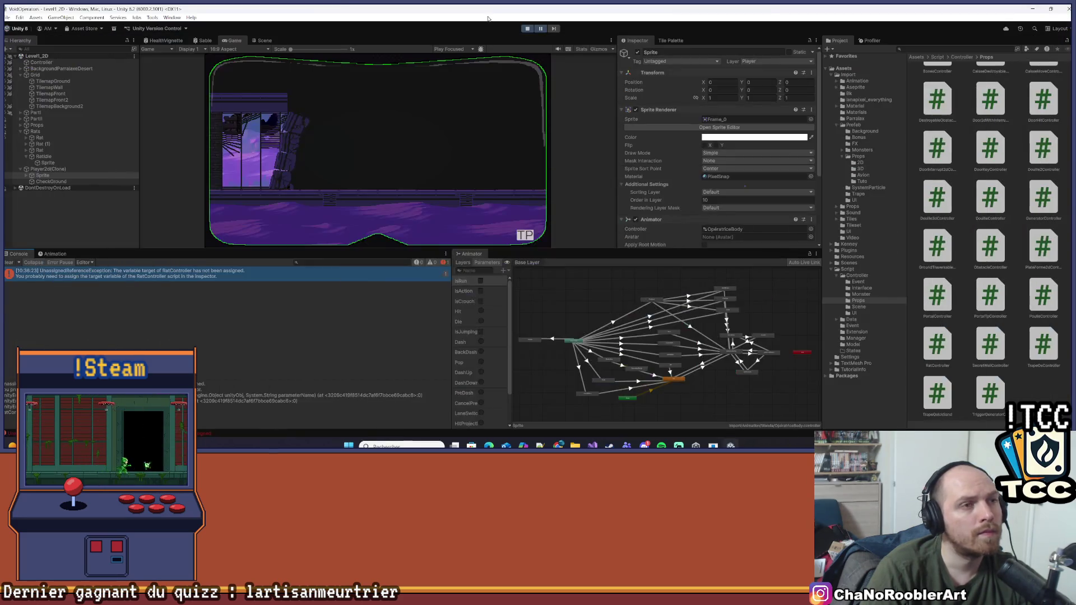
- Stop Play mode, answer the Play Mode changes prompt, clear the Console and enlarge the game view
left_click(528, 31)
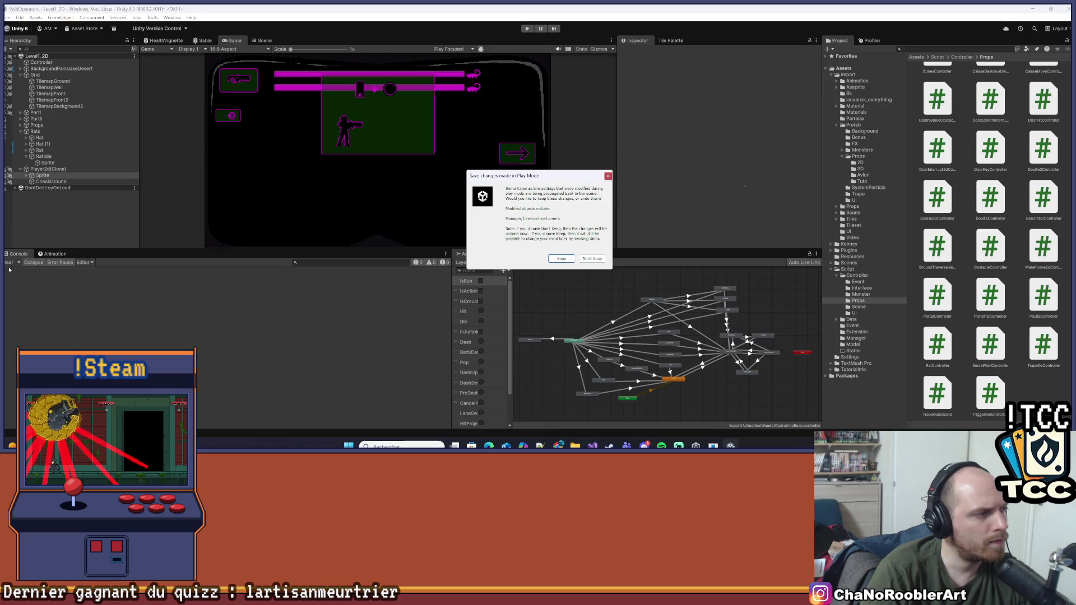
left_click(608, 177)
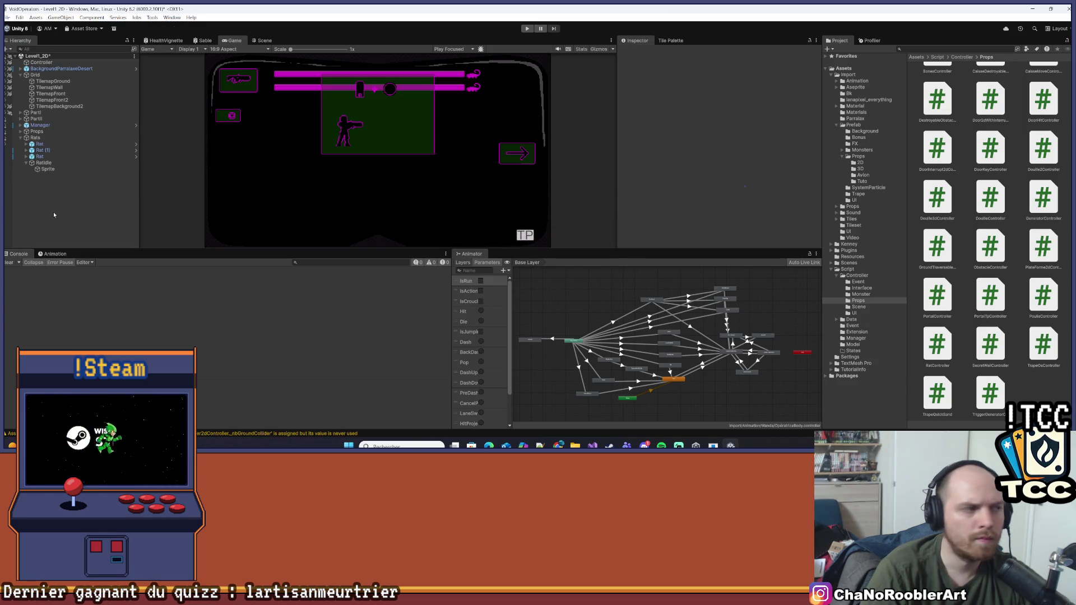
left_click(9, 263)
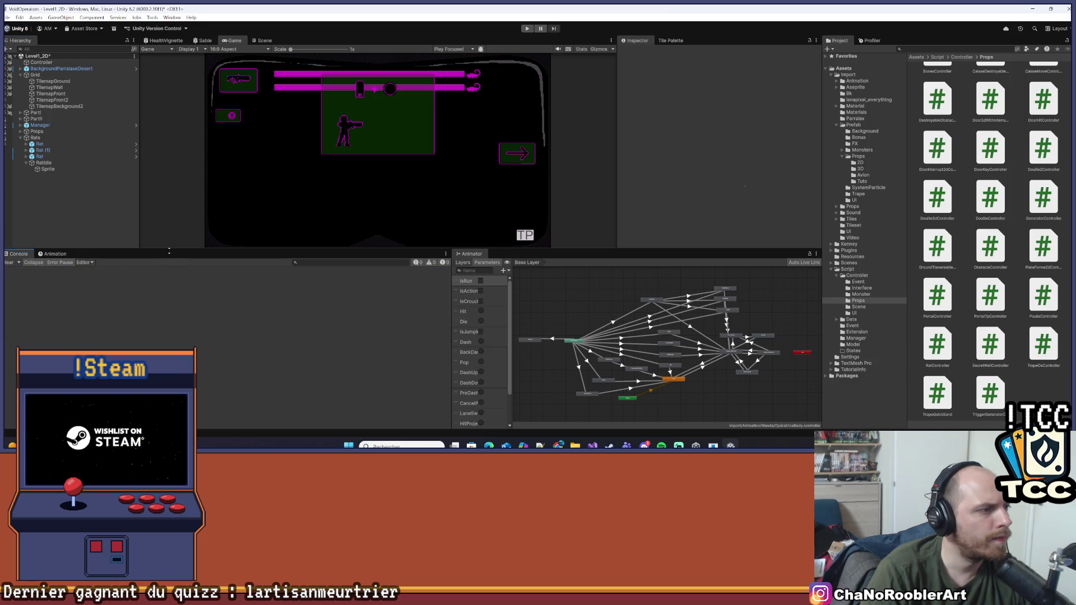
left_click_drag(169, 251, 168, 286)
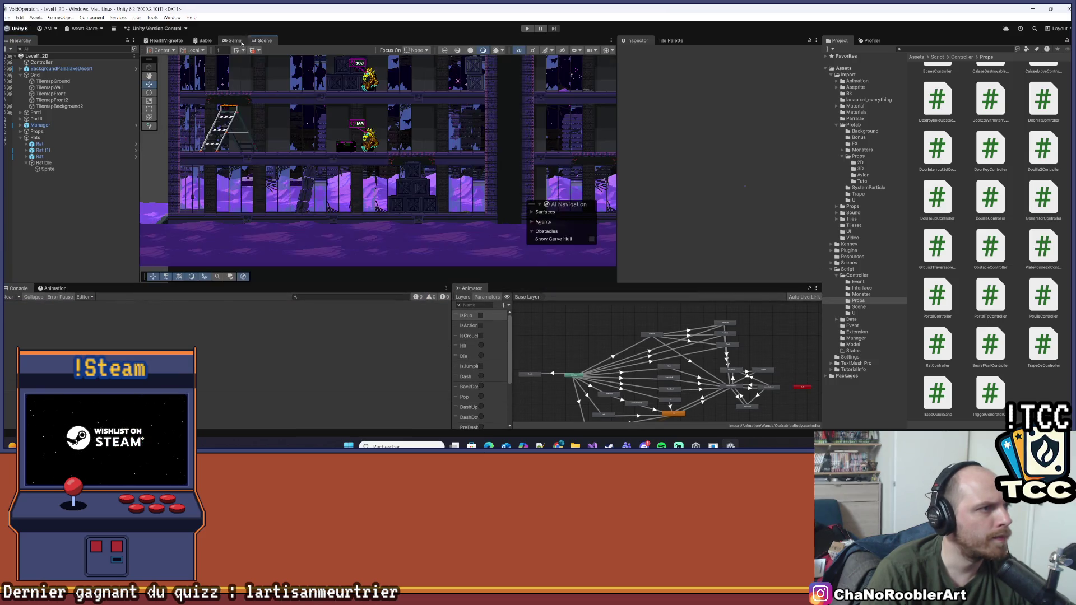
- Start Play mode, climb the player onto the crate, then run left shooting the enemies
left_click(527, 29)
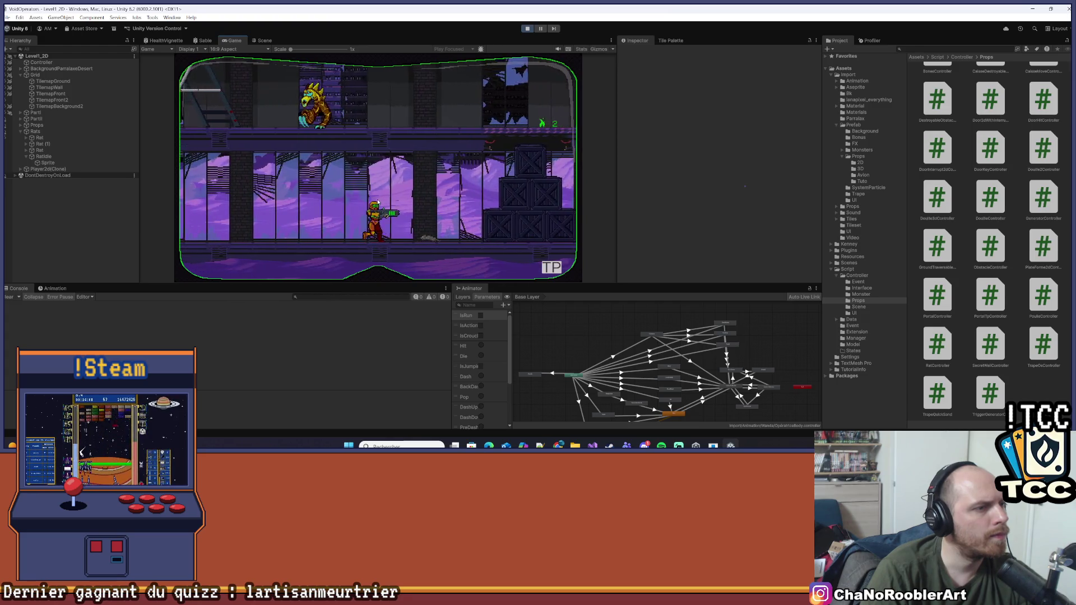
key("space")
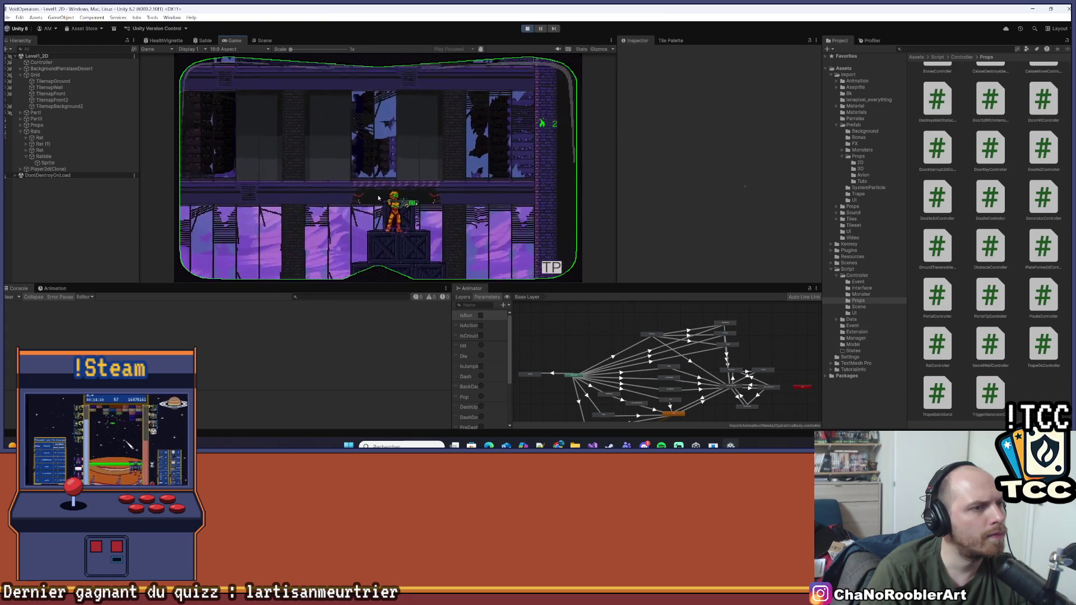
key("Right")
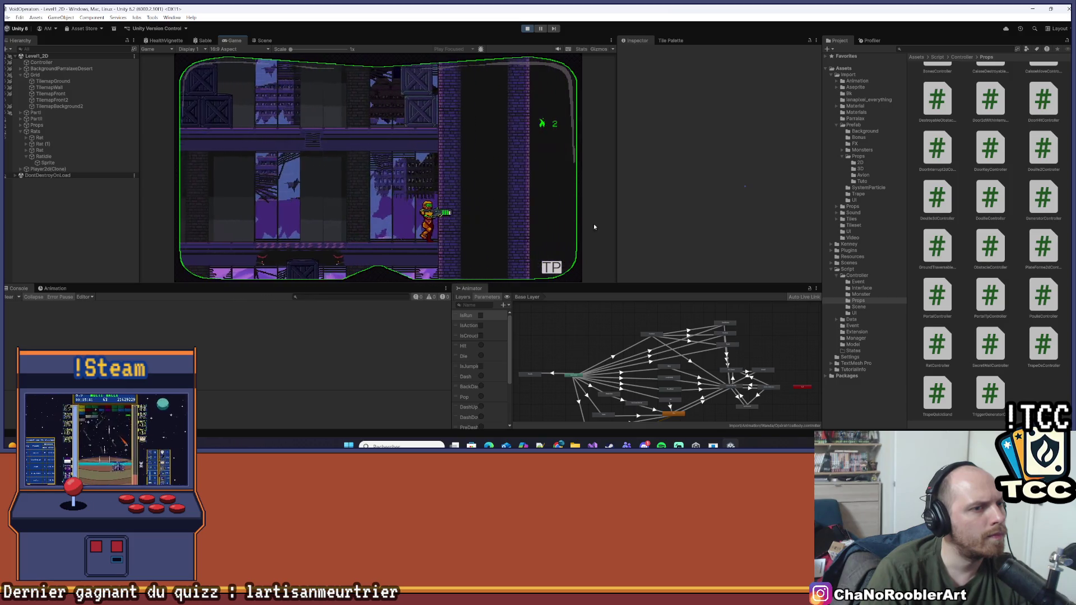
key("Left")
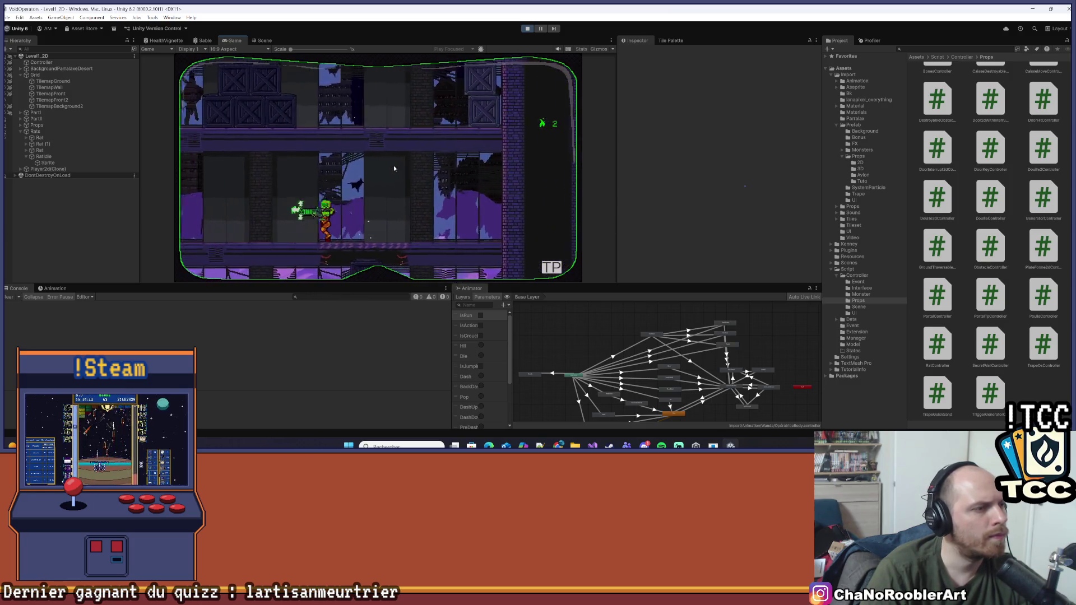
key("Left")
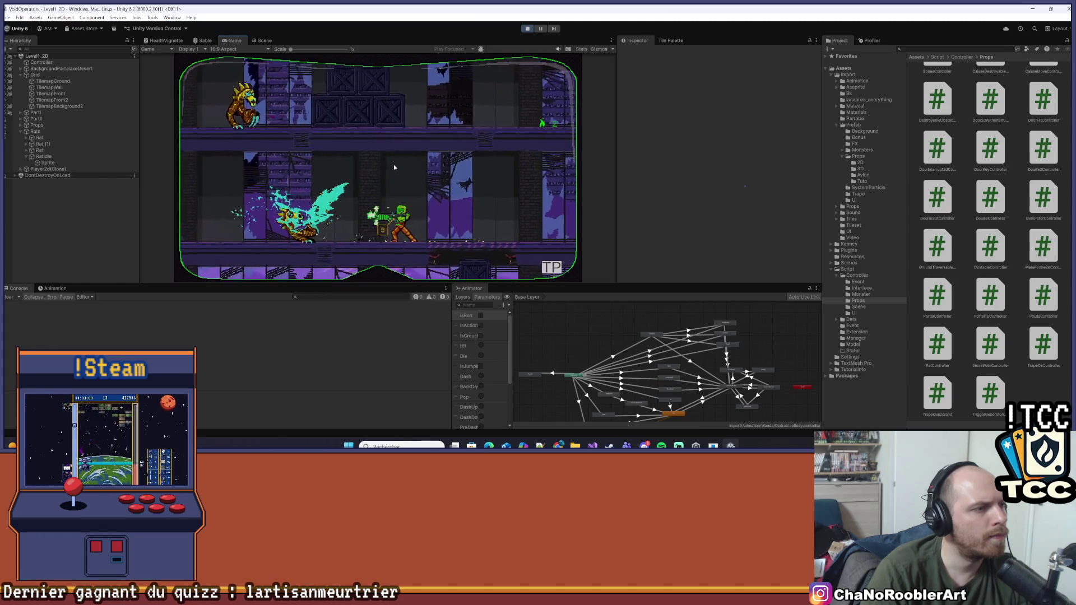
key("Left")
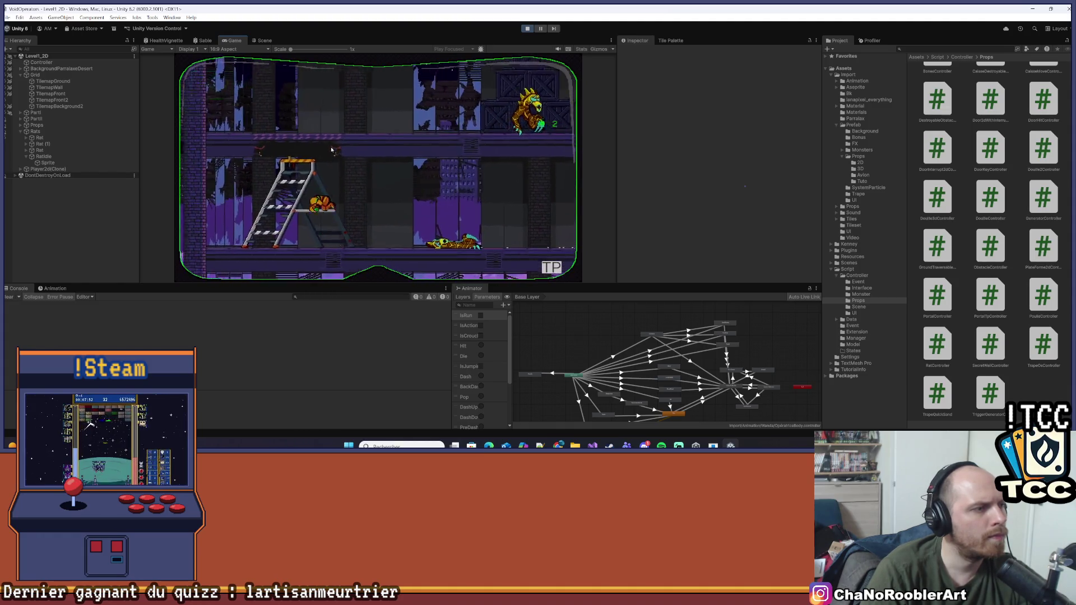
- Climb the ladder to the upper floor, kill the enemy on the right, and head toward the next ladder
key("Up")
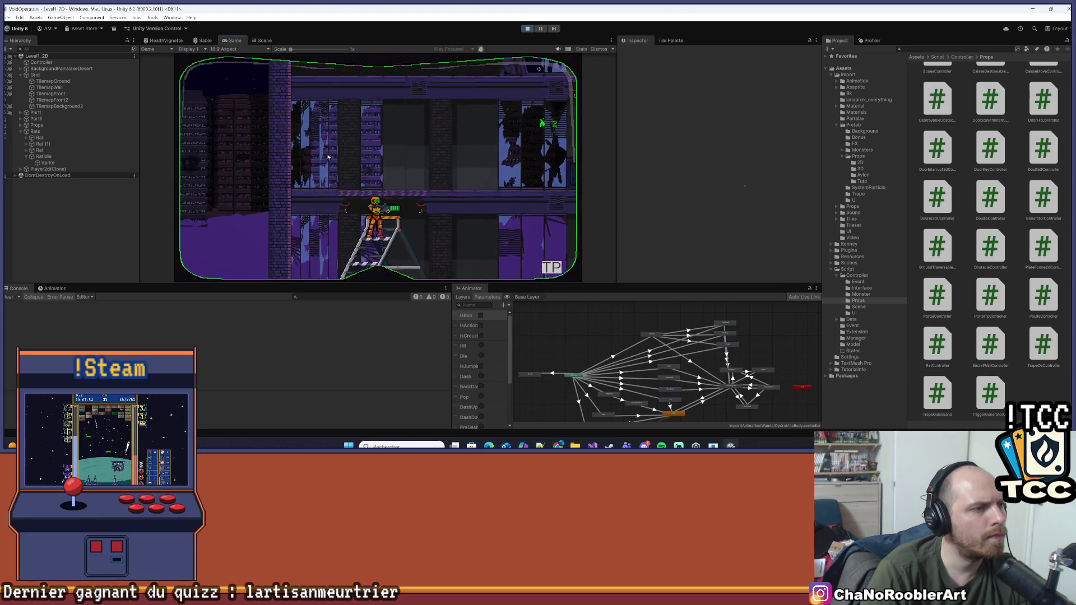
key("Right")
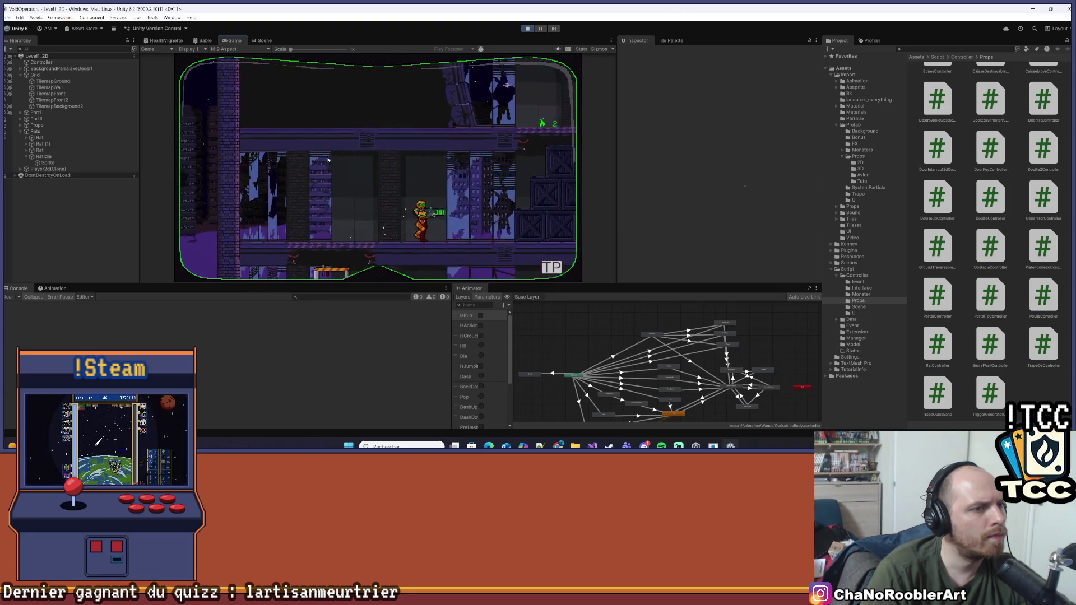
key("Right")
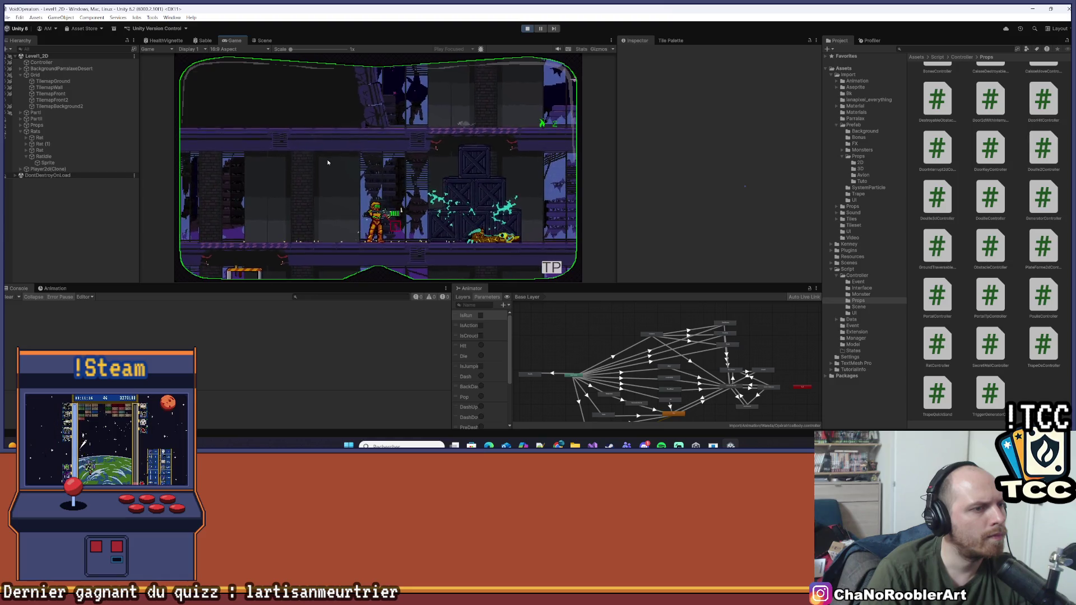
key("Right")
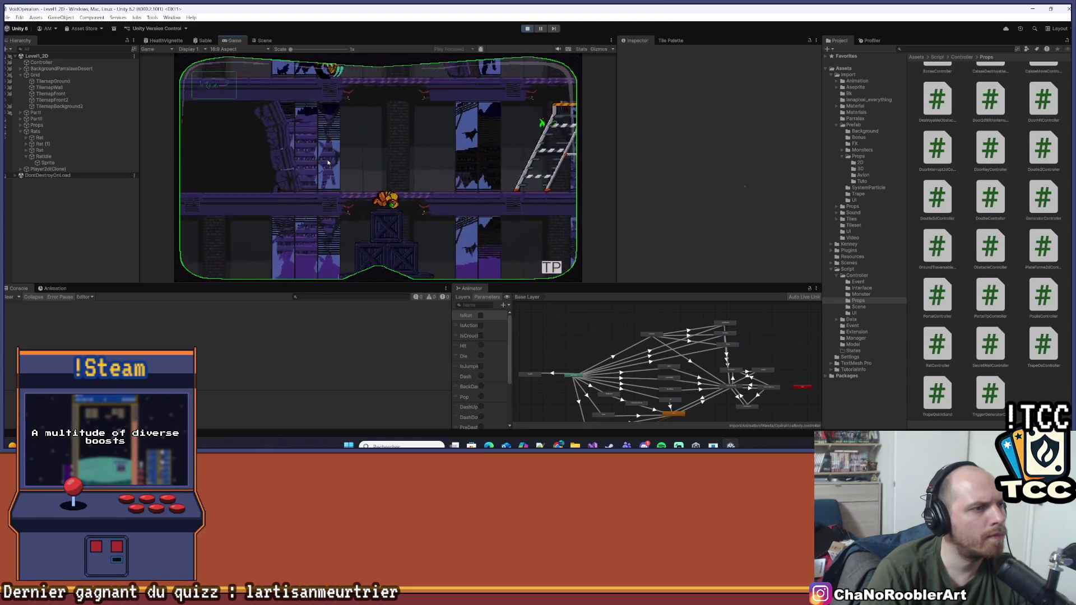
key("Left")
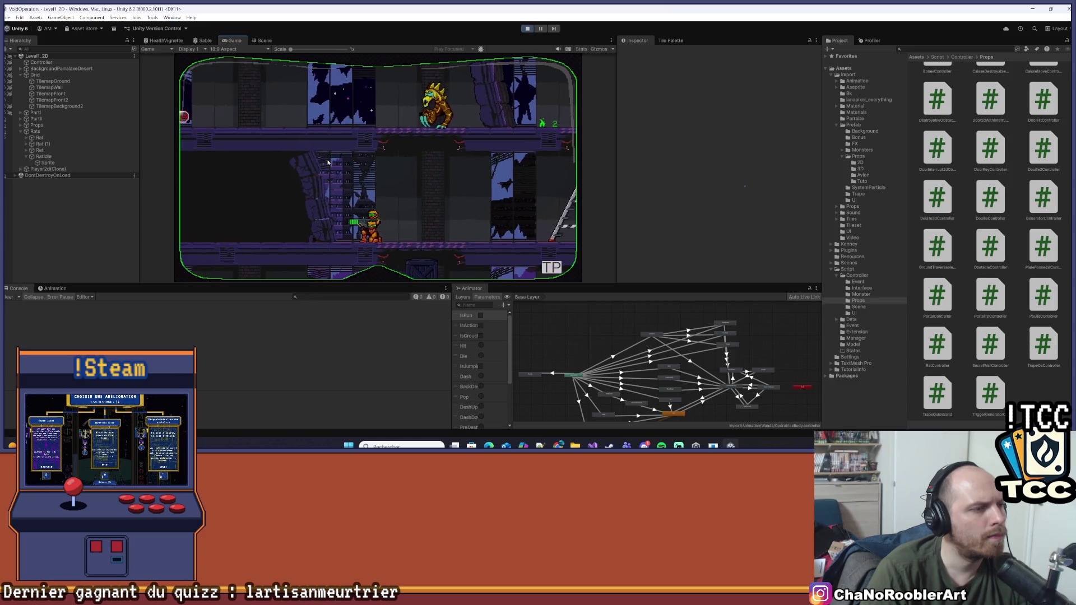
key("Right")
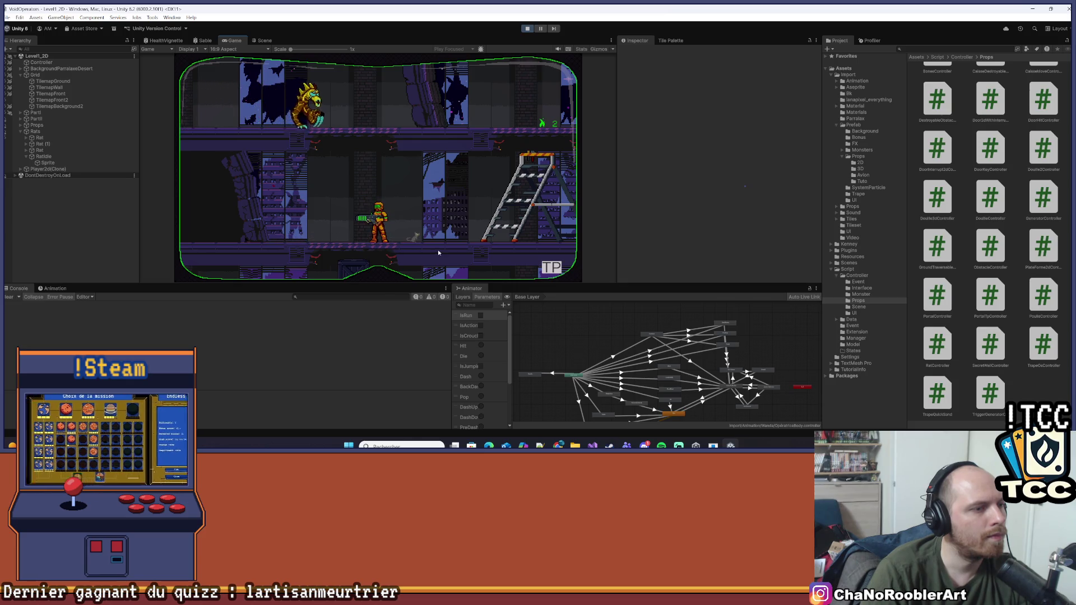
- Climb the ladders up to the railing floor and shoot the creature there
key("Right")
key("Up")
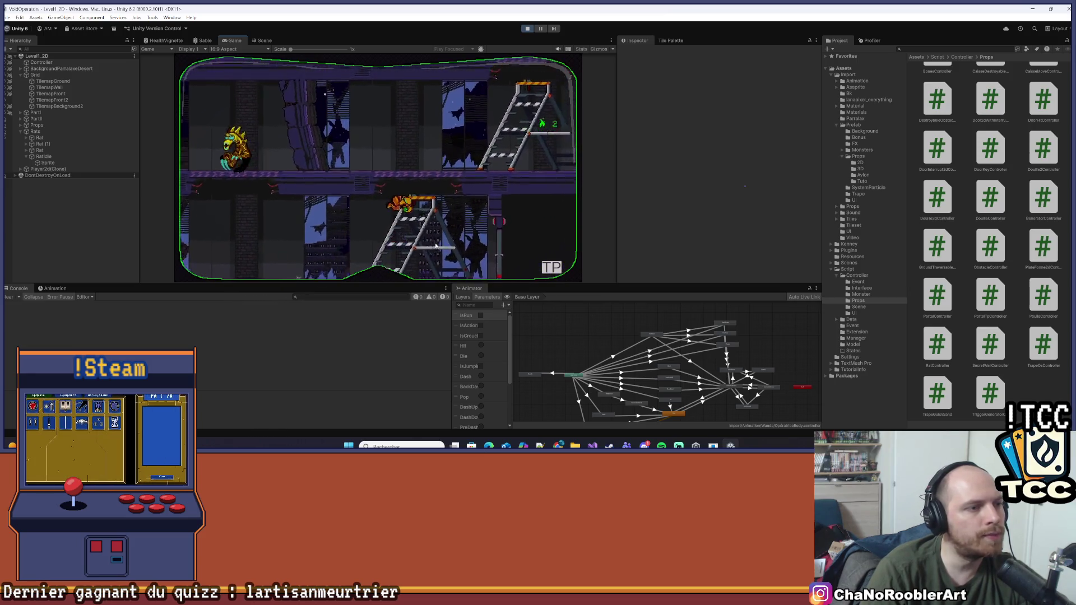
key("Up")
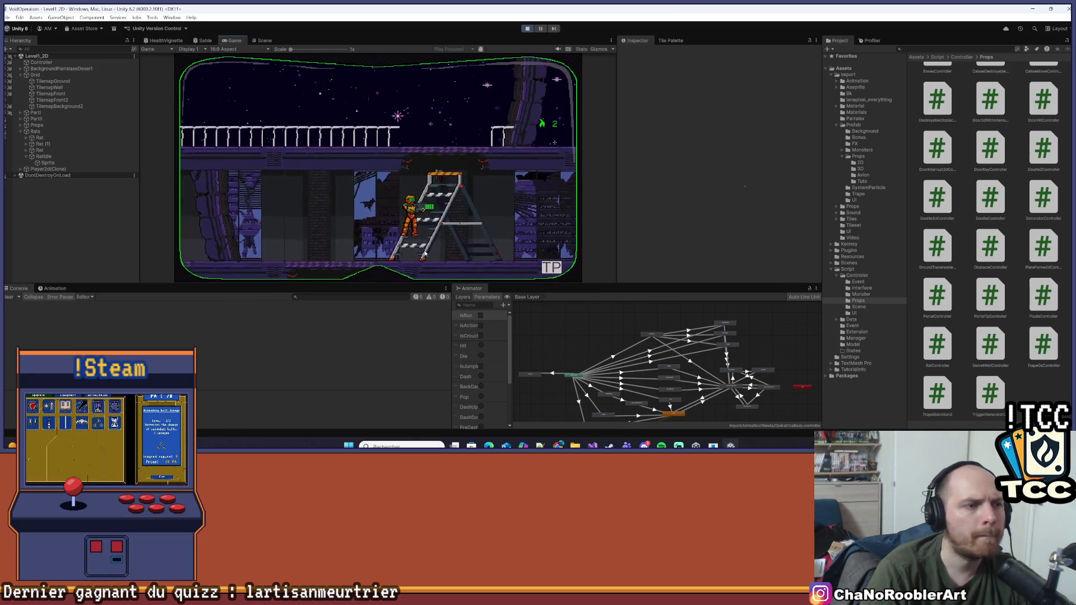
key("Up")
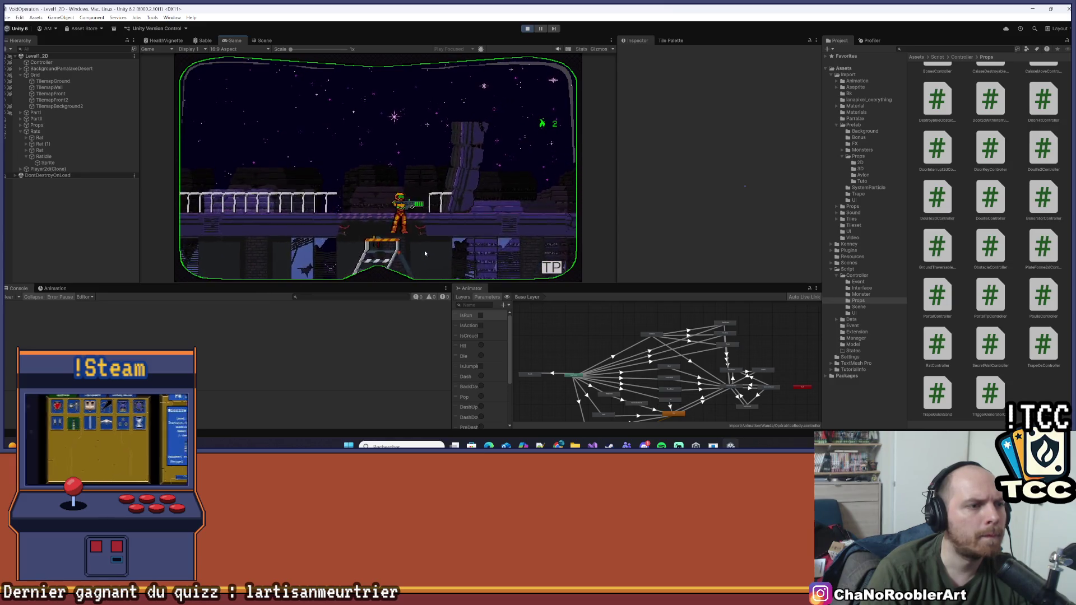
key("Left")
key("Right")
left_click(434, 202)
- Drop down the floors, shooting the yellow creature and the rat on the lower floor
key("Left")
key("Right")
key("Down")
key("Right")
left_click(448, 198)
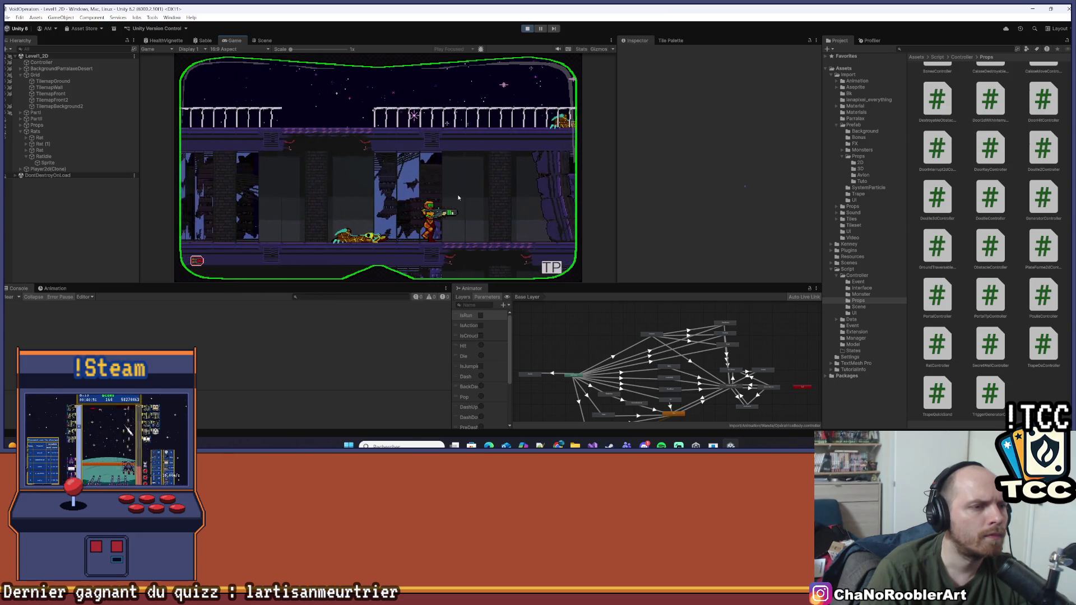
key("Left")
key("Down")
key("Left")
left_click(449, 199)
- Climb the ladder, walk past the door, drop a floor and keep moving right
key("Right")
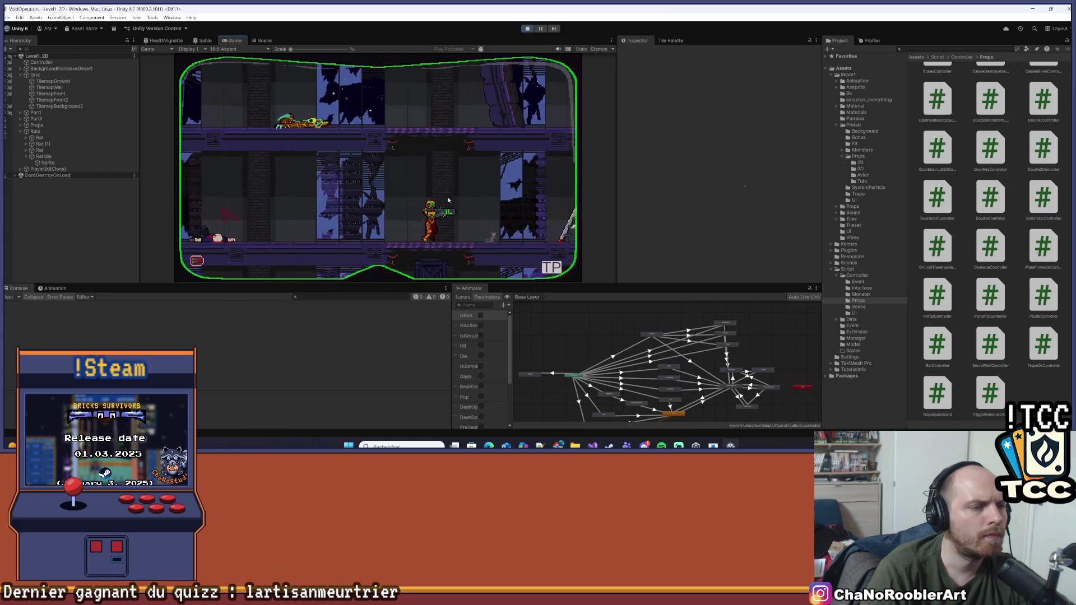
key("Up")
key("Right")
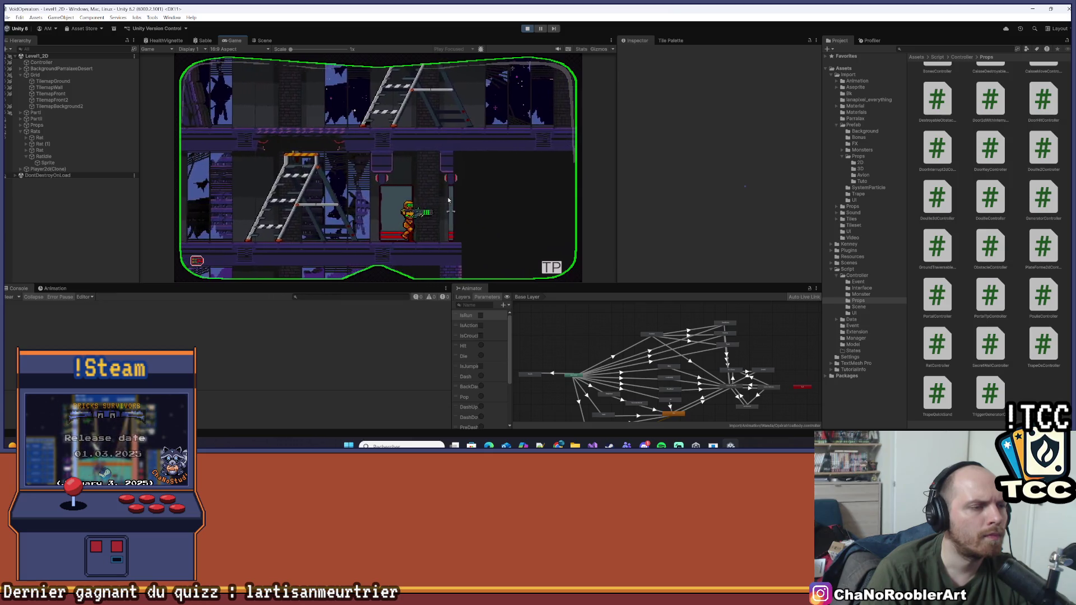
key("Right")
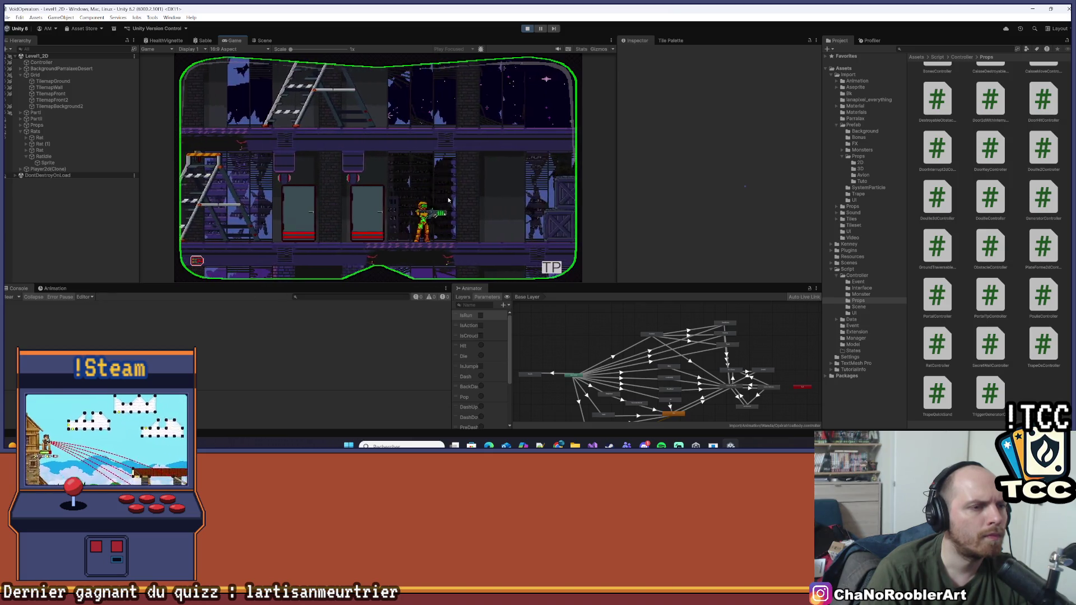
key("Down")
key("Right")
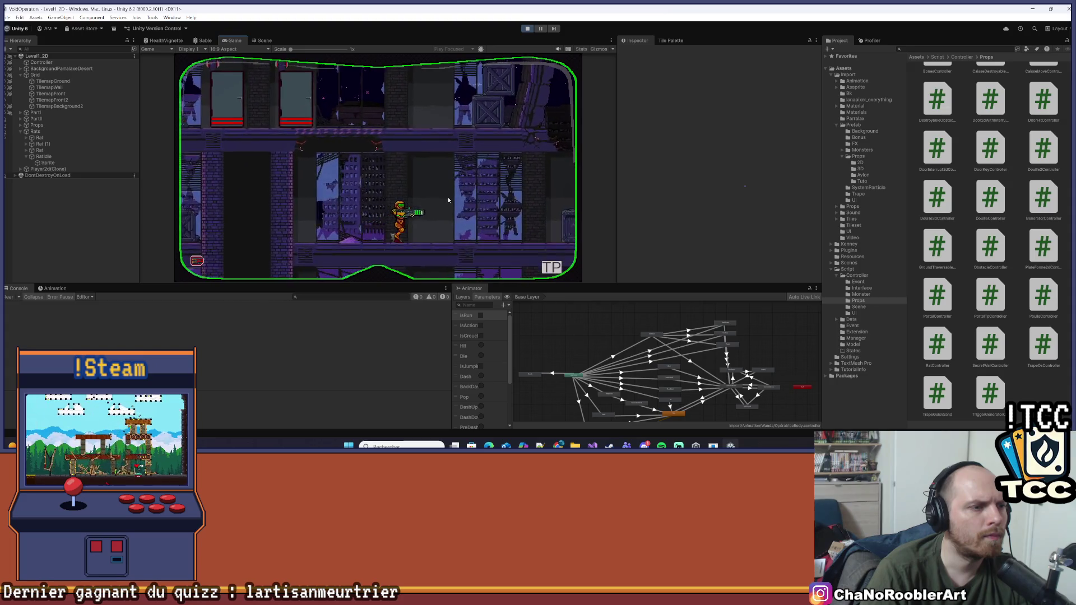
key("Right")
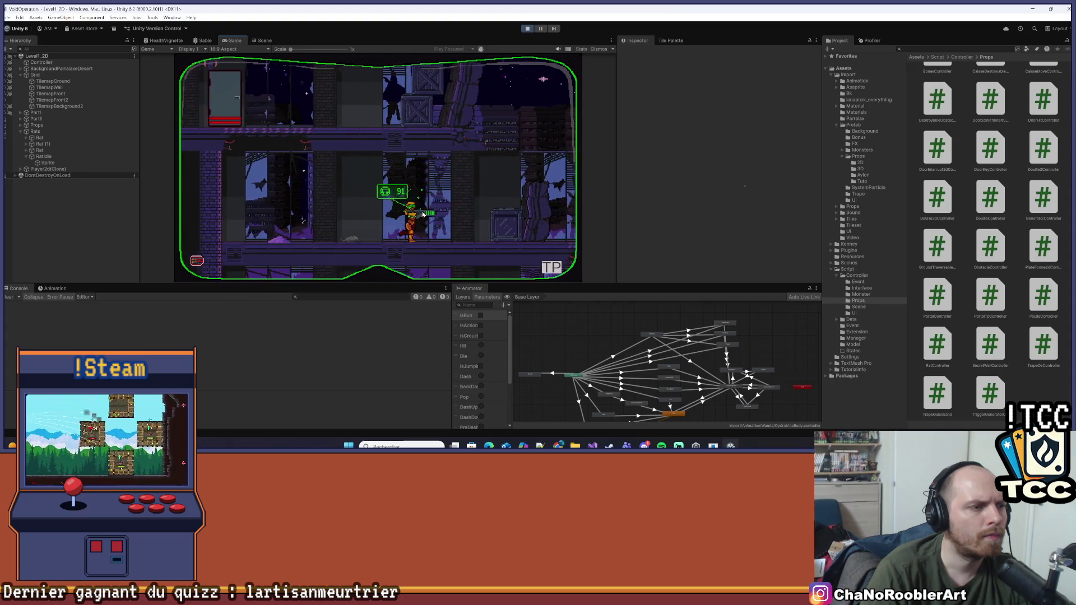
key("Right")
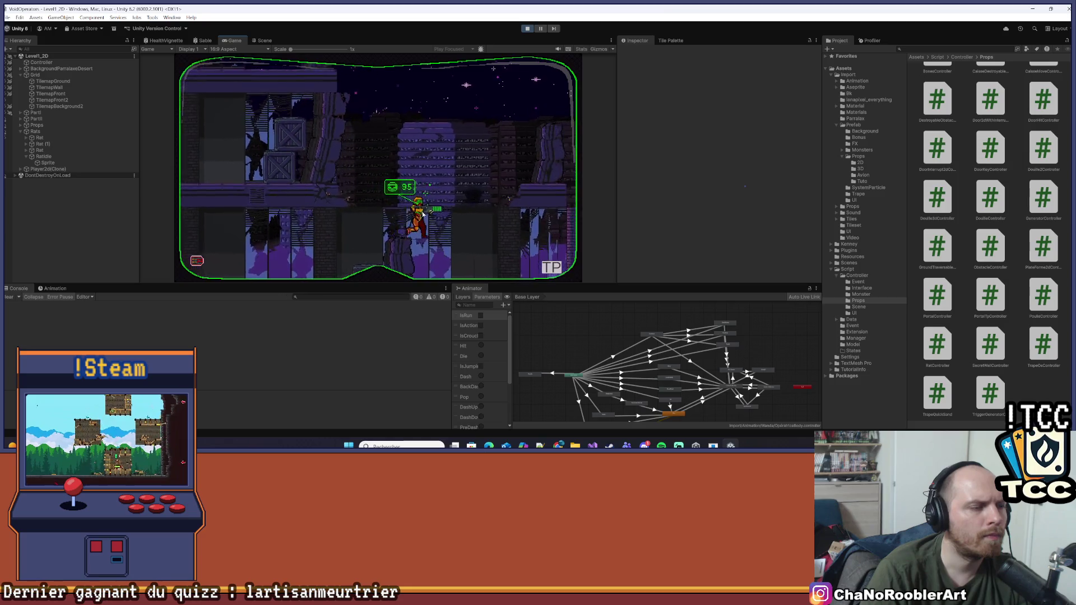
- Drop down to the enemy, defeat it with a spinning attack, then run left and drop a floor
key("Right")
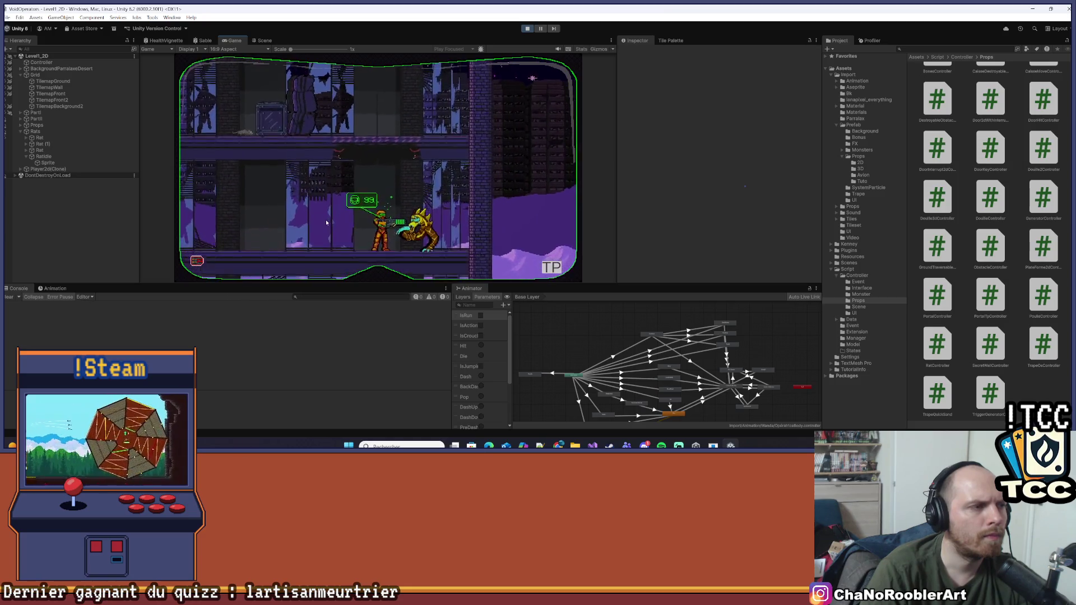
key("Left")
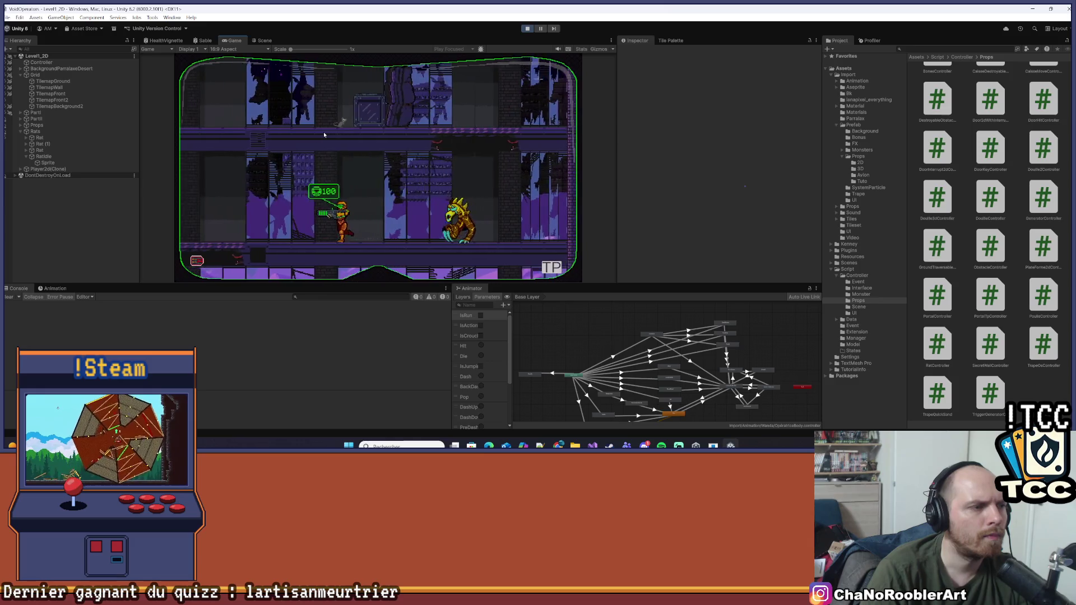
key("Right")
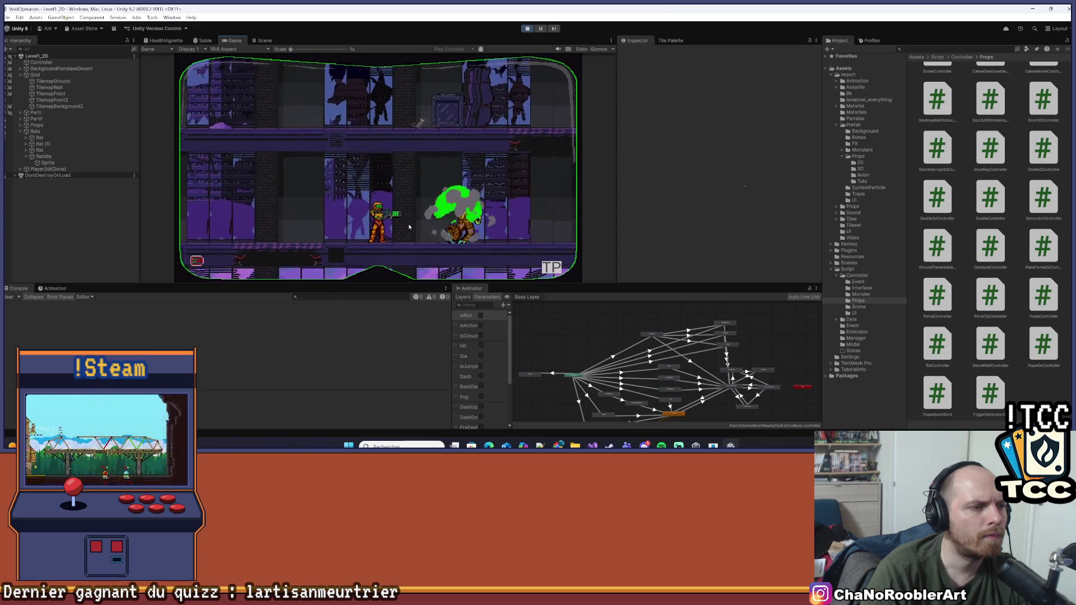
key("Right")
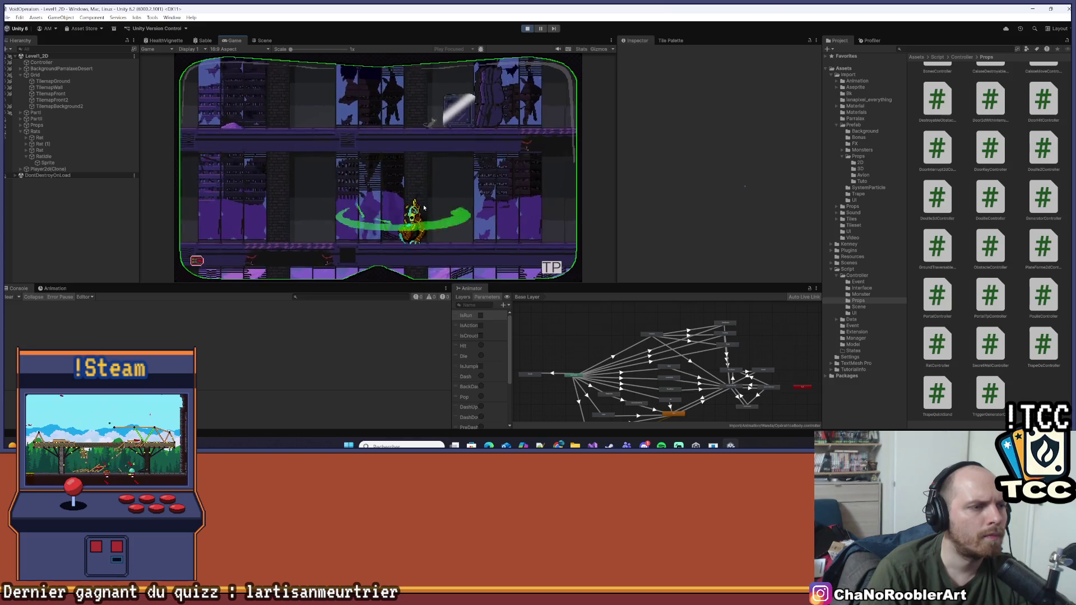
key("Left")
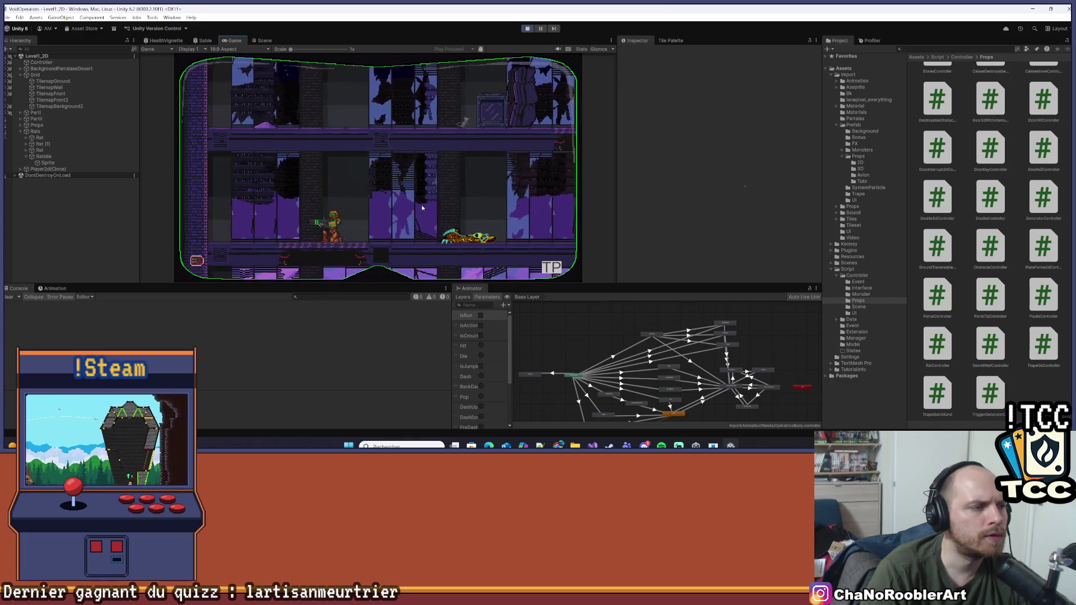
key("Down")
key("Right")
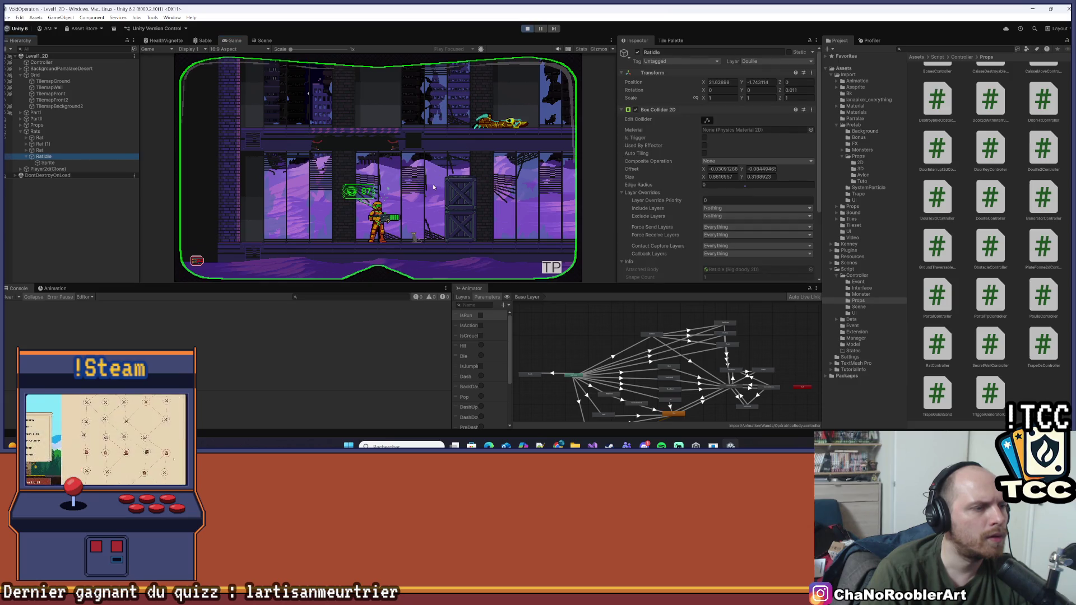
- Scroll the Inspector, click in the Game view, then stop the playtest
scroll(714, 204, "down", 3)
scroll(715, 204, "up", 3)
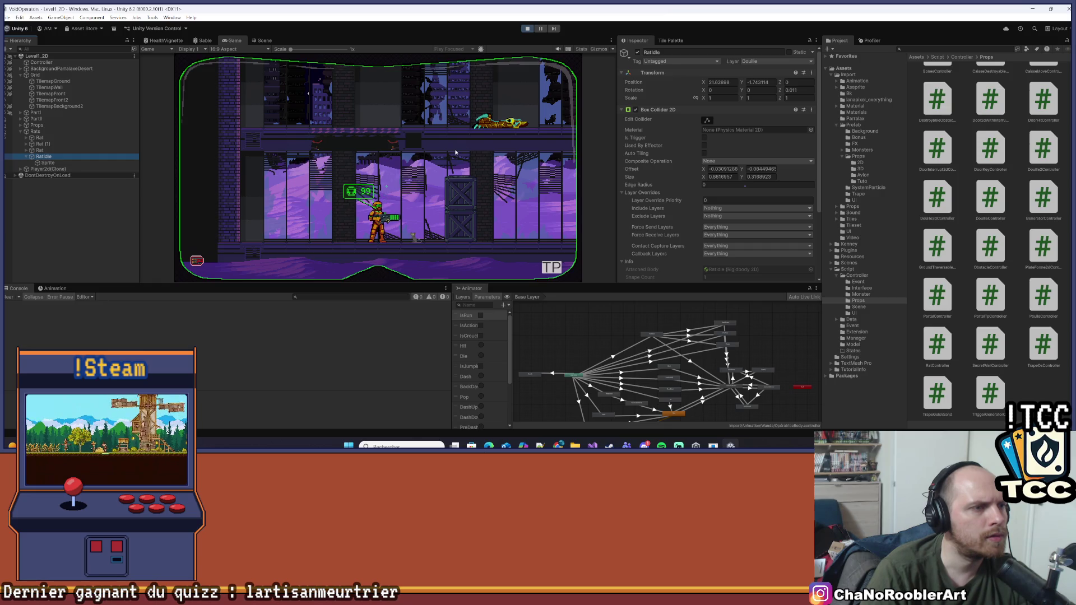
left_click(438, 238)
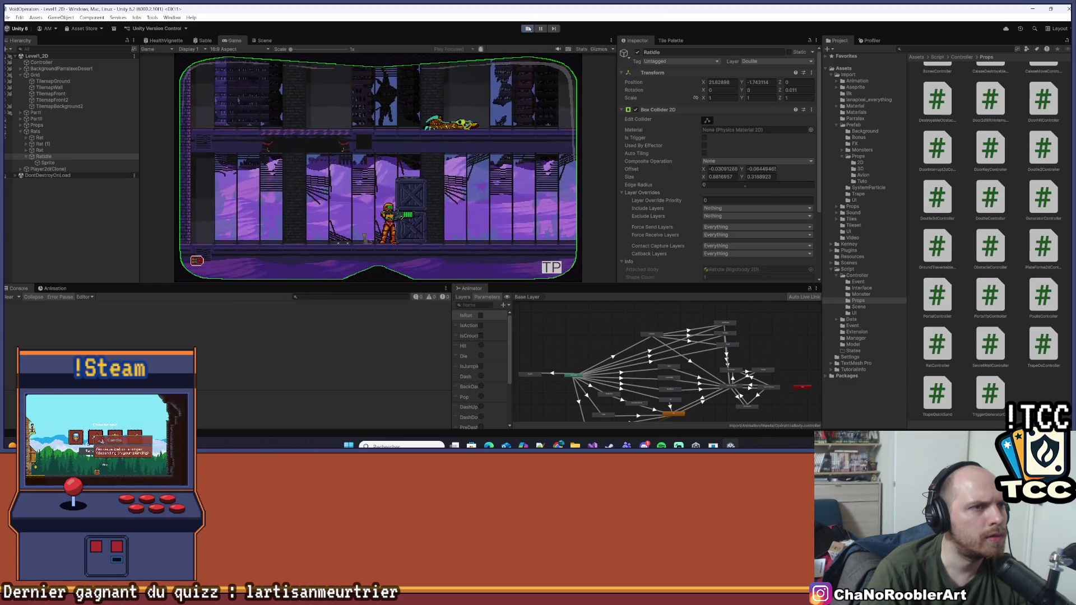
left_click(528, 29)
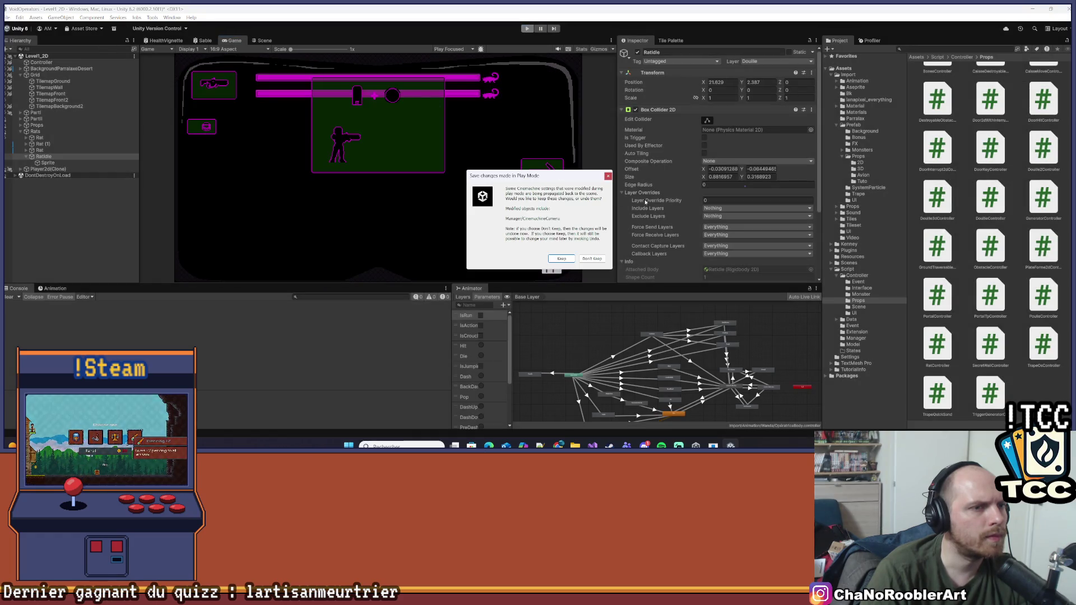
- Dismiss the Play Mode prompt, drag the rat to a new spot in the Scene, and select its Target
left_click(609, 177)
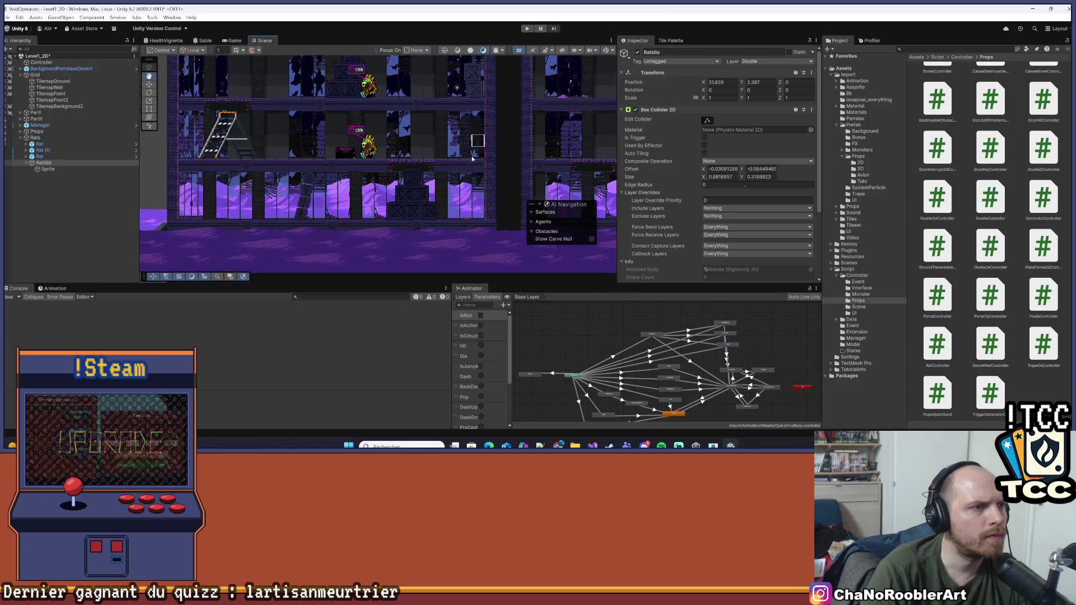
scroll(456, 215, "up", 5)
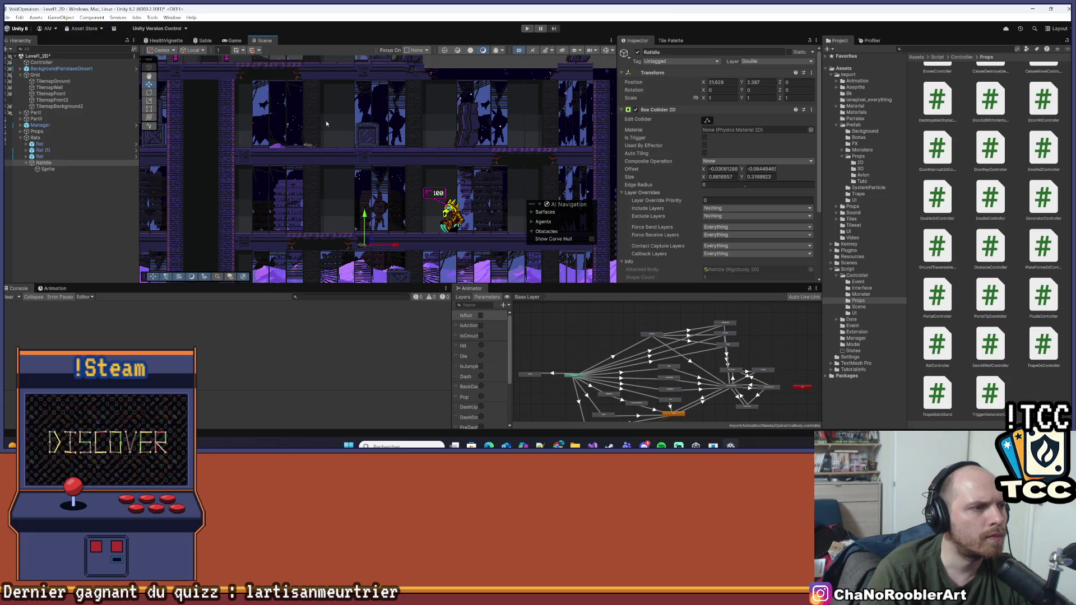
left_click(309, 147)
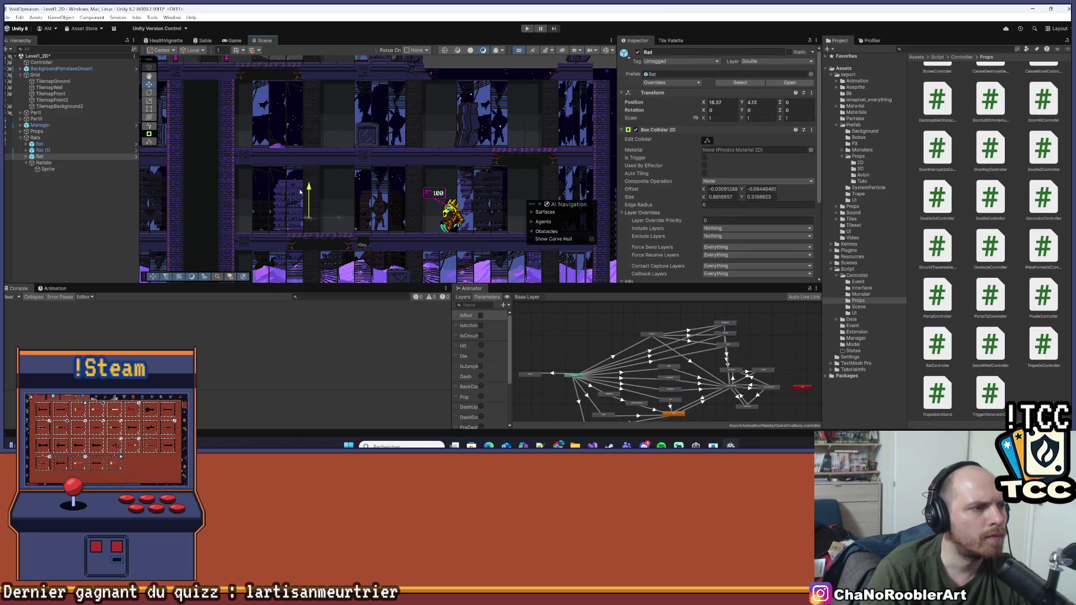
scroll(347, 231, "down", 6)
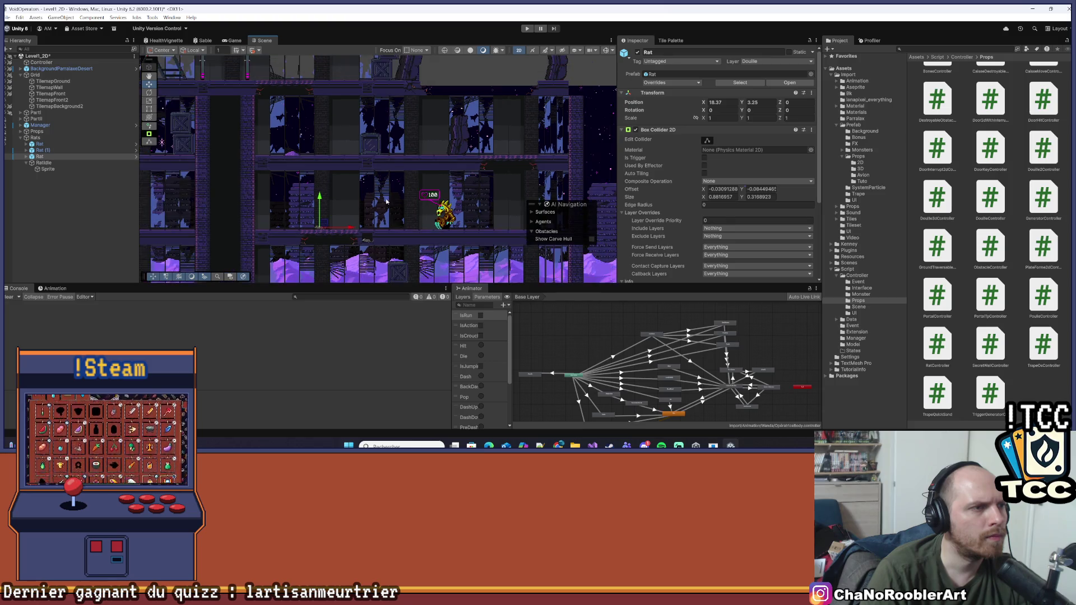
scroll(376, 93, "up", 3)
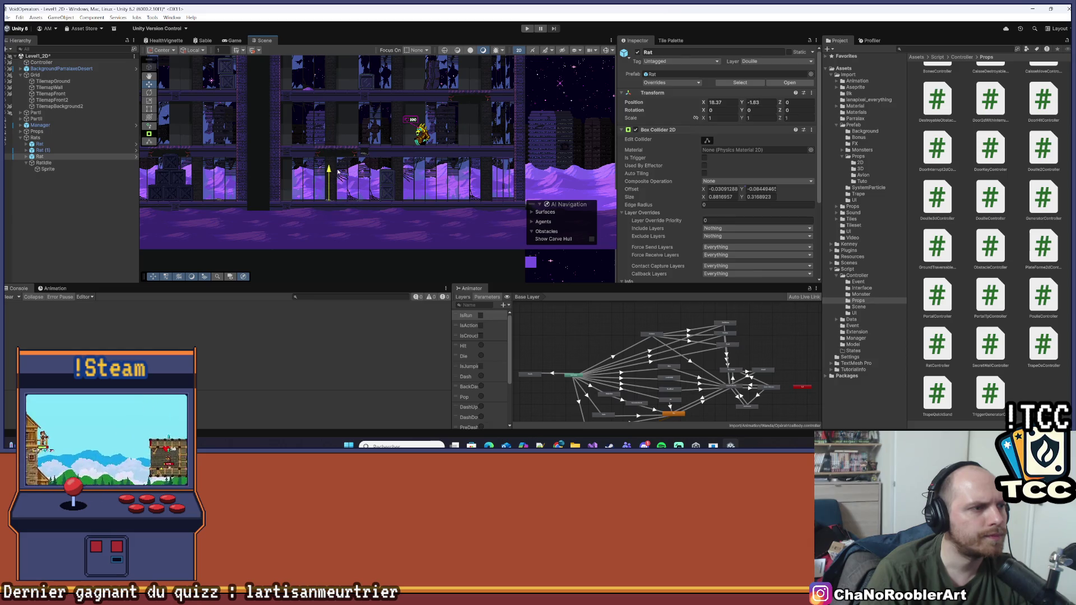
scroll(356, 198, "up", 2)
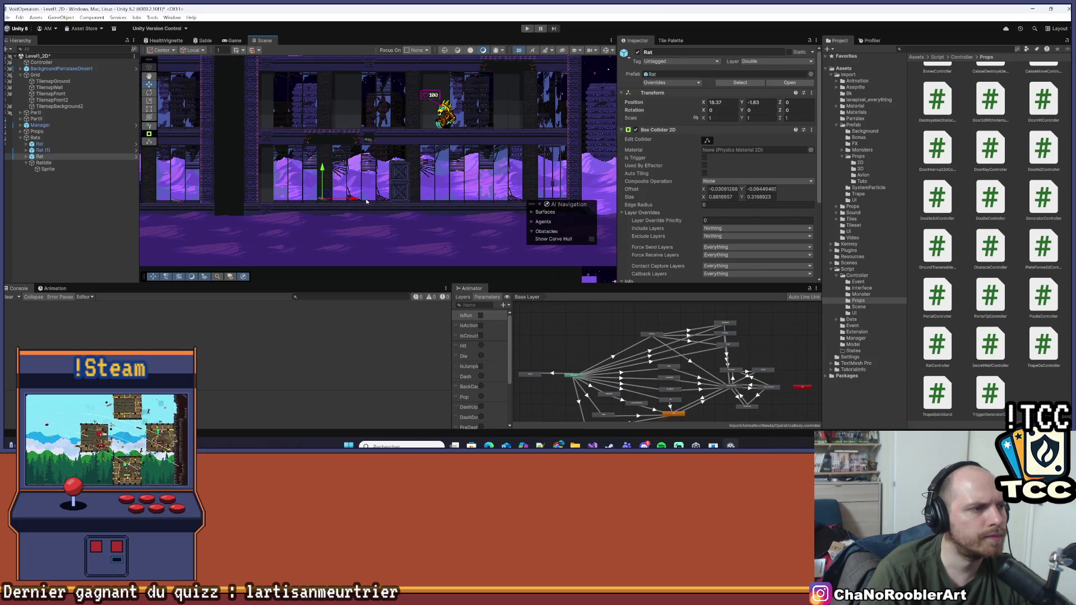
scroll(383, 160, "up", 1)
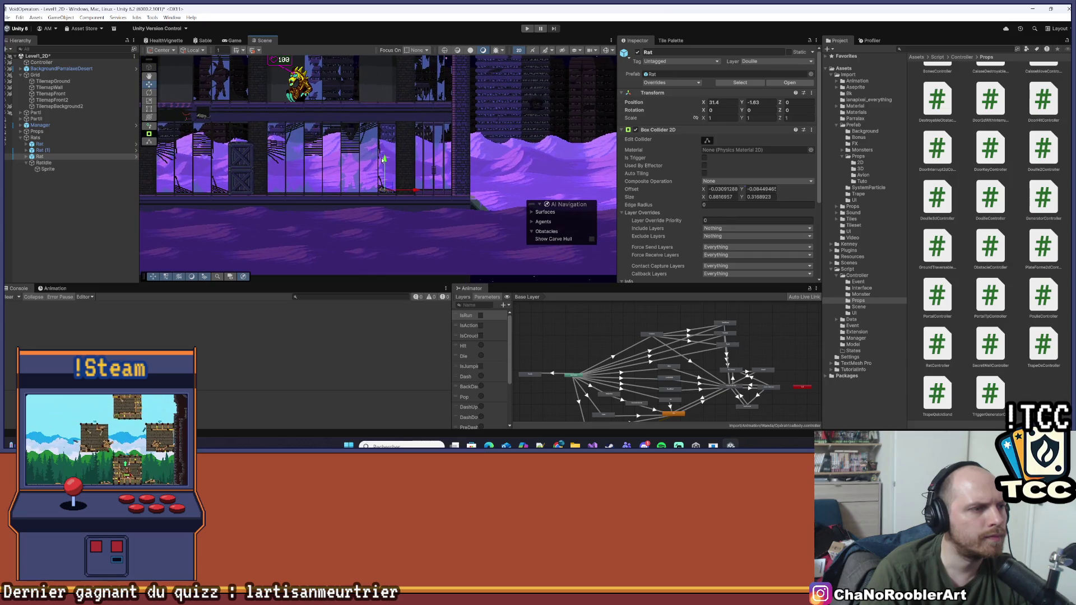
left_click_drag(387, 165, 483, 166)
left_click(48, 168)
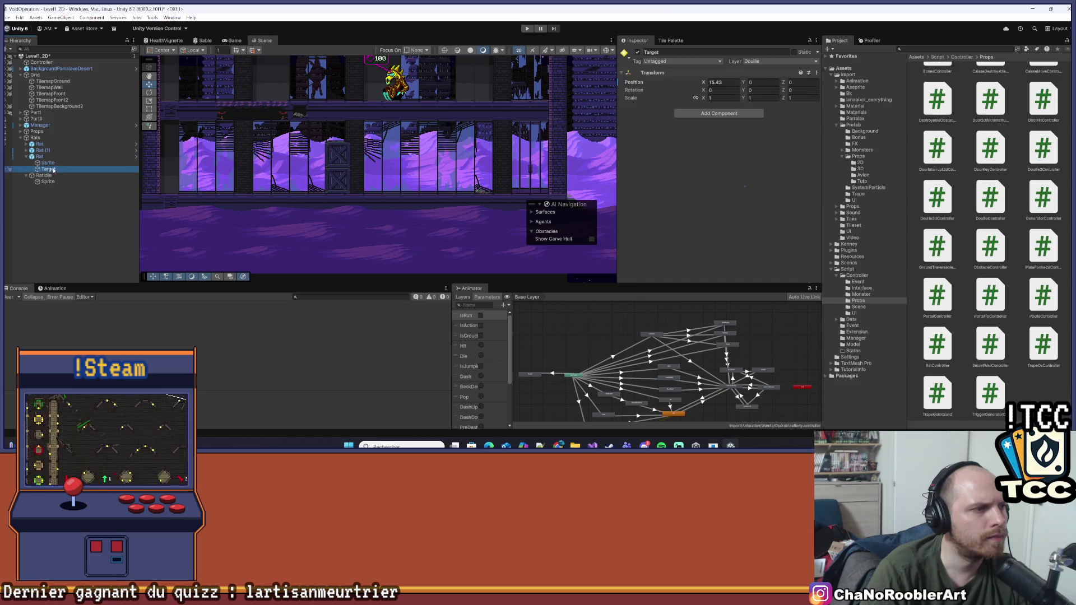
- Frame the Scene view on the rat's Target object and then on the RatIdle prop
key("f")
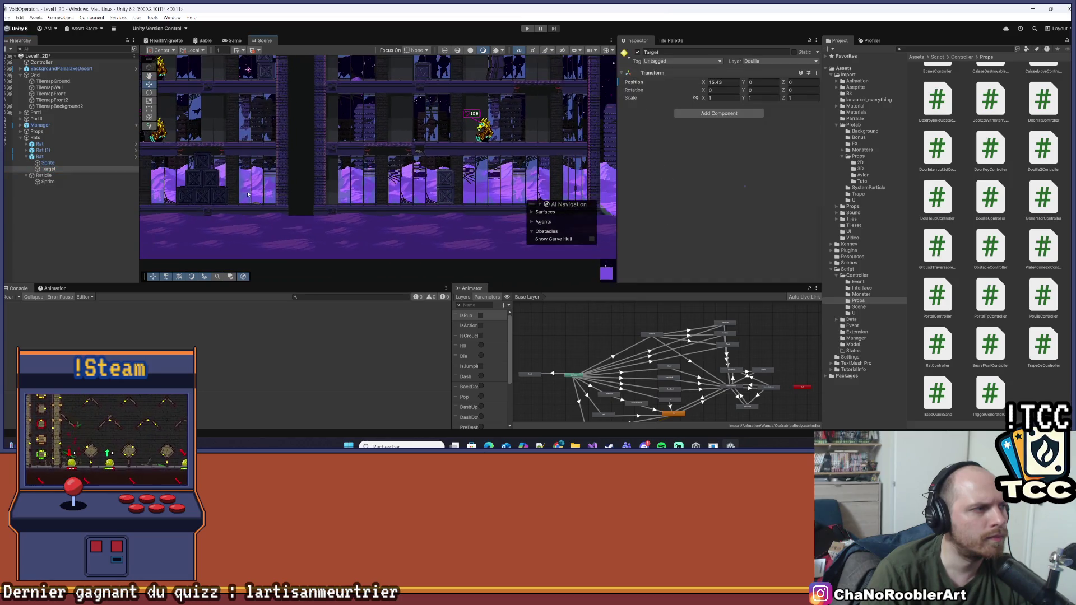
left_click(49, 170)
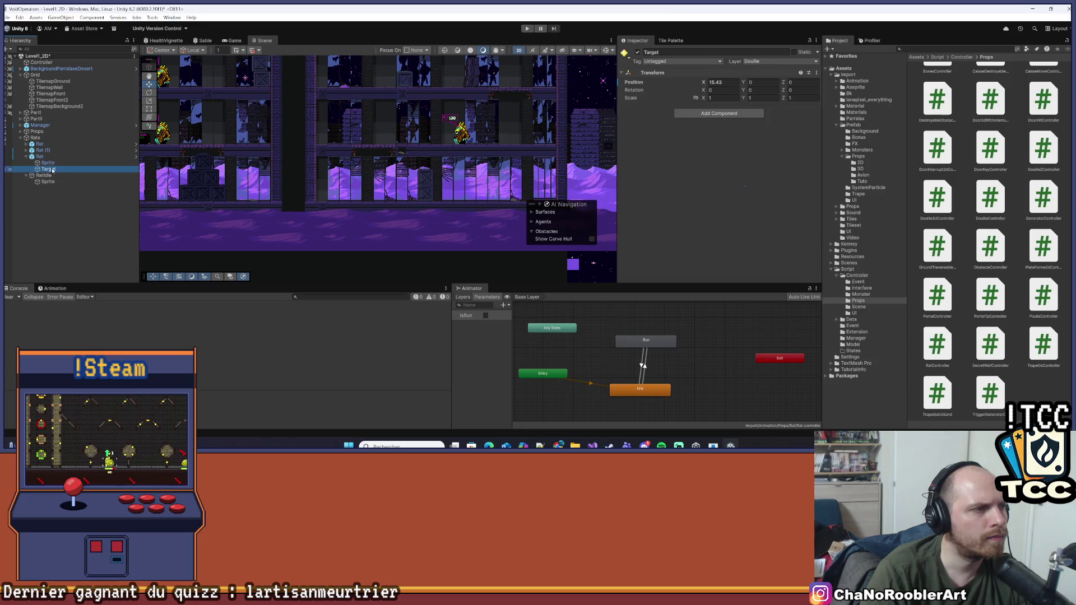
key("f")
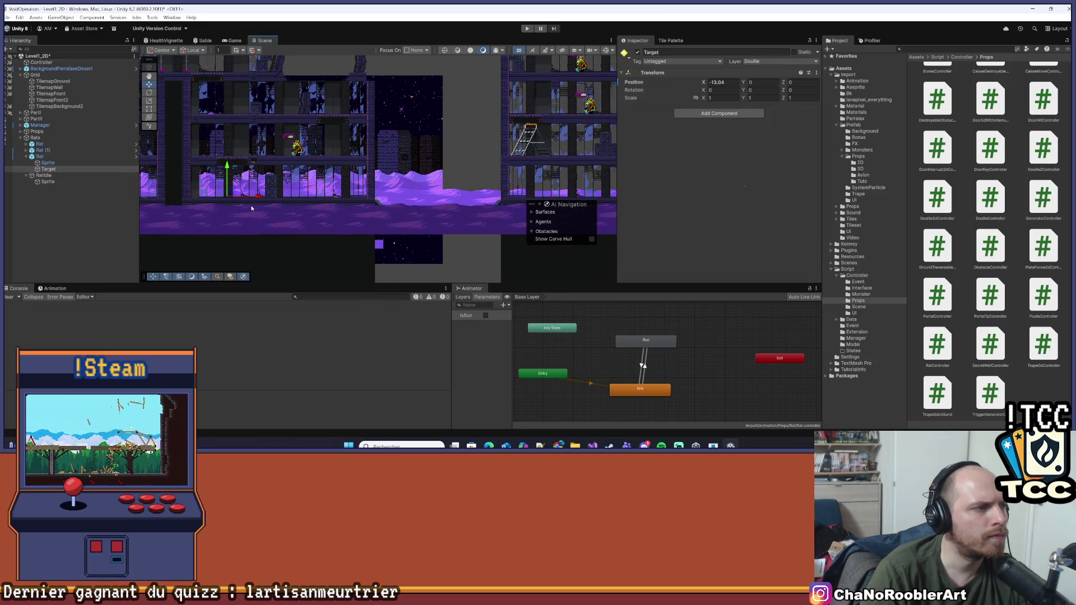
scroll(191, 216, "up", 2)
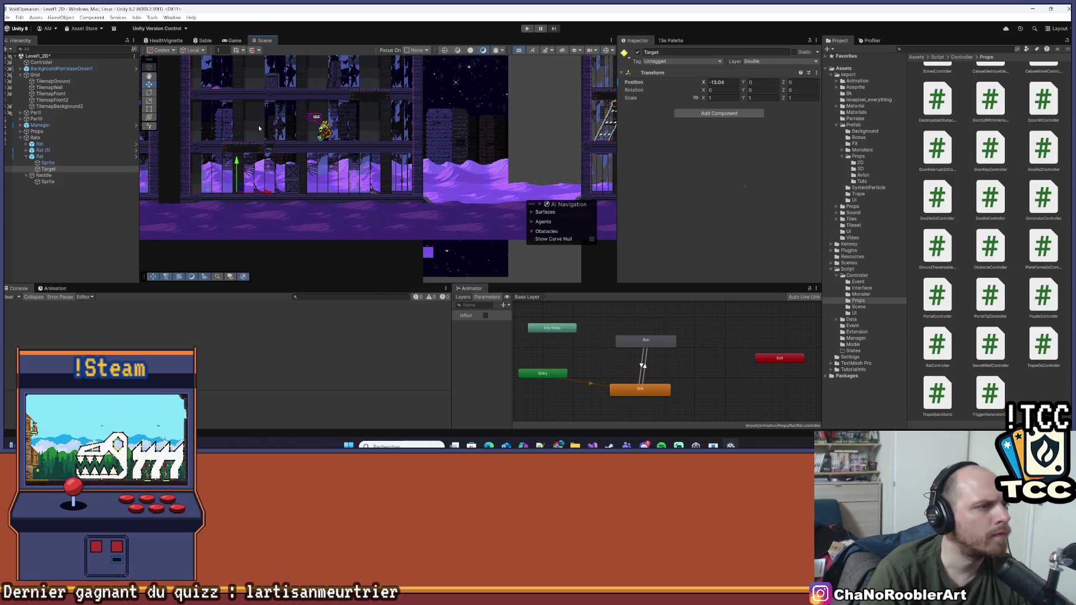
scroll(260, 128, "up", 3)
key("f")
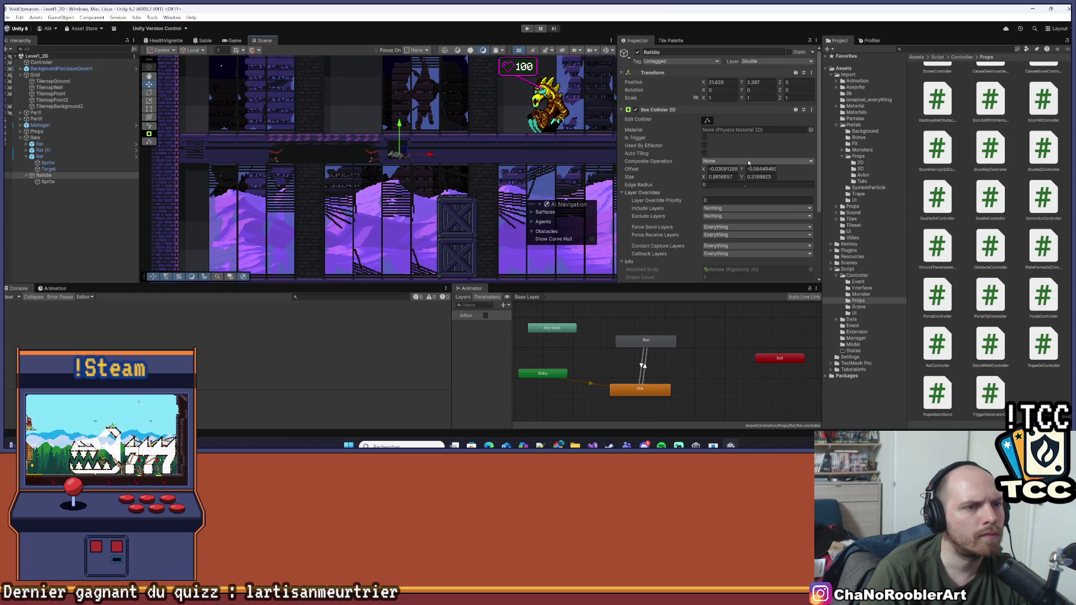
- Set RatIdle's Rigidbody 2D Body Type to Static and deselect the prop
left_click(622, 110)
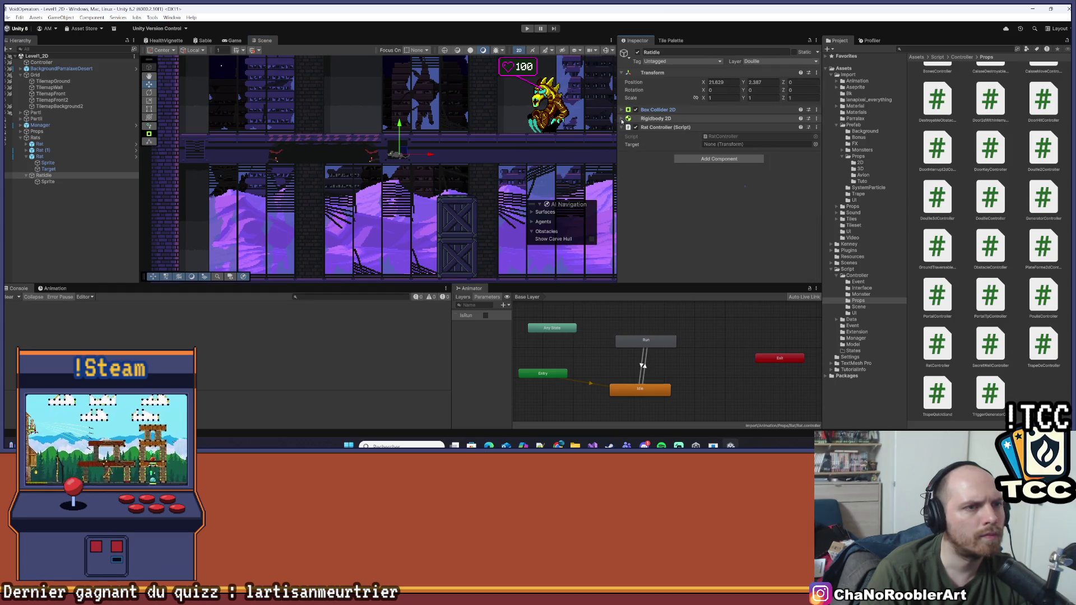
left_click(623, 118)
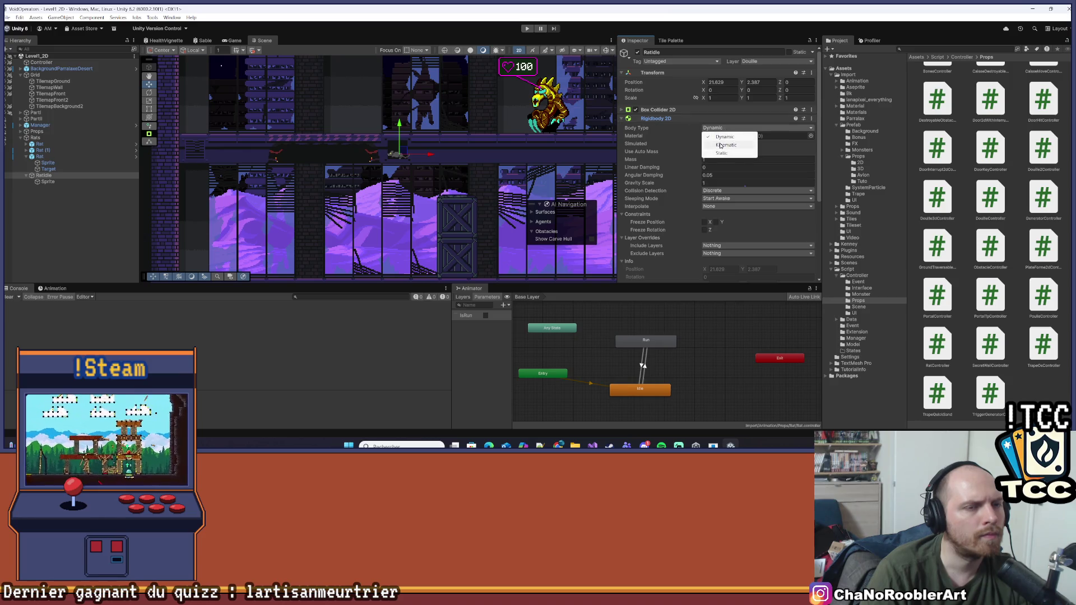
left_click(722, 153)
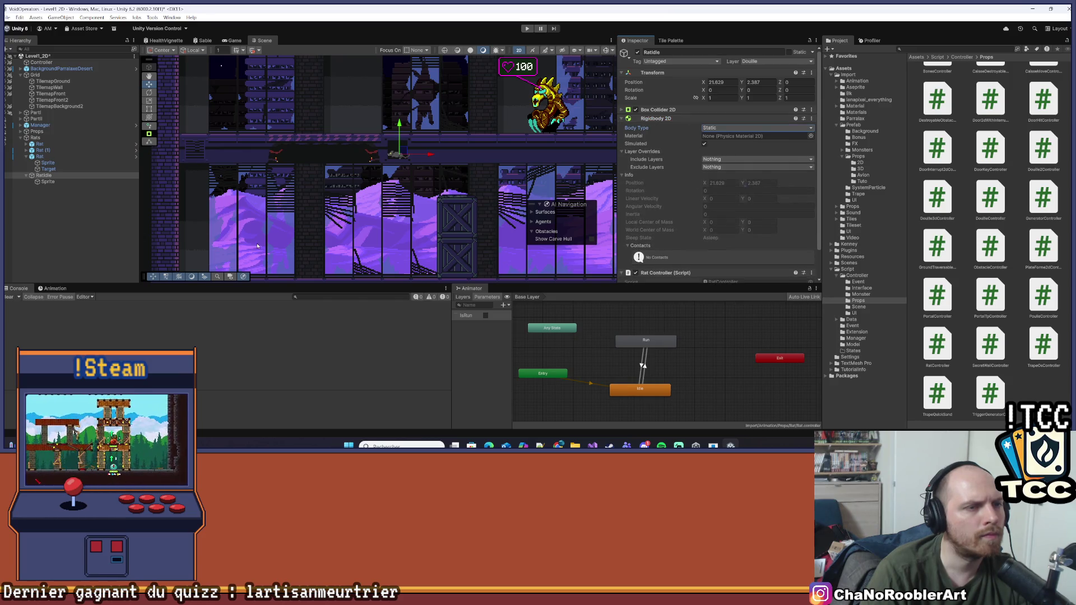
left_click(96, 263)
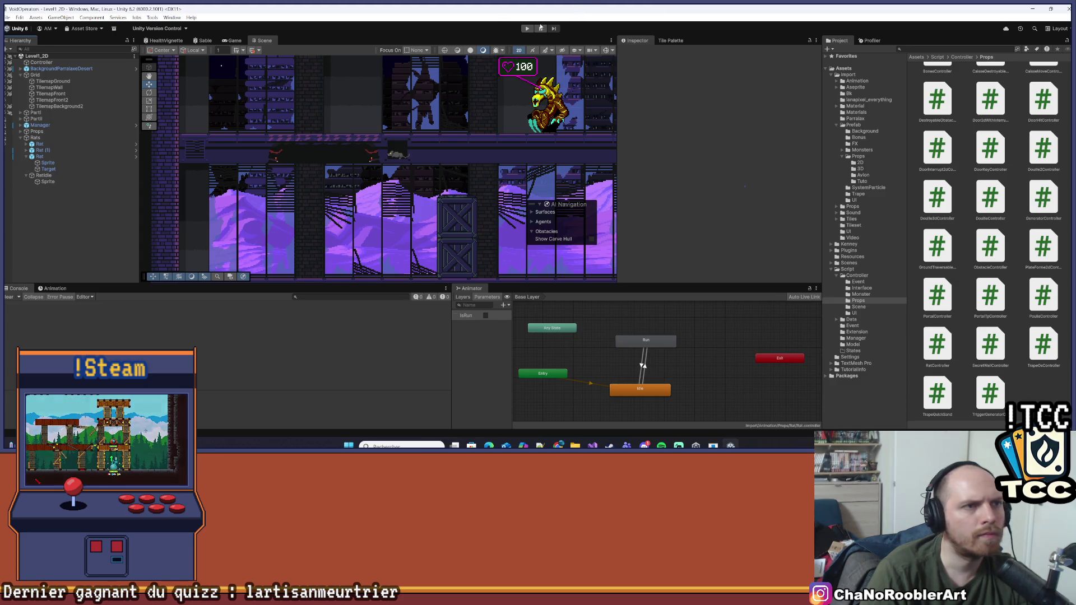
- Start the game, drop to the lower floor, run left and climb the ladder up
left_click(527, 29)
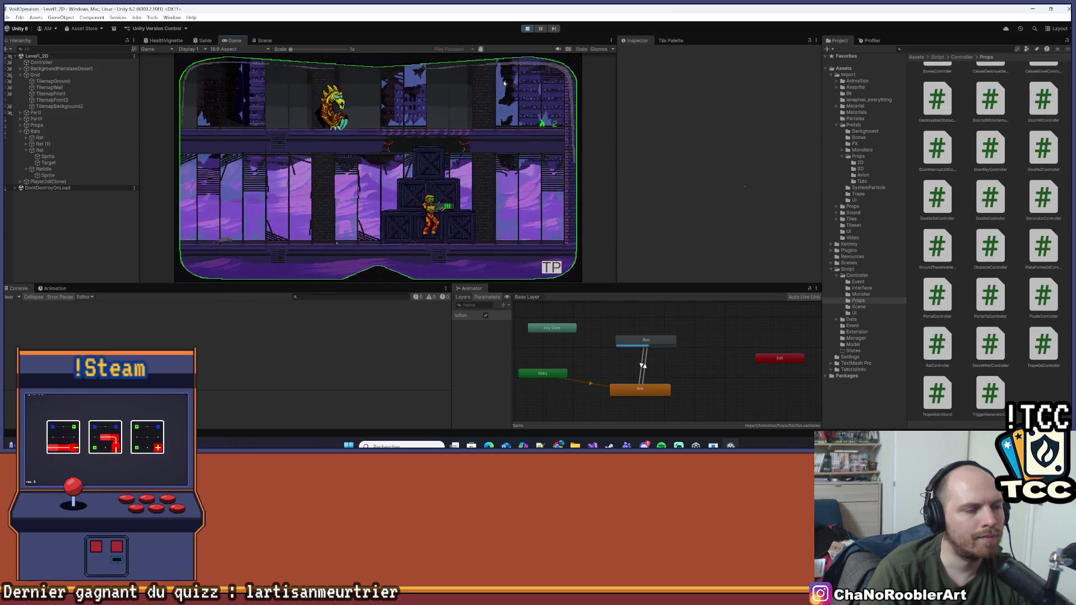
key("space")
key("a")
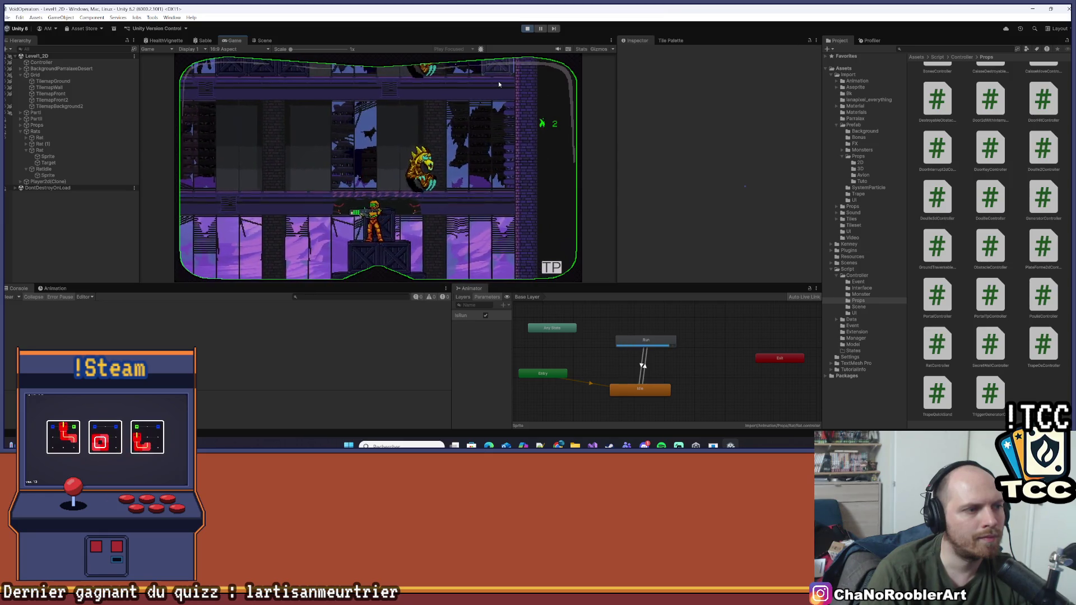
key("s")
key("a")
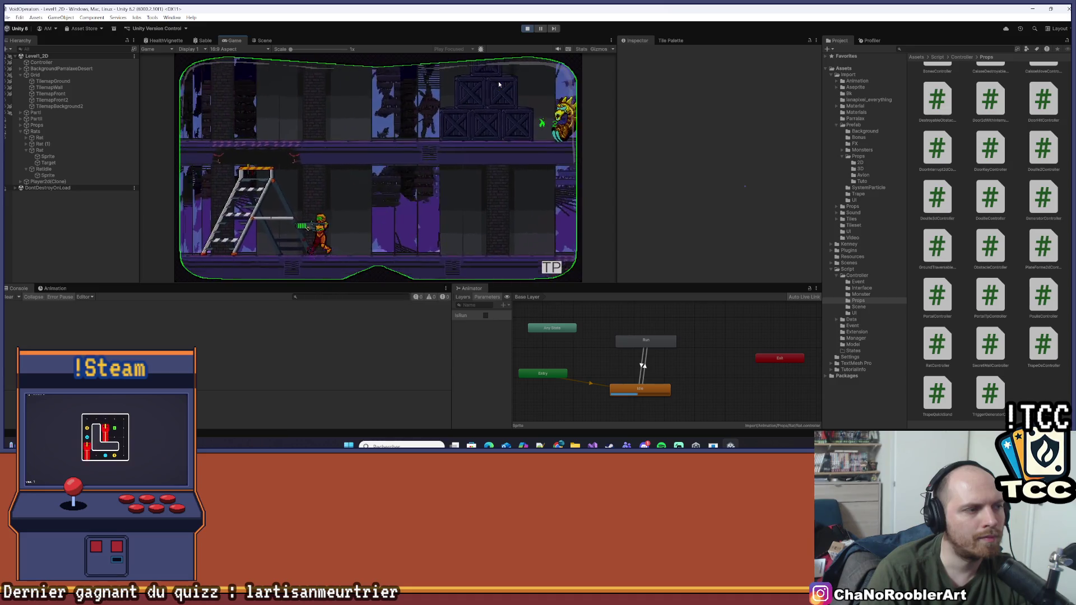
key("w")
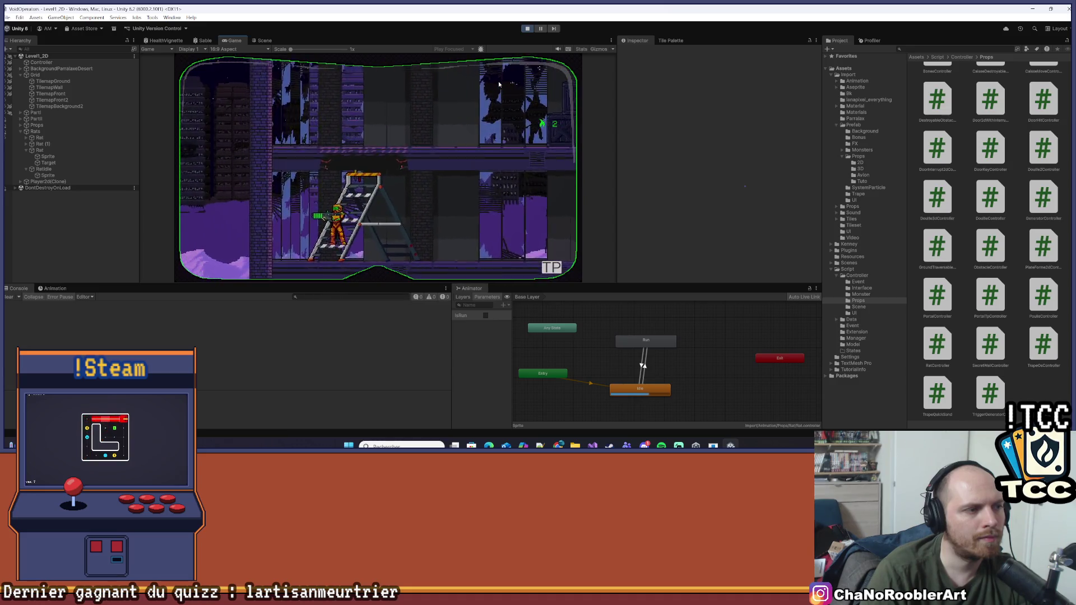
key("w")
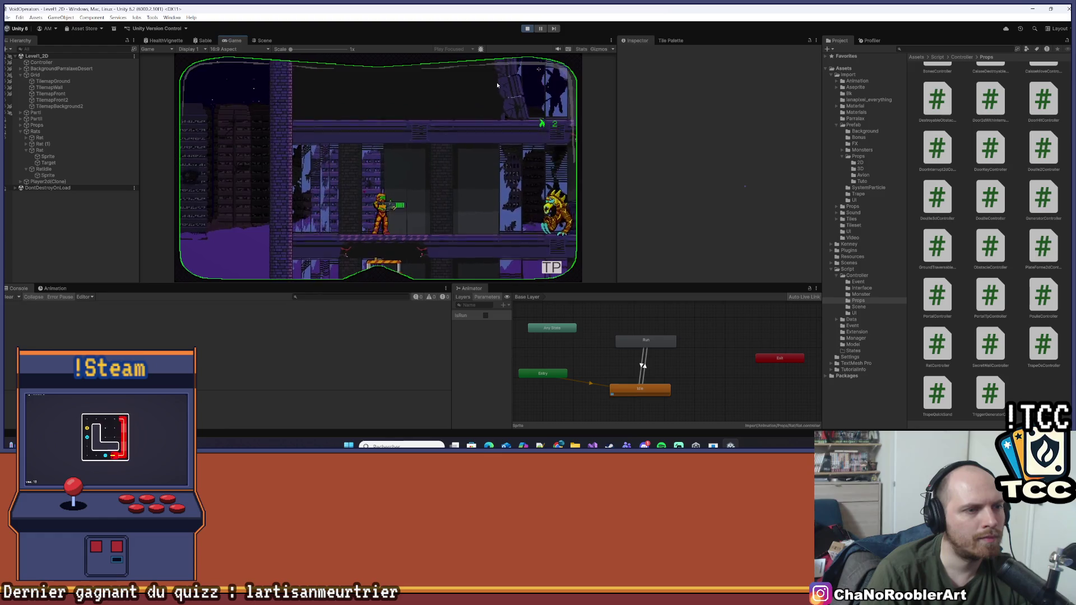
- Kill the ghost, jump to the floor above, climb the next ladder and run left
key("d")
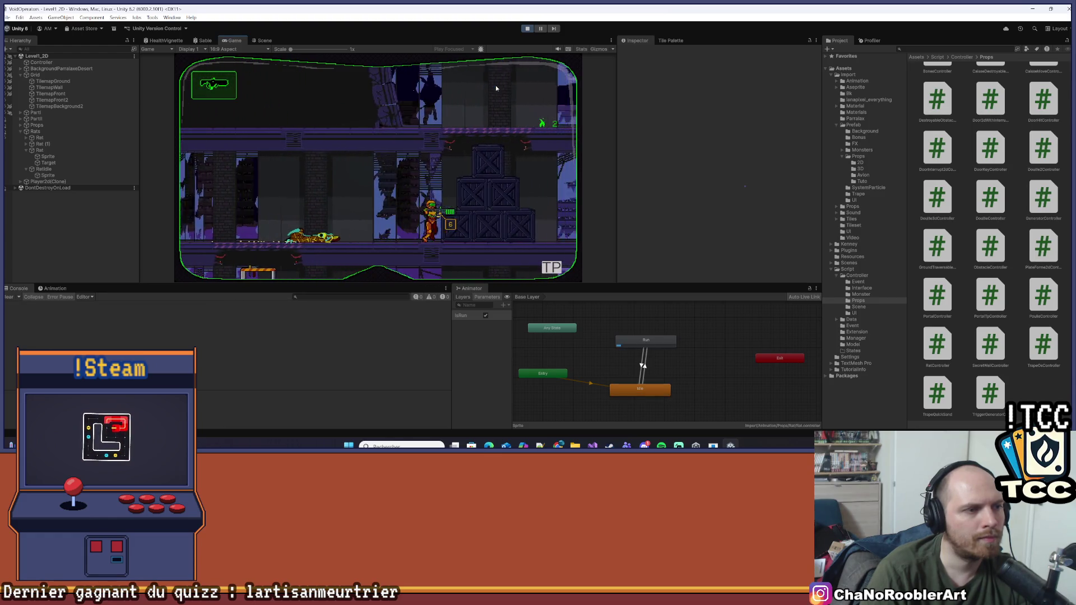
key("w")
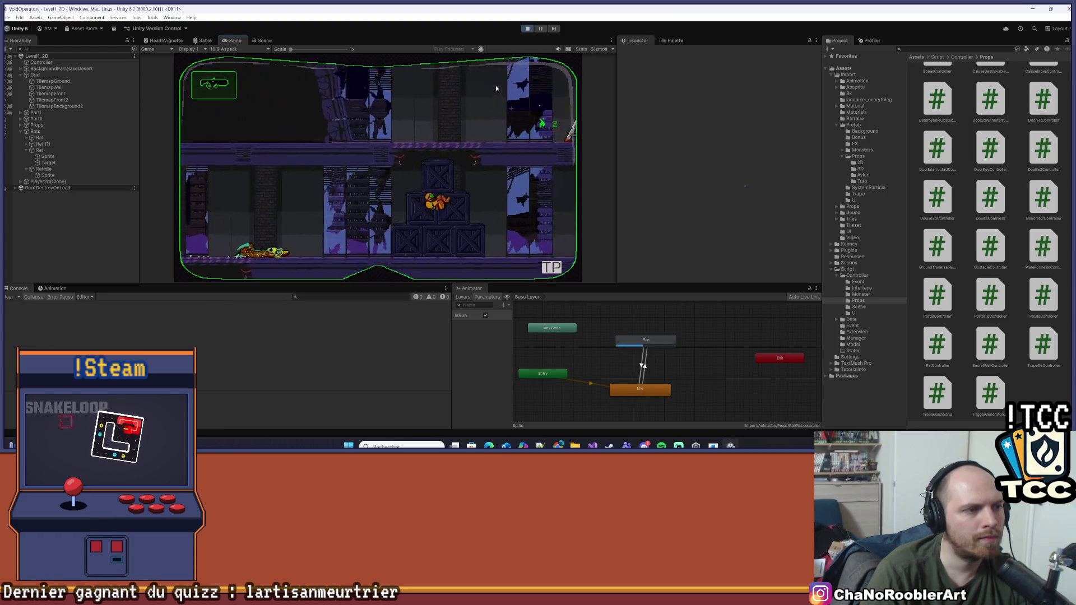
key("a")
key("d")
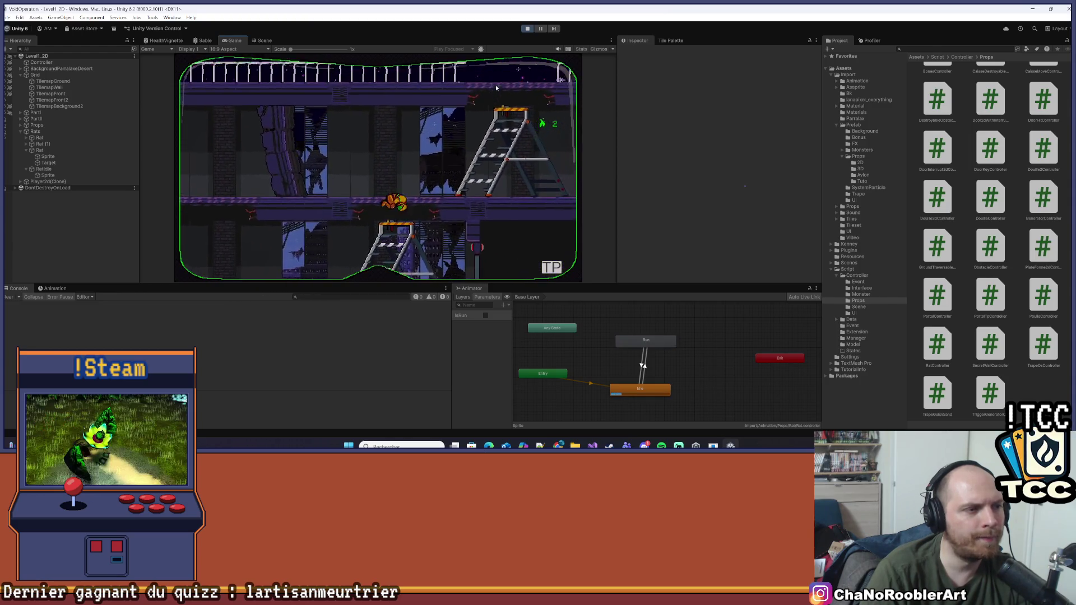
key("d")
key("w")
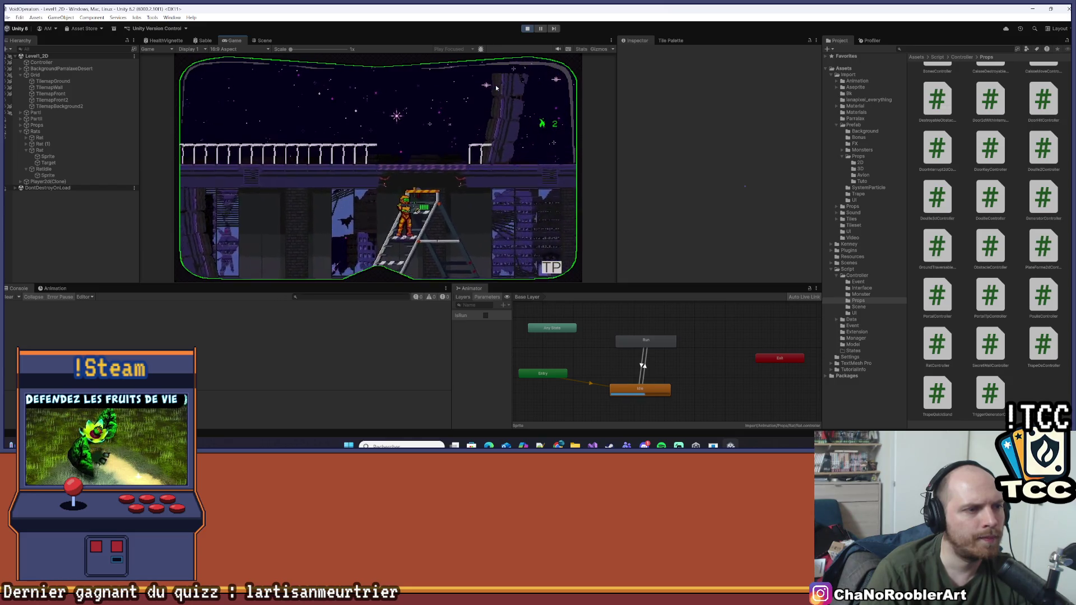
key("a")
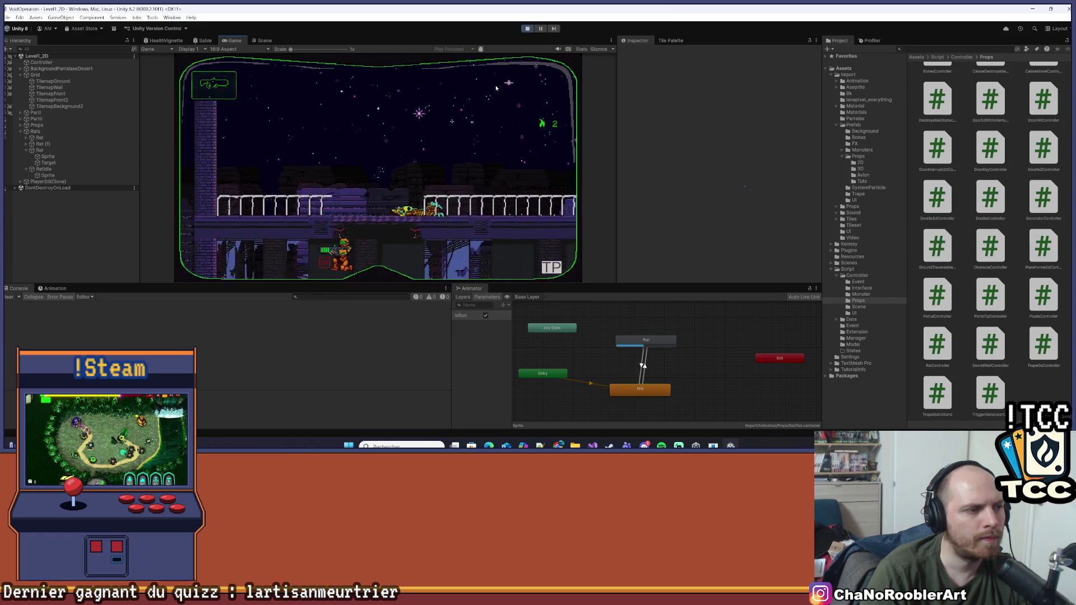
- Move right, spin-attack and shoot the enemy ahead, then walk right past the doors
key("d")
left_click(496, 88)
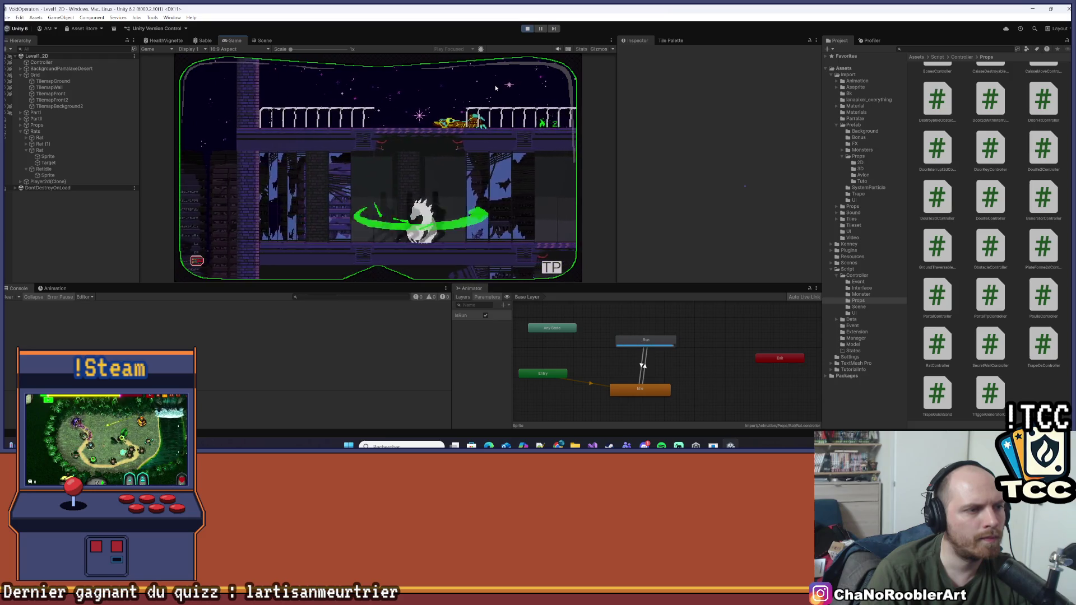
key("d")
left_click(496, 88)
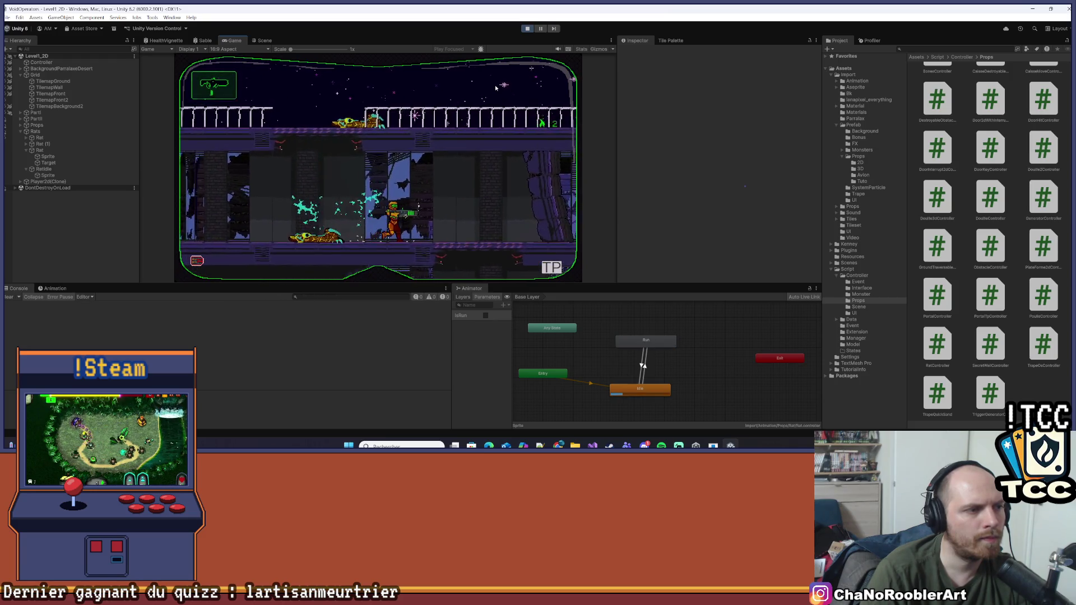
key("d")
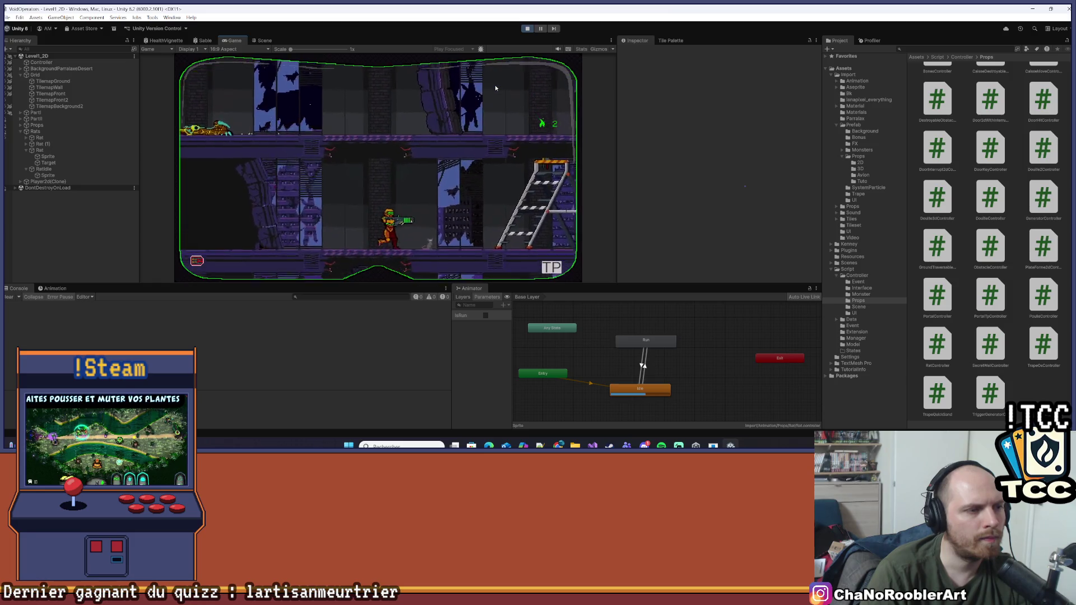
key("d")
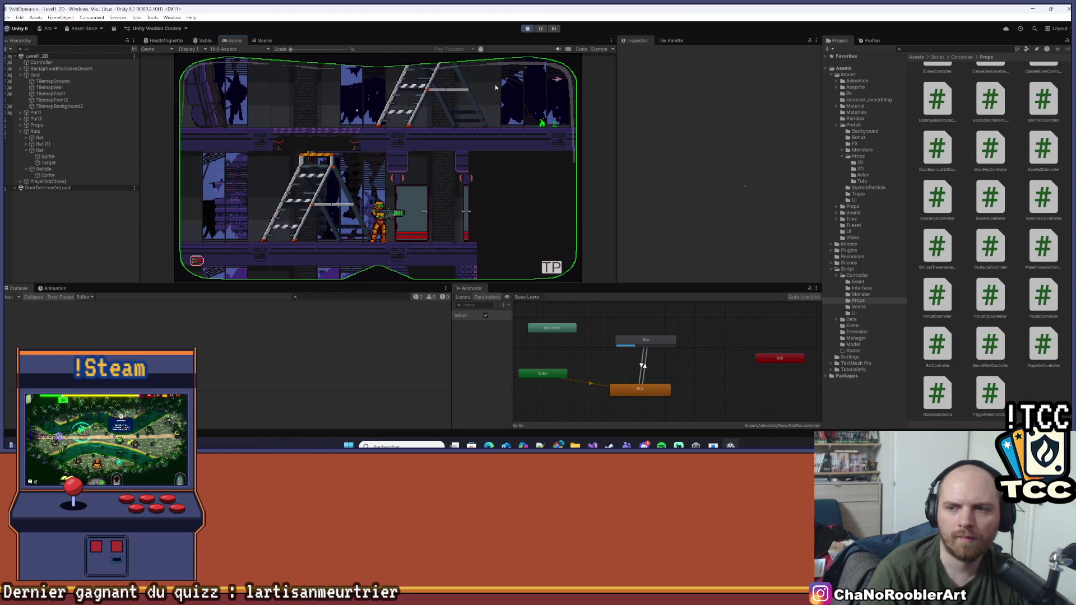
key("d")
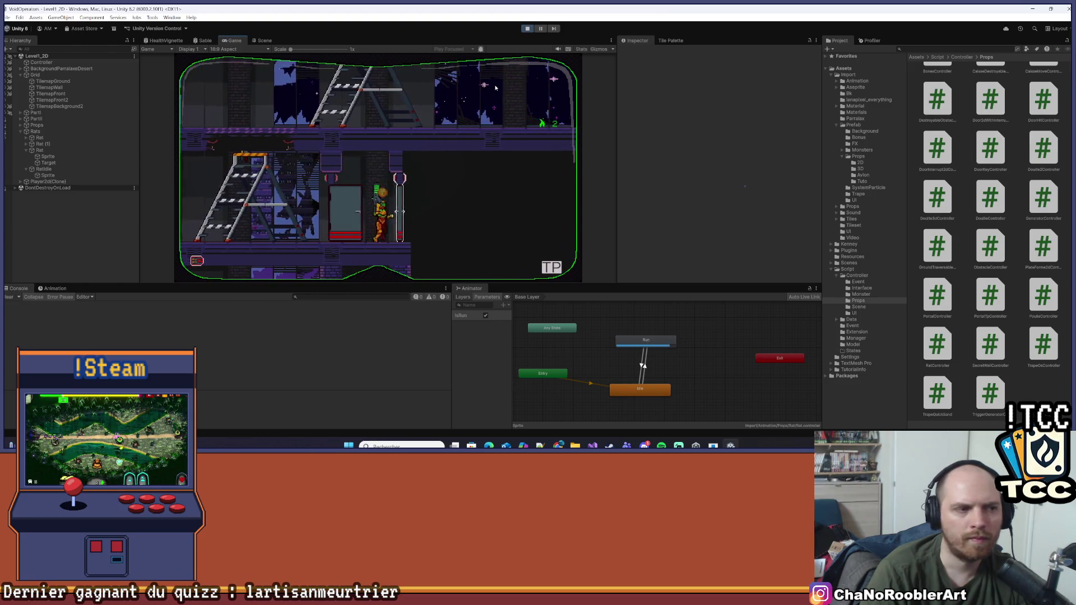
key("d")
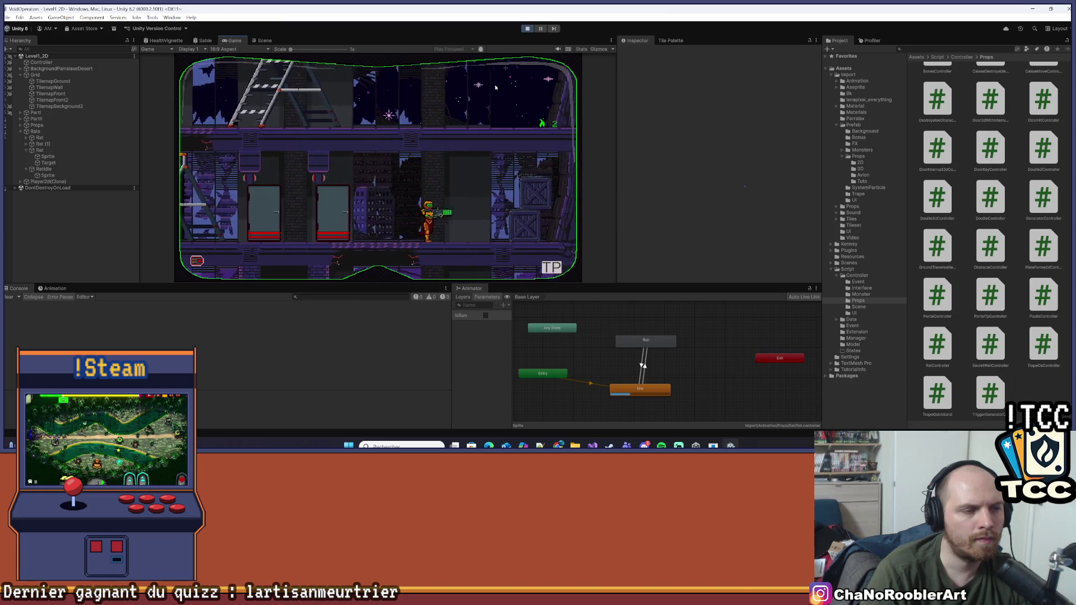
- Drop down, jump right, shoot and kill the ghost, then maximize the Game view
key("a")
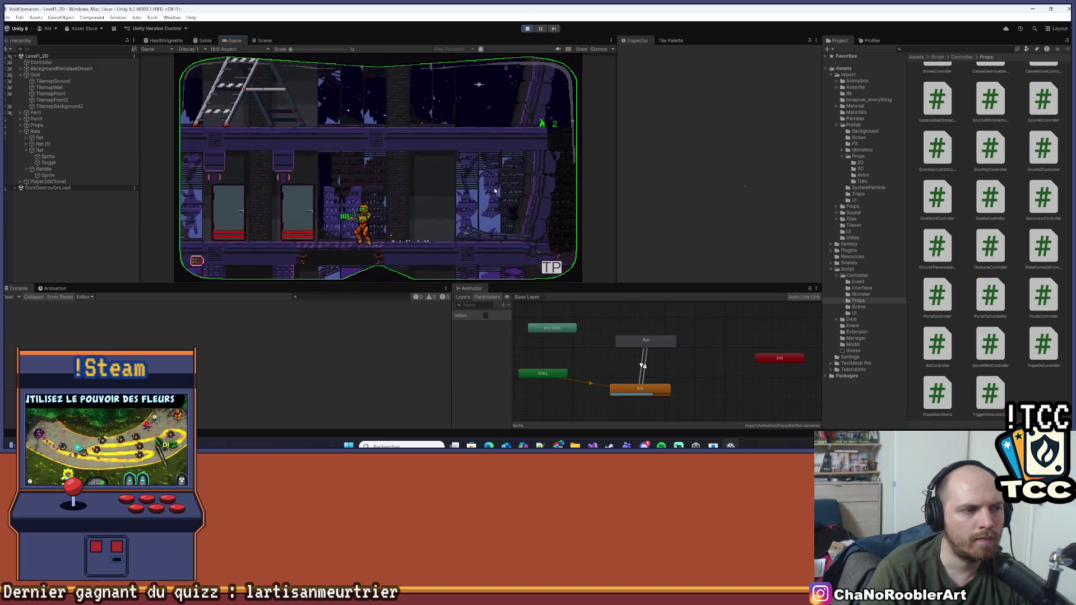
key("d")
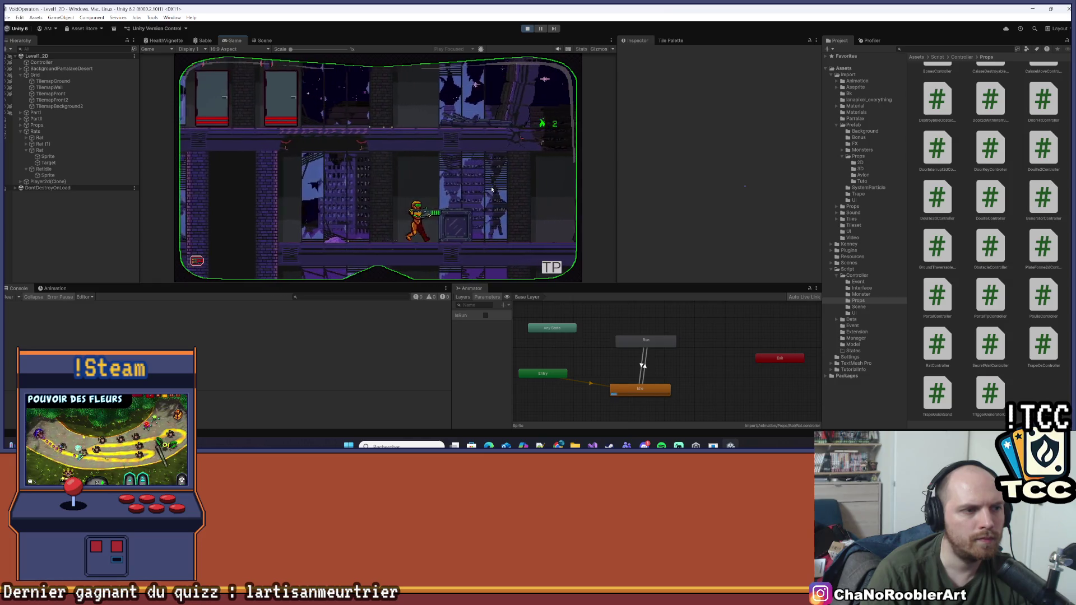
key("d")
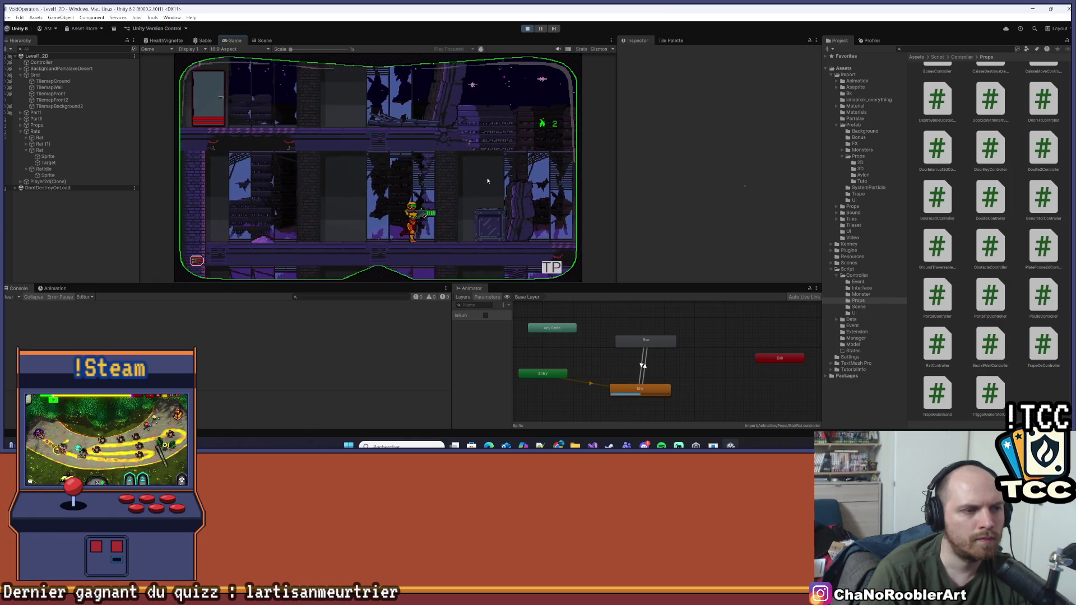
key("d")
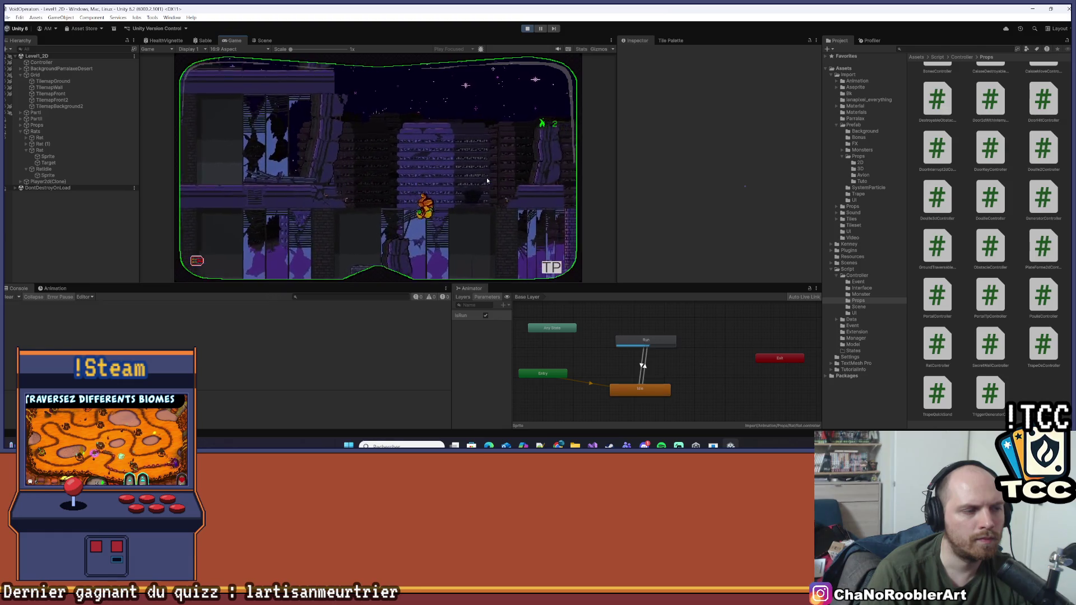
key("a")
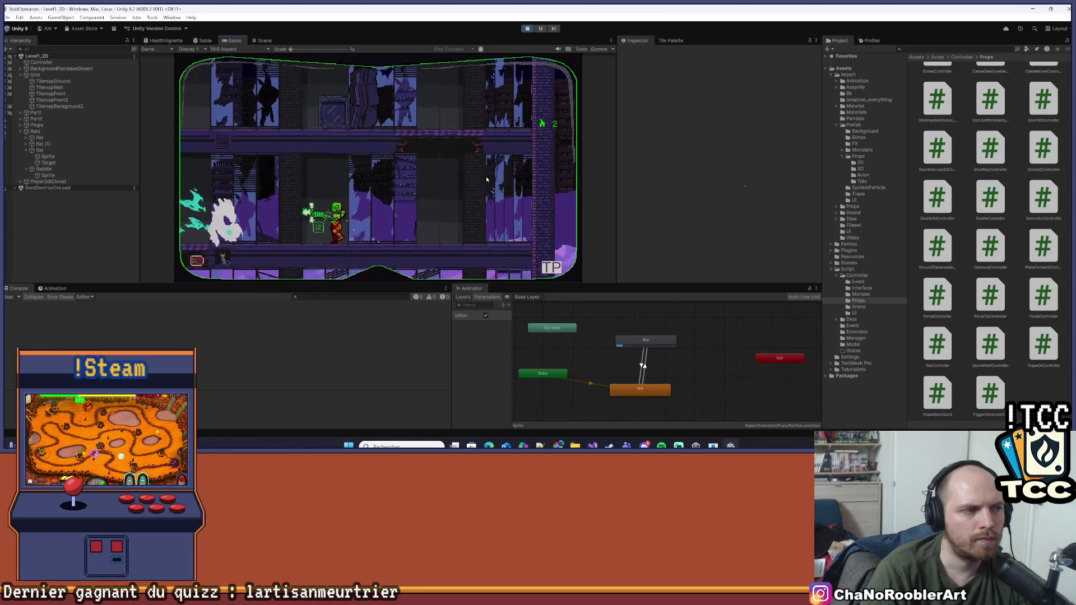
key("a")
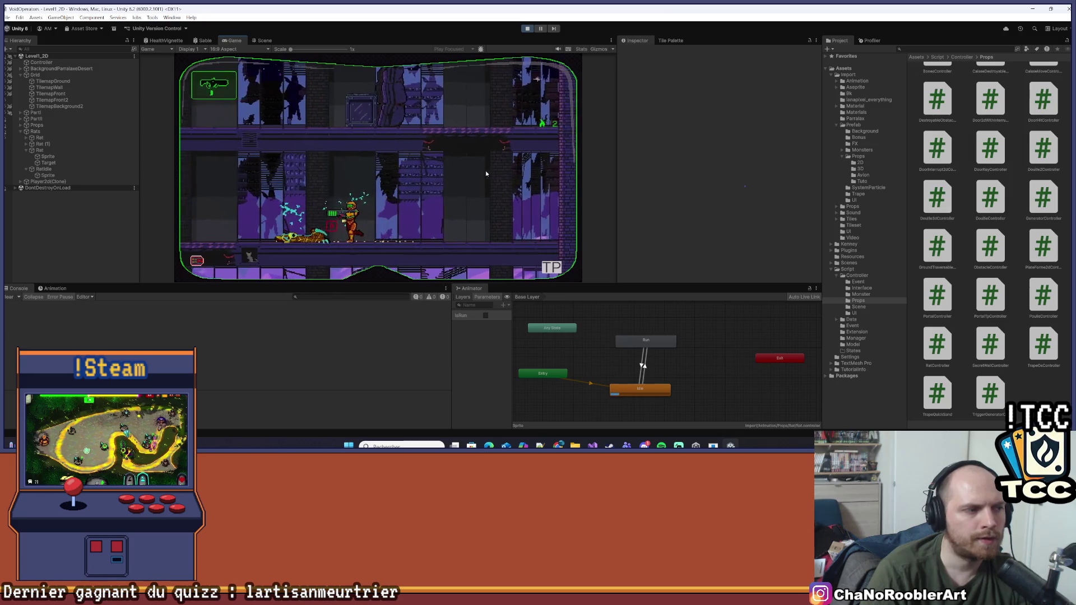
key("a")
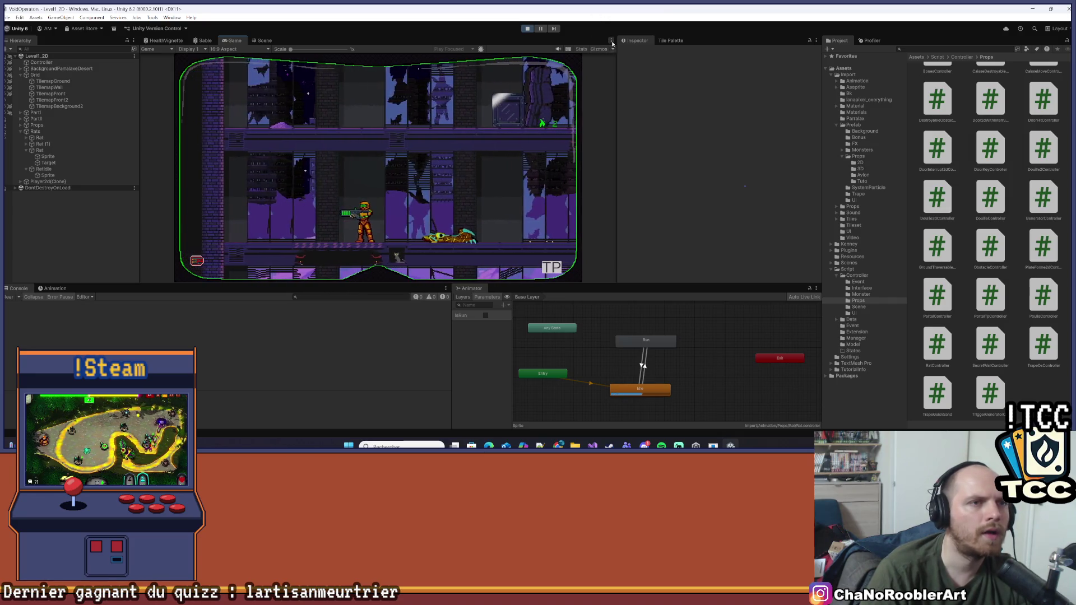
left_click(611, 41)
left_click(633, 46)
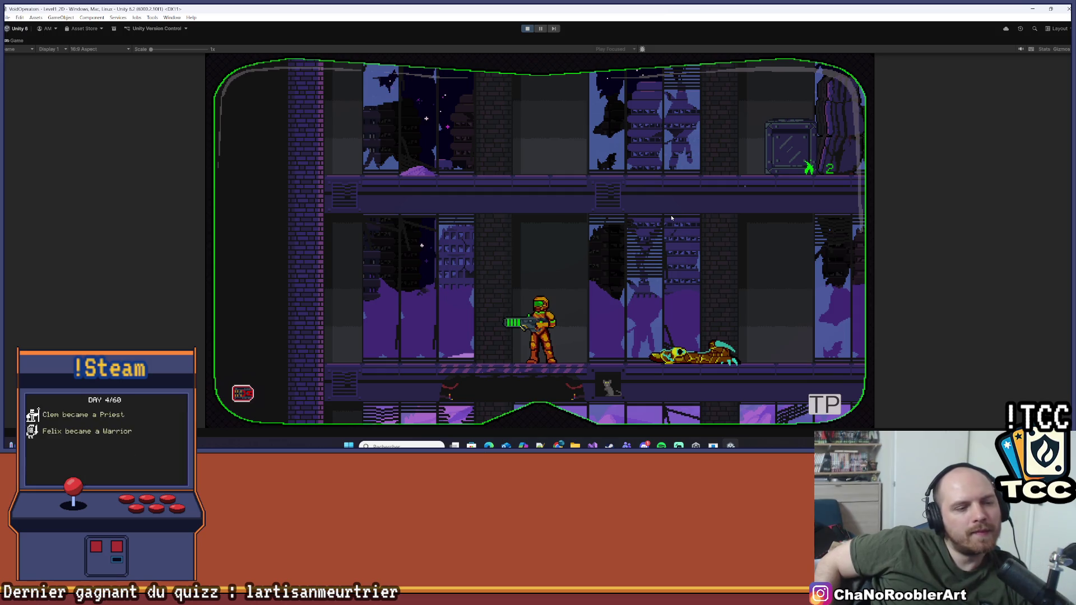
- Drop a floor and walk the character right, left, then right again before exiting Play mode
key("s")
key("space")
key("d")
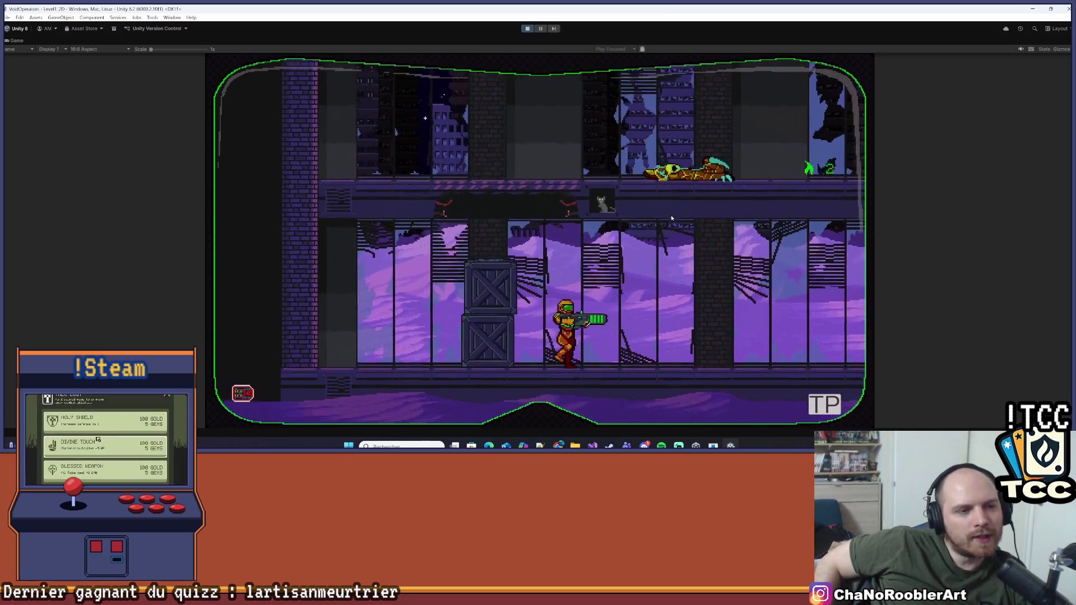
key("d")
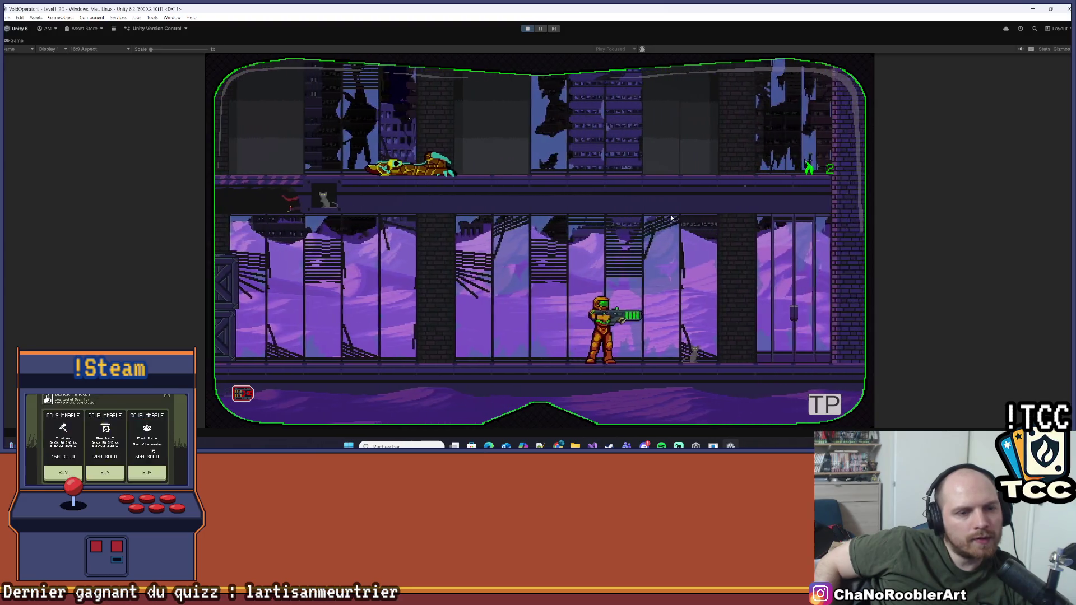
key("a")
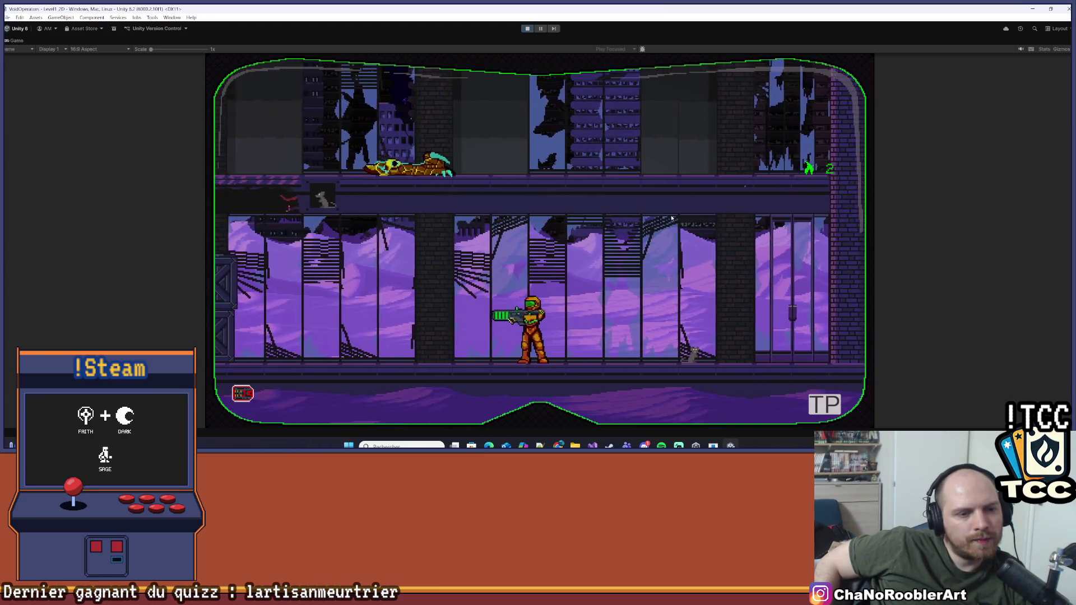
key("a")
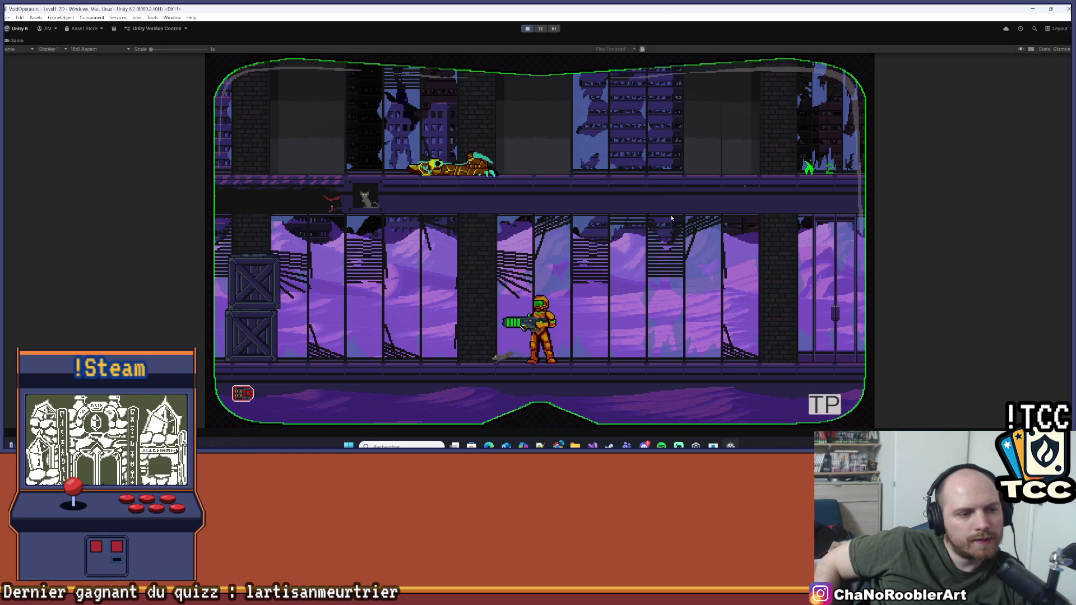
key("d")
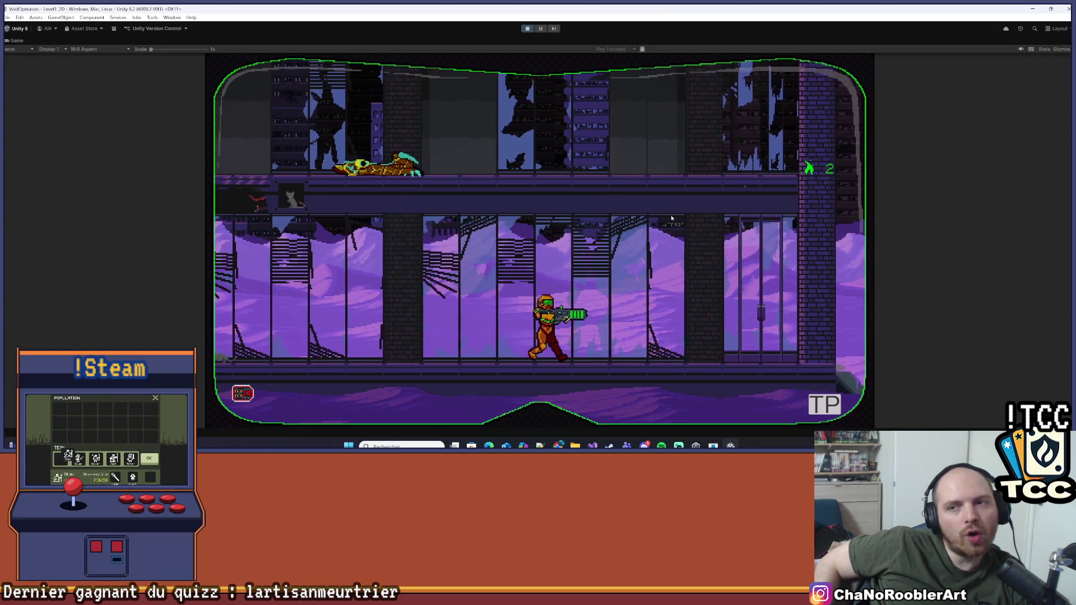
key("d")
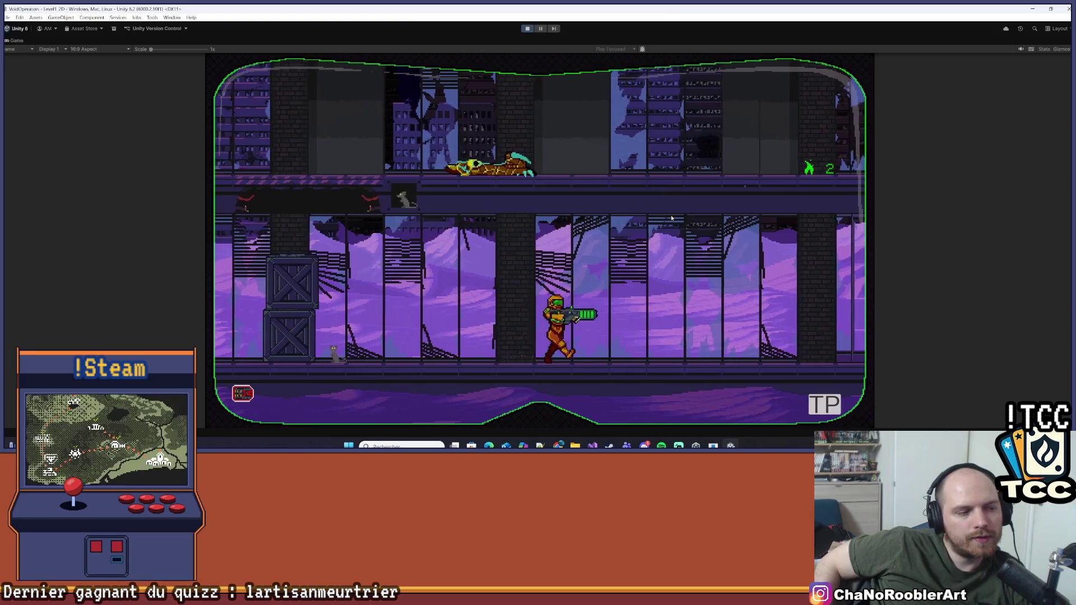
key("d")
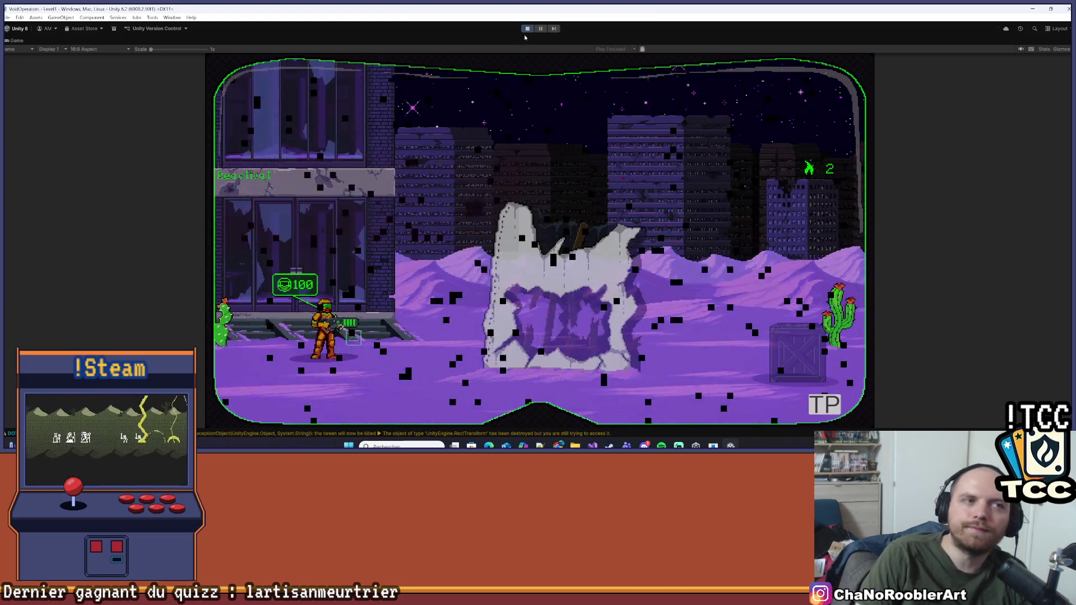
left_click(527, 29)
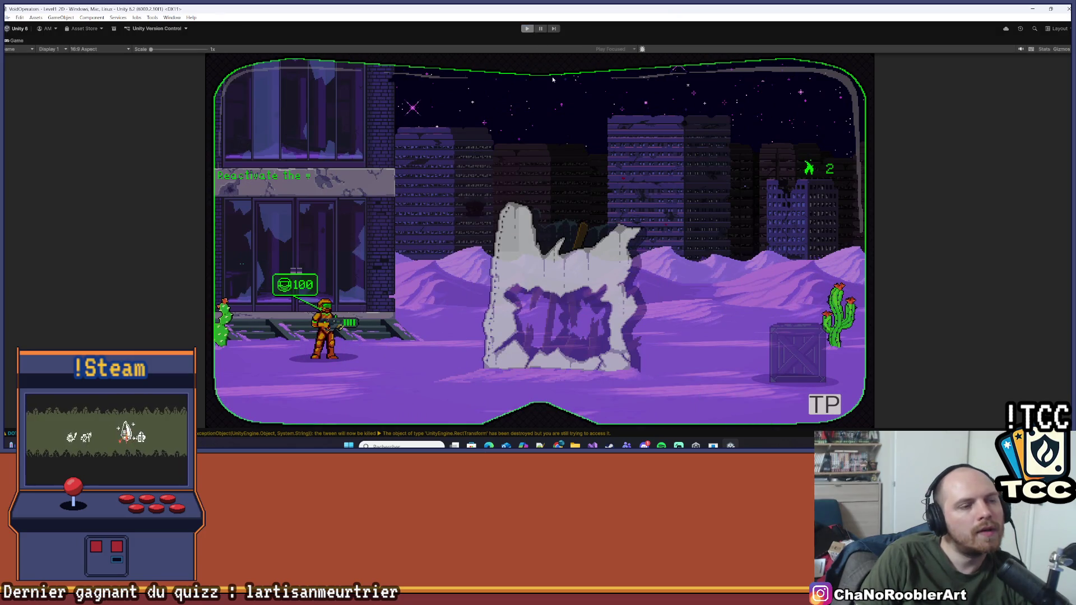
scroll(538, 191, "down", 2)
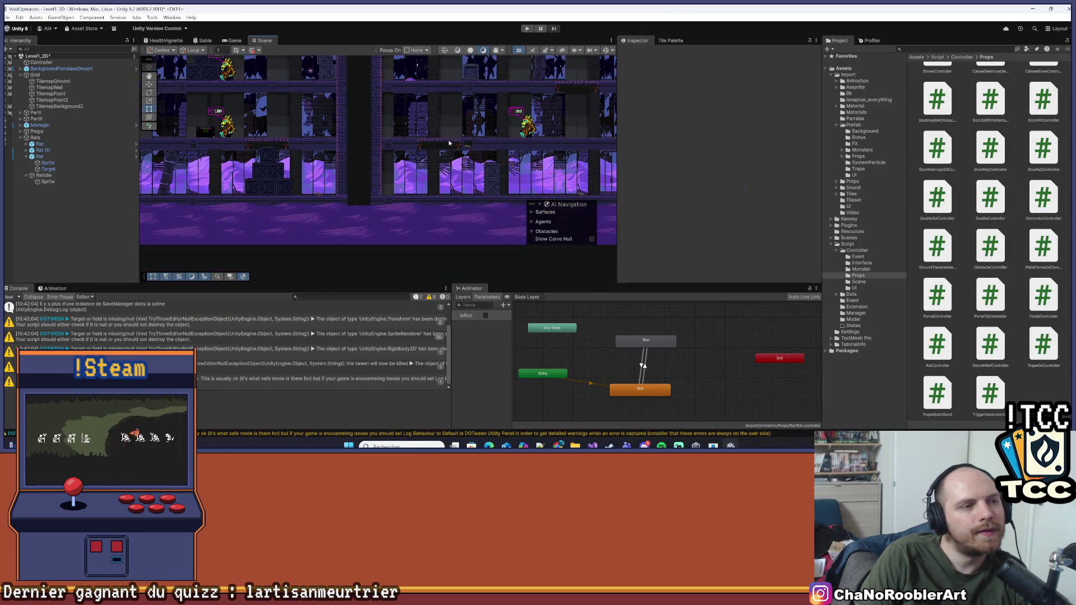
- Enlarge the Scene view, zoom and pan across the level's floors and rats, then select RatIdle
left_click_drag(550, 286, 549, 332)
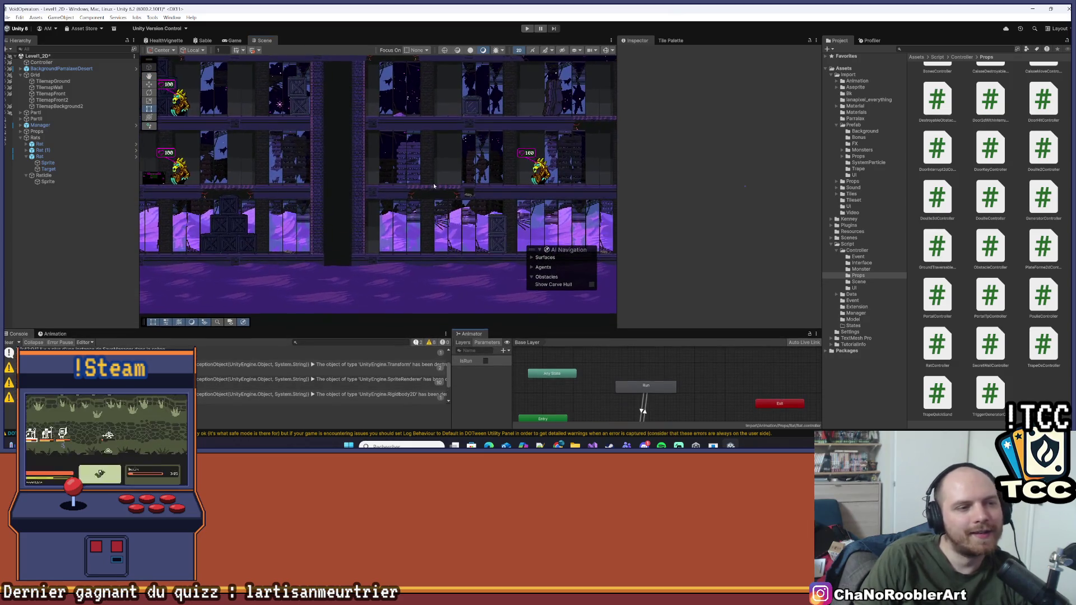
scroll(392, 180, "up", 3)
scroll(314, 157, "down", 5)
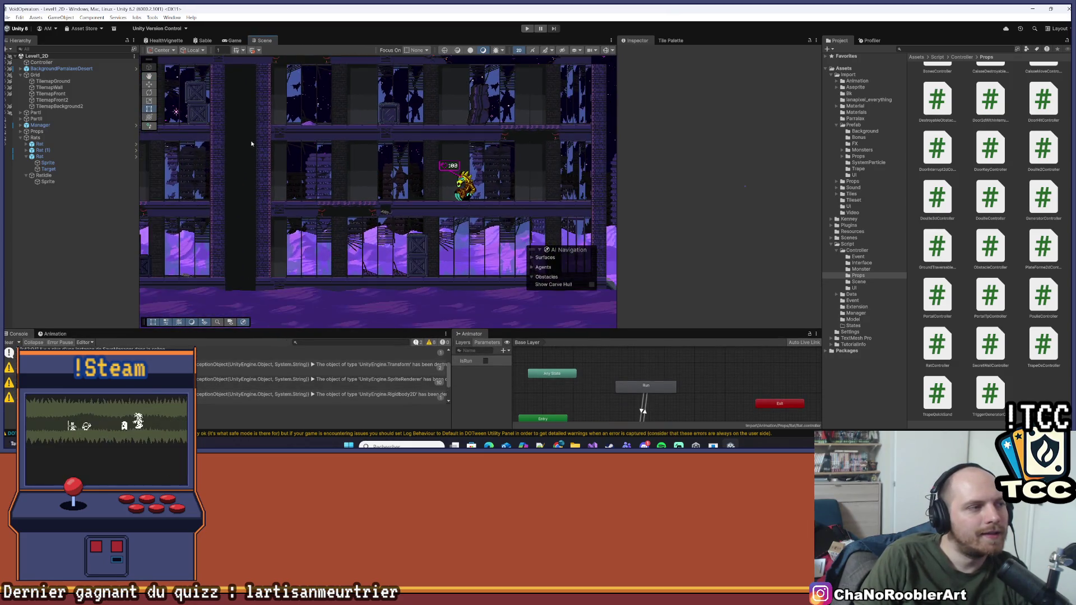
scroll(402, 208, "down", 3)
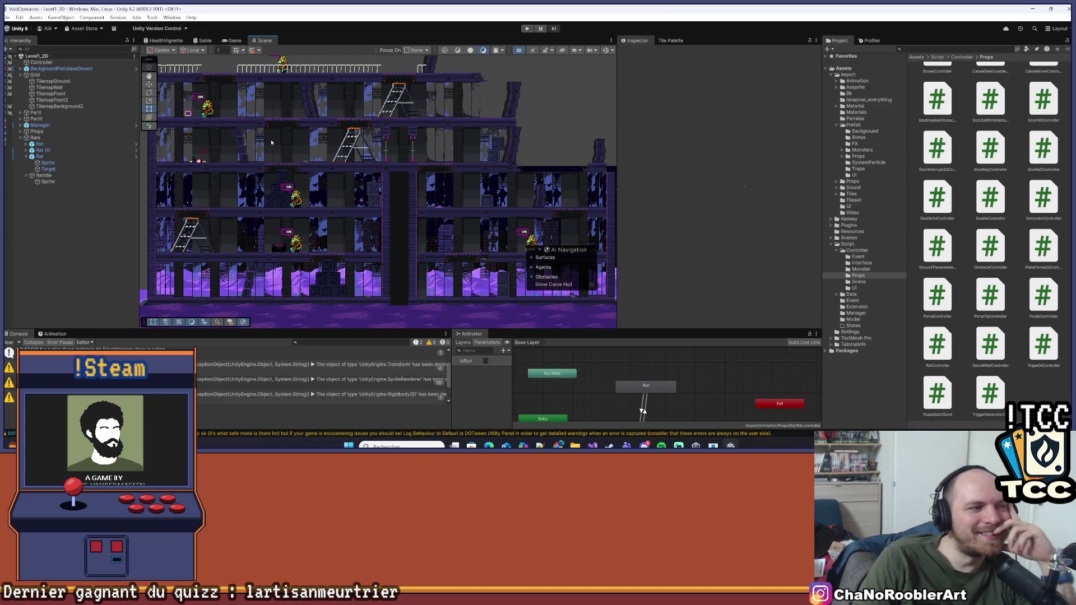
left_click_drag(271, 142, 313, 145)
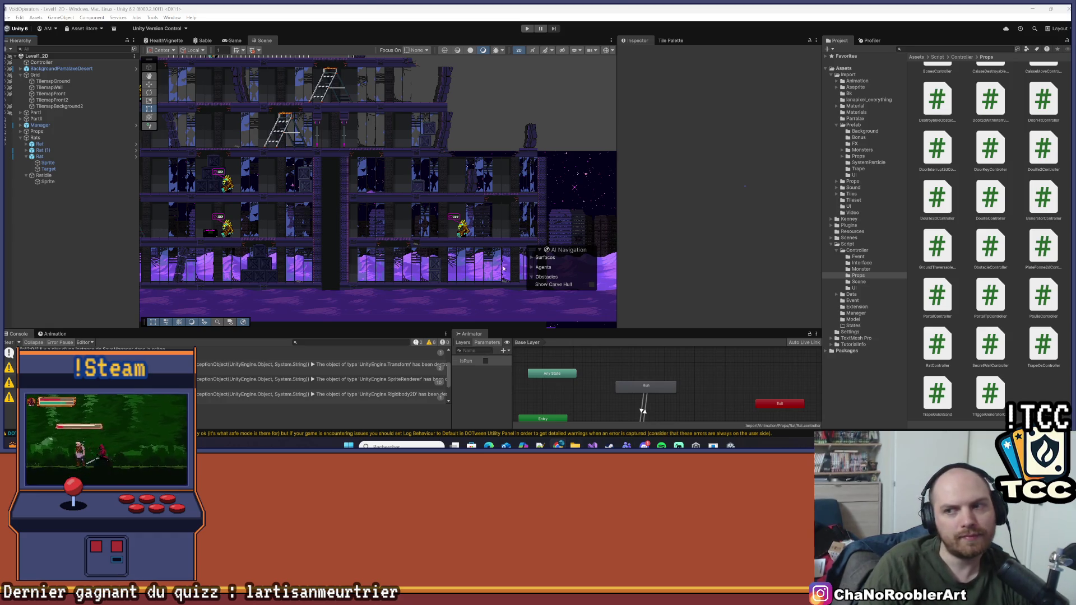
scroll(434, 224, "up", 10)
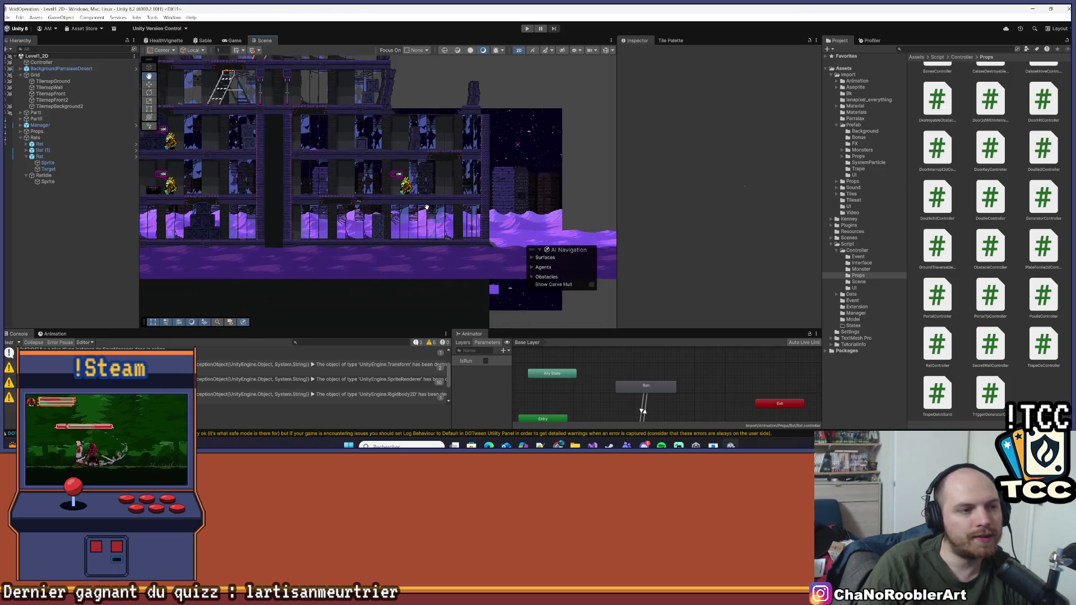
scroll(440, 202, "down", 3)
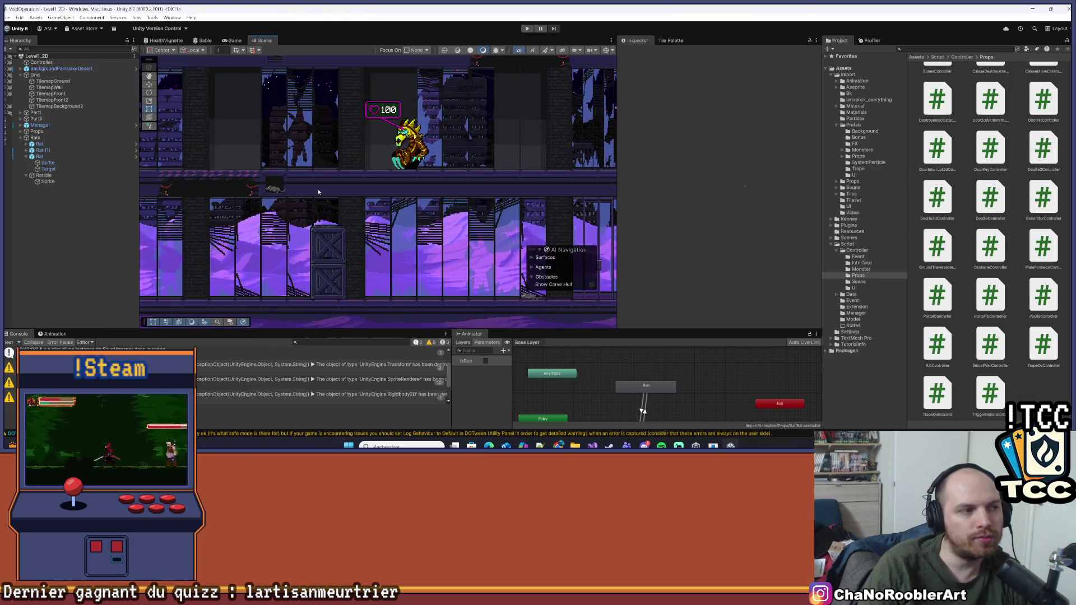
left_click(560, 220)
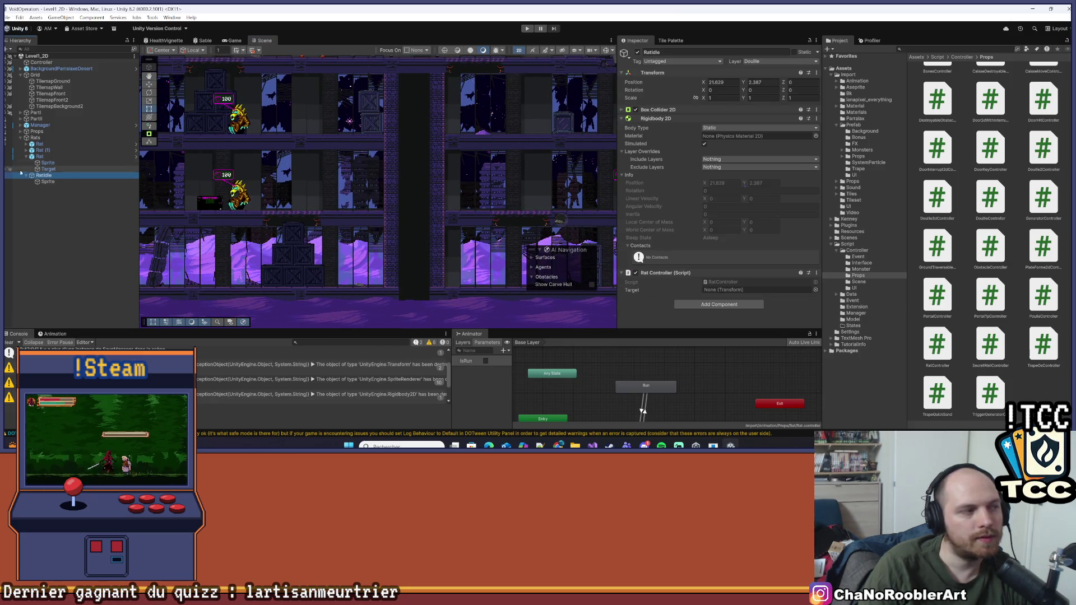
- Change the sprite inside RatIdle to Frame_11 from the Aseprite folder
left_click(86, 182)
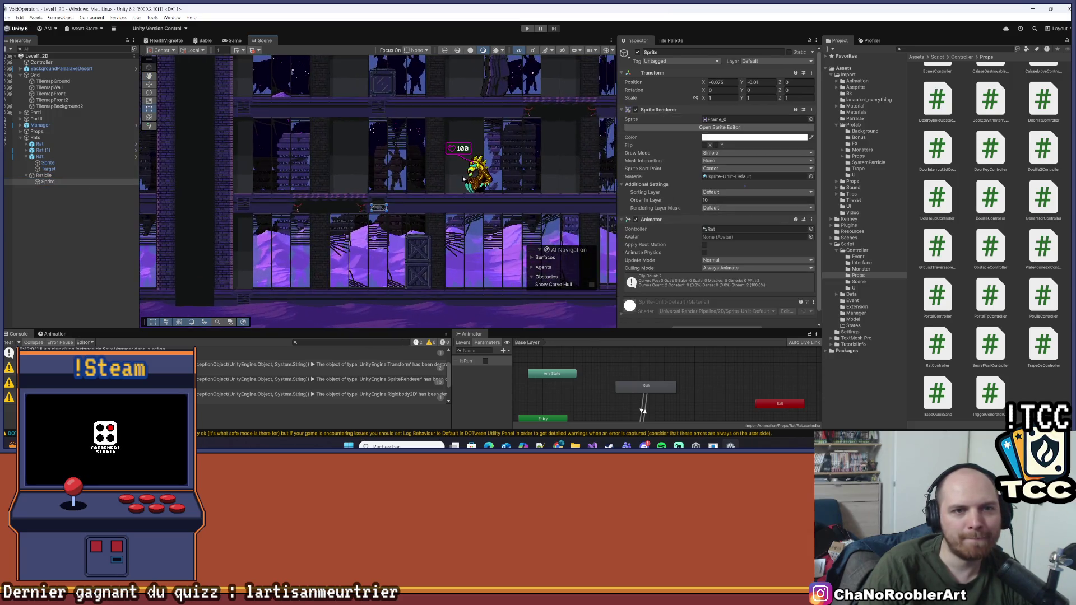
left_click(759, 119)
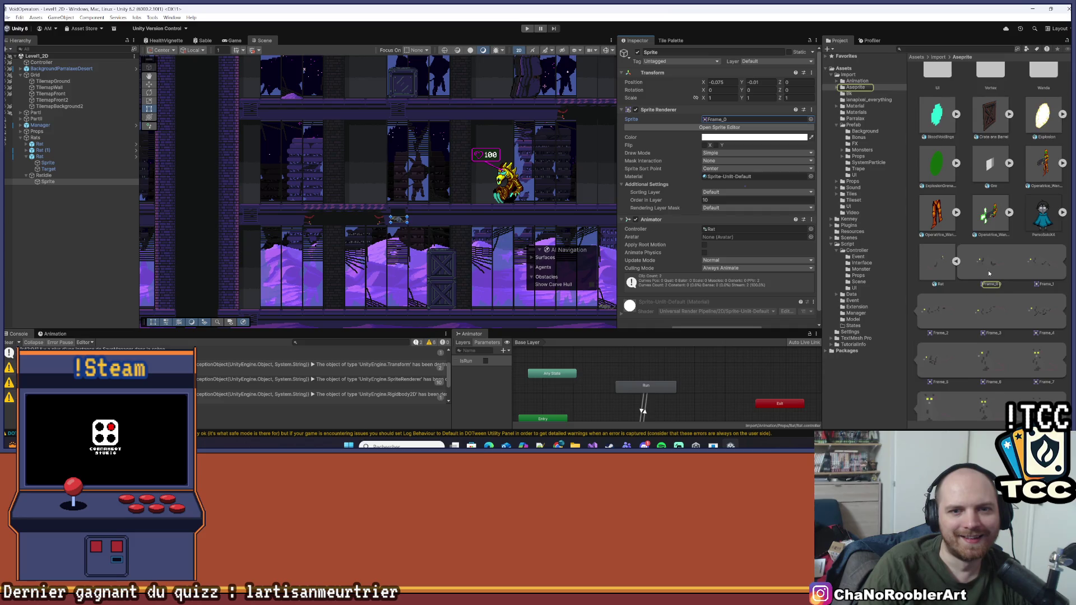
scroll(994, 276, "up", 2)
left_click_drag(932, 292, 729, 120)
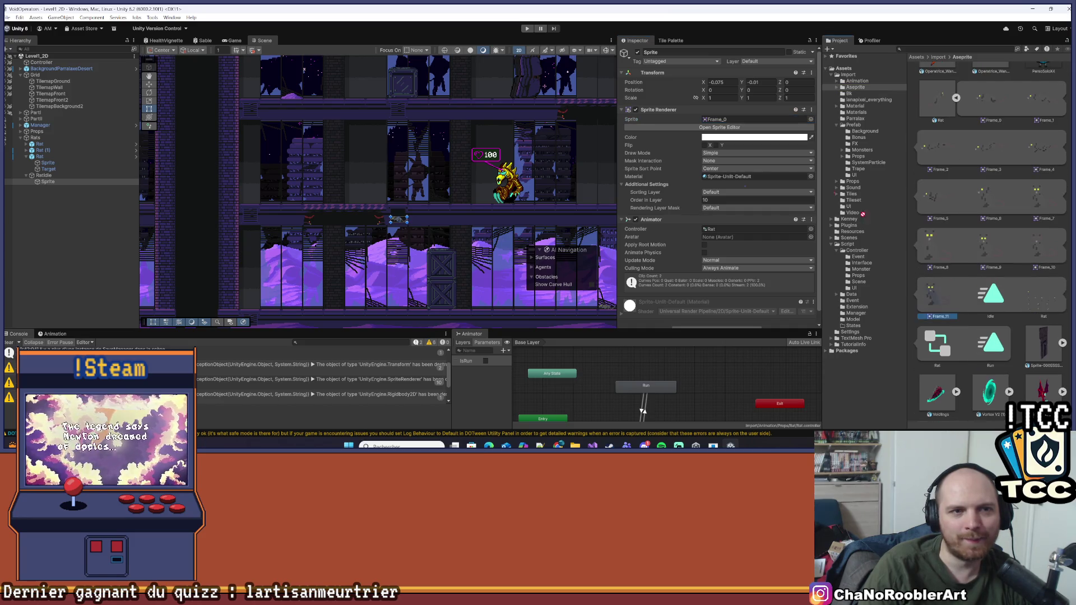
left_click(113, 243)
- Open the Prefab > Props > 2D folder and drag RatIdle into it as a prefab
scroll(276, 216, "up", 3)
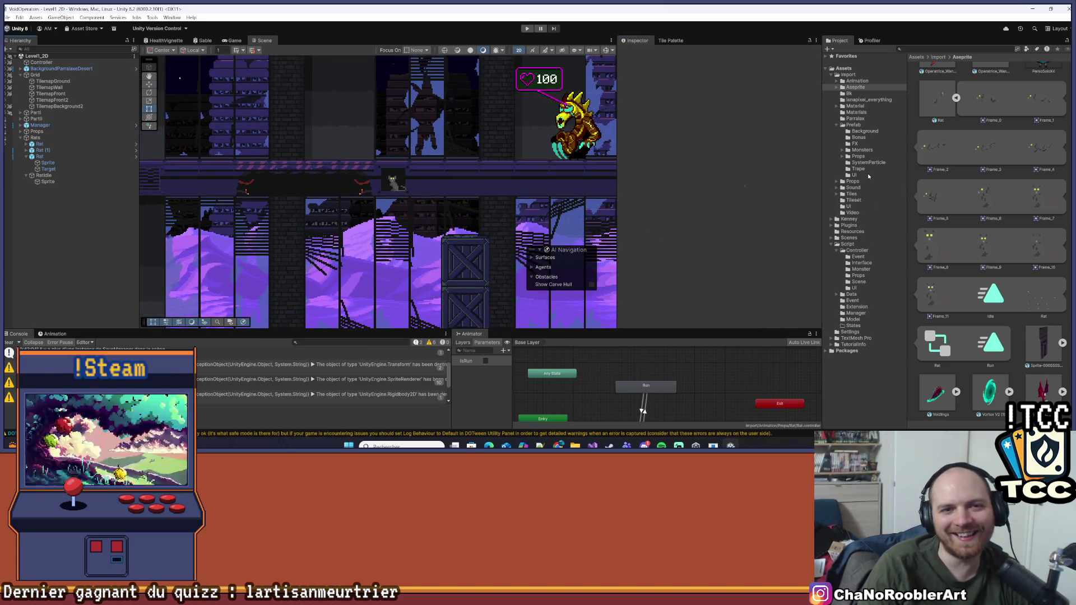
left_click(857, 125)
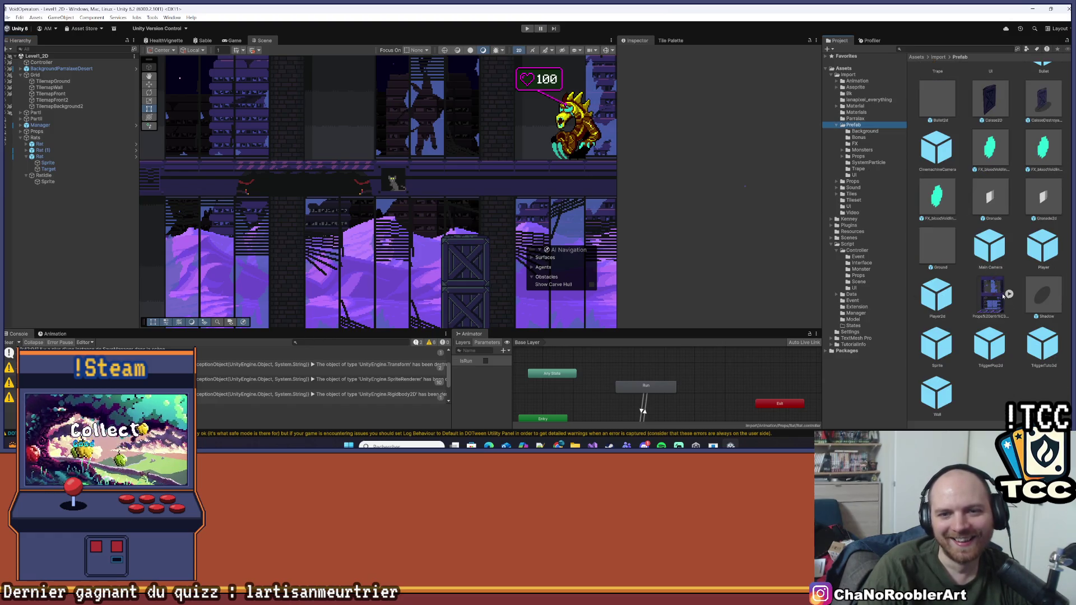
scroll(1003, 296, "up", 5)
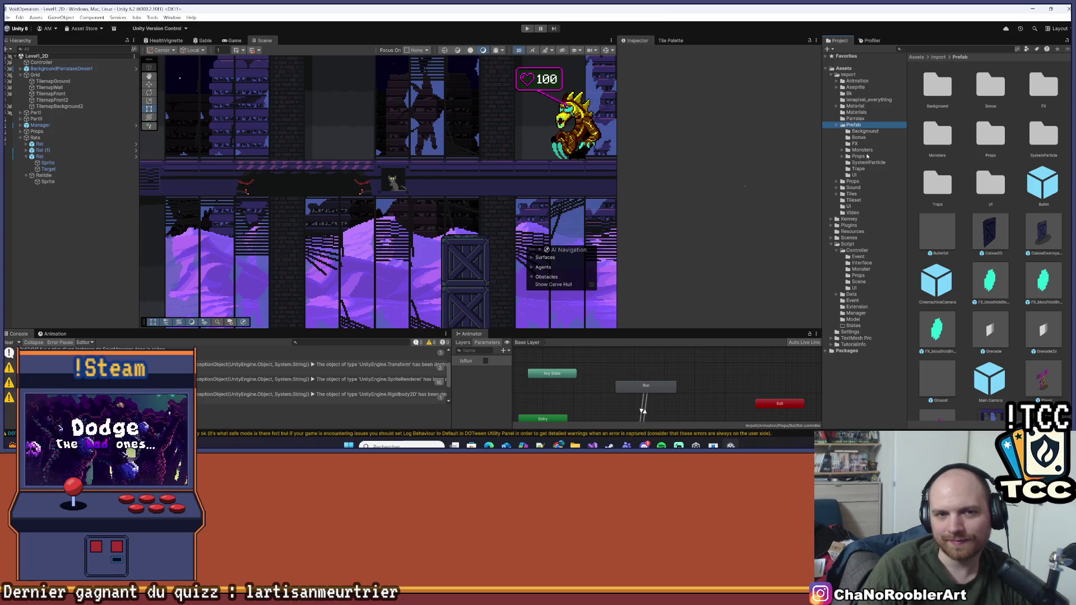
left_click(858, 156)
scroll(1029, 287, "down", 3)
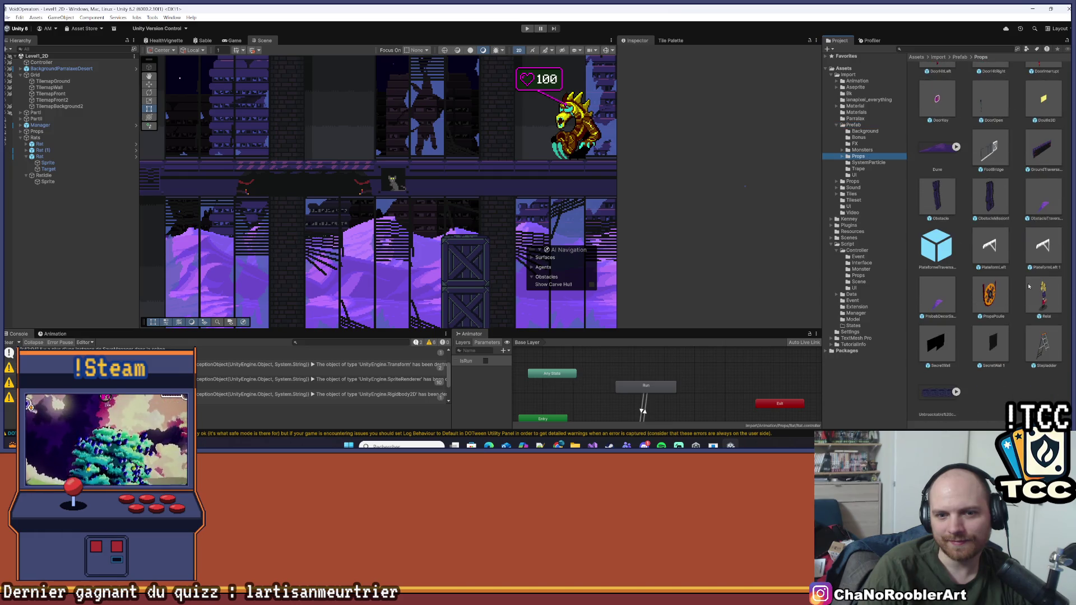
scroll(1017, 325, "up", 5)
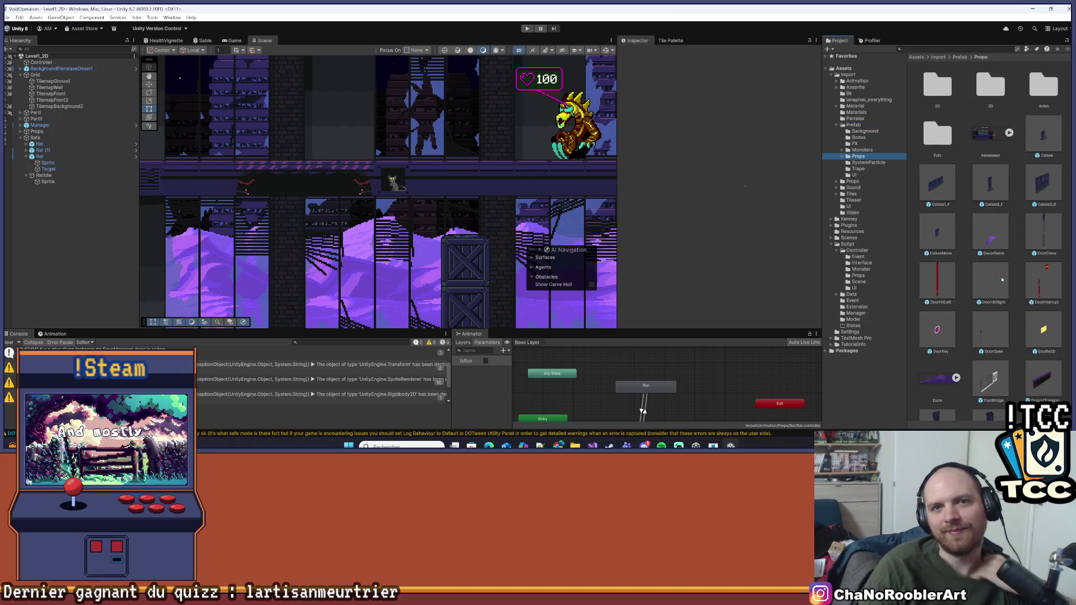
double_click(937, 85)
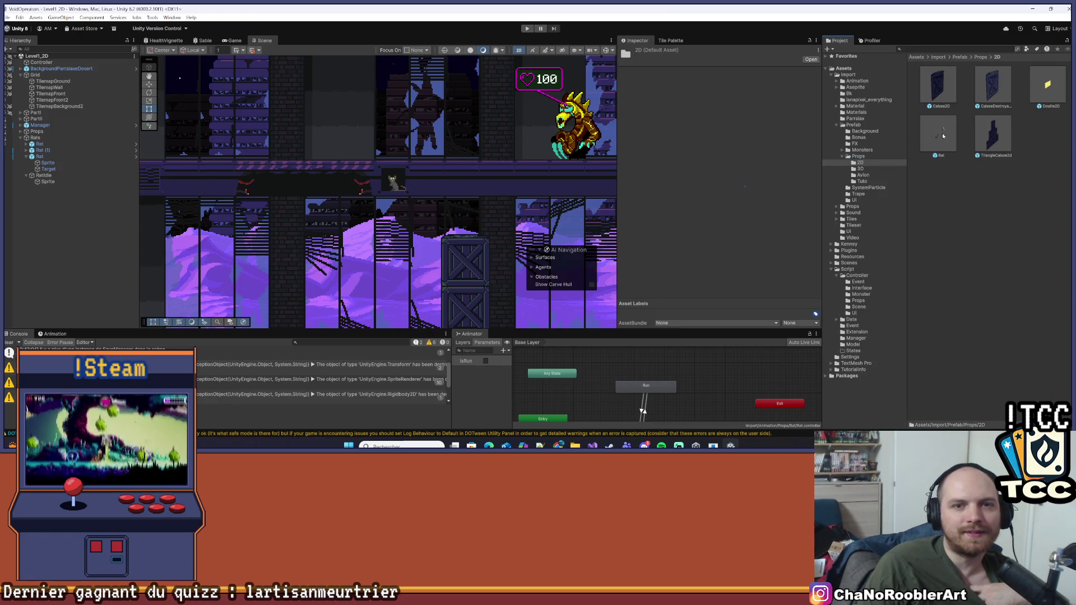
mouse_move(37, 178)
left_mouse_down()
mouse_move(881, 209)
mouse_move(953, 196)
left_mouse_up()
- Clear the selection and collapse the Rat and RatIdle entries in the Hierarchy
left_click(84, 224)
left_click(25, 176)
left_click(26, 156)
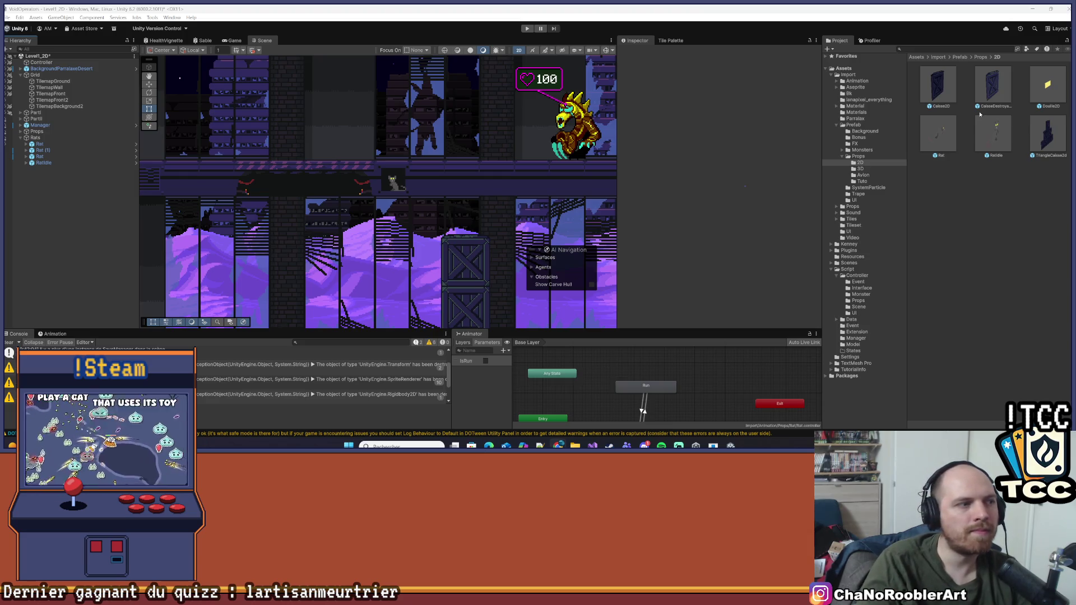
- Pan the Scene view to the upper floor and select the rat Rat (1) on the ledge
scroll(350, 185, "down", 4)
mouse_move(350, 185)
left_mouse_down()
mouse_move(319, 188)
mouse_move(411, 207)
mouse_move(319, 191)
mouse_move(454, 191)
mouse_move(469, 206)
mouse_move(589, 227)
mouse_move(421, 254)
left_mouse_up()
scroll(350, 128, "down", 1)
left_click_drag(350, 128, 383, 213)
scroll(363, 195, "up", 2)
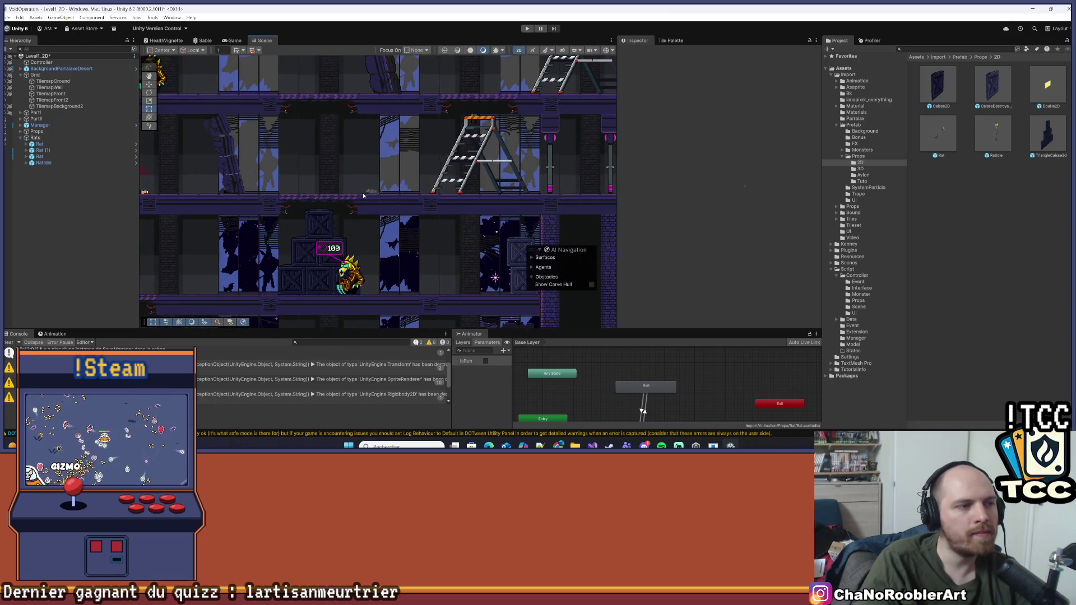
left_click(368, 193)
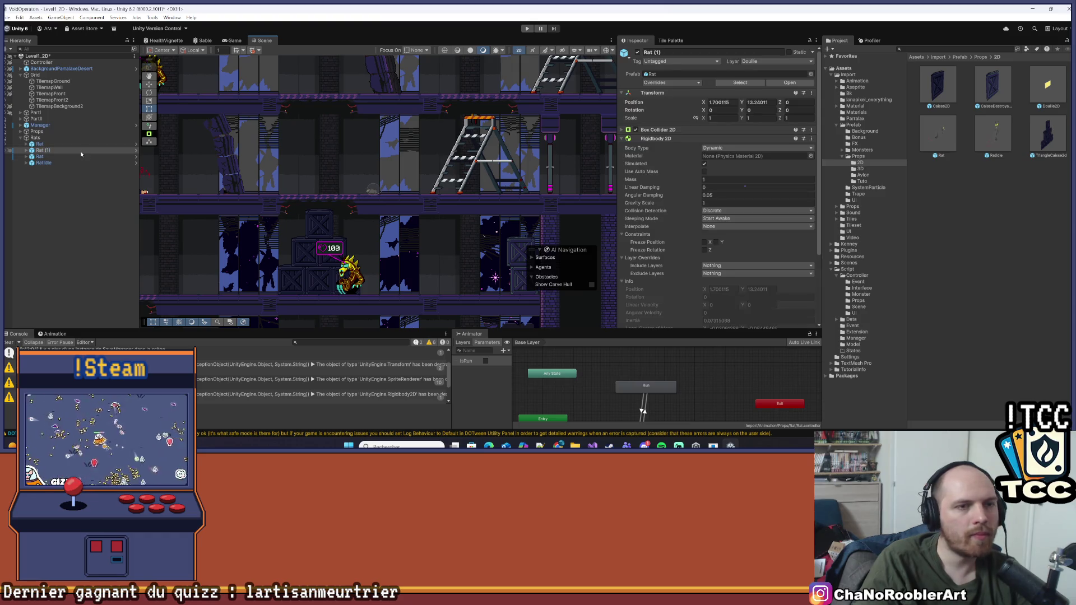
- Review Rat (1)'s Rigidbody 2D settings, then select the TilemapGround tilemap
scroll(671, 209, "down", 3)
scroll(671, 210, "up", 3)
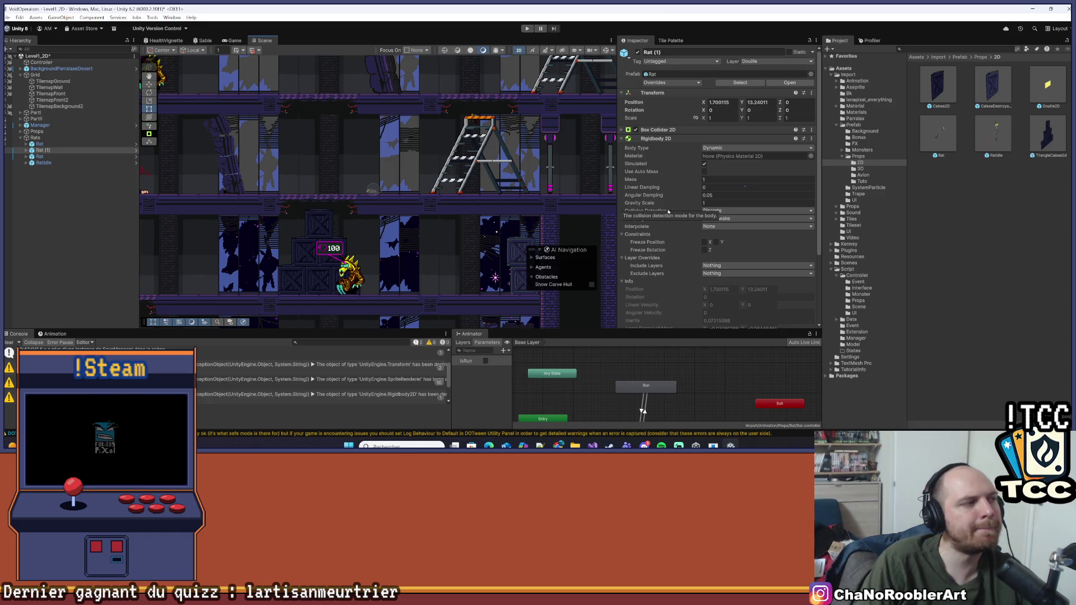
left_click(63, 83)
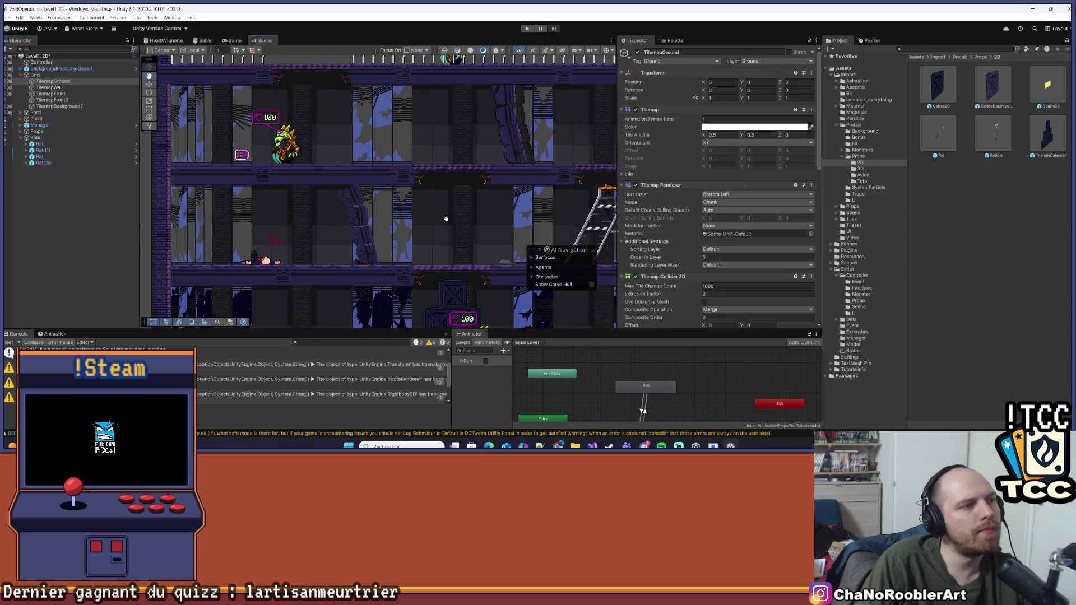
- Open the Tile Palette for TilemapGround, pick a tile, then deselect the tilemap
left_click(670, 40)
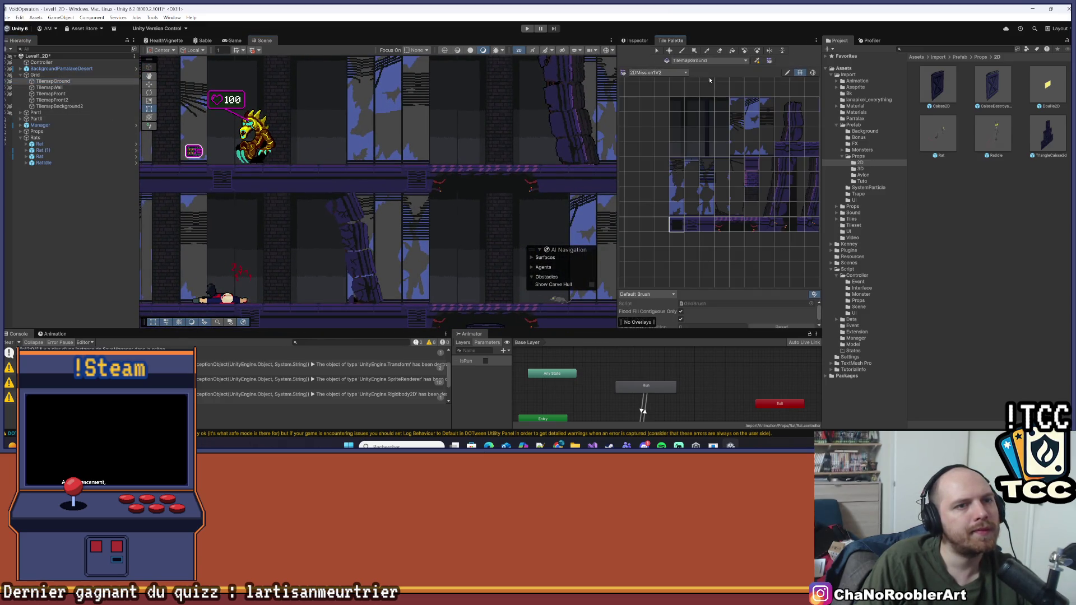
left_click(681, 226)
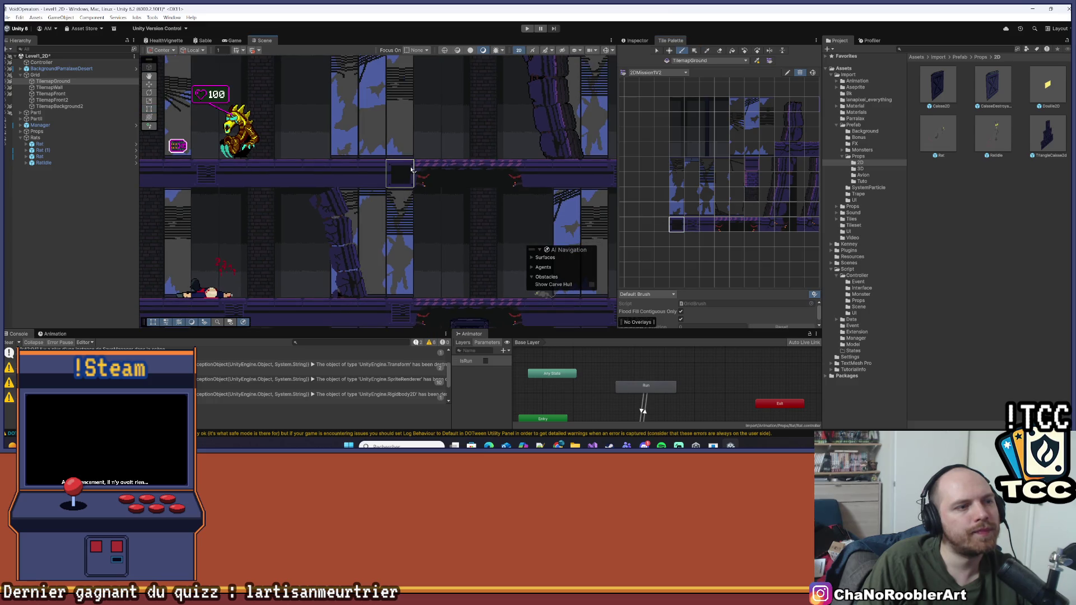
scroll(463, 142, "down", 5)
scroll(463, 141, "down", 5)
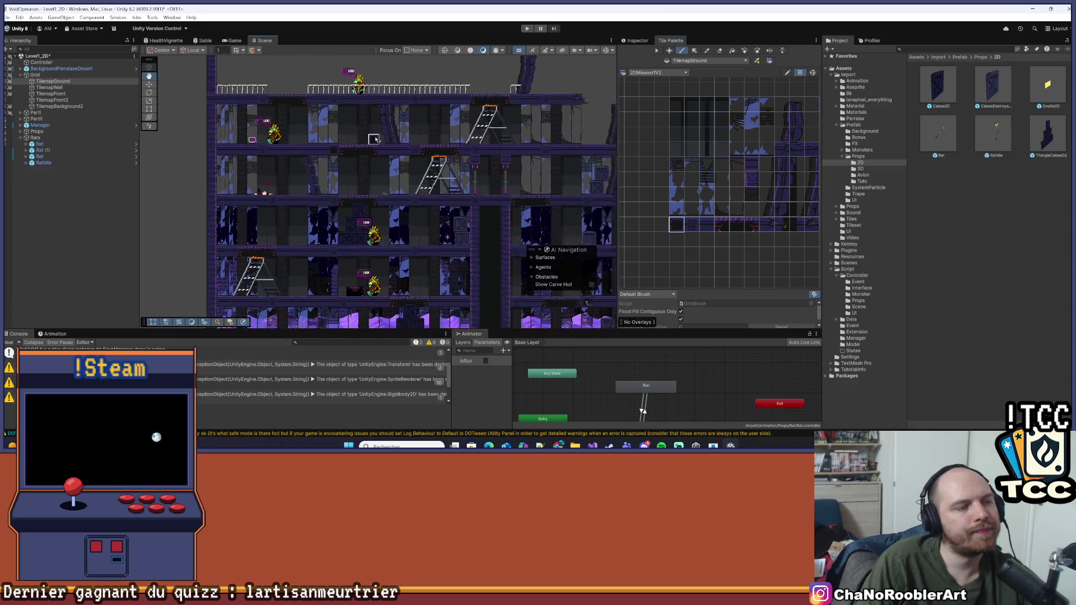
left_click(59, 227)
- Duplicate the idle rat prop with Ctrl+D and slide the copy left along its floor
left_click(44, 162)
left_click_drag(293, 164, 170, 78)
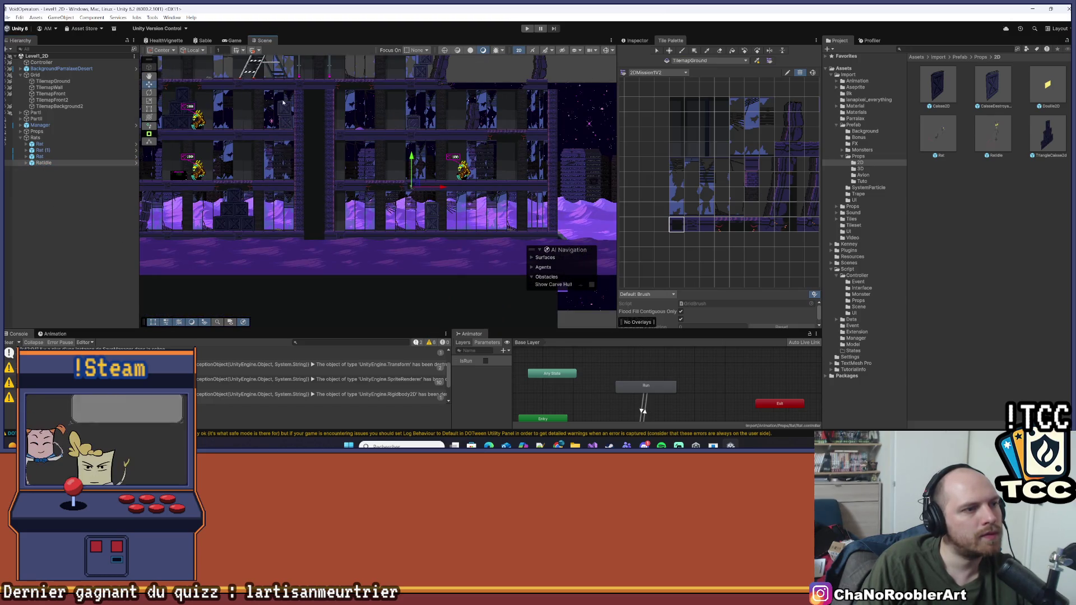
left_click_drag(323, 112, 456, 157)
key("ctrl+d")
left_click_drag(571, 230, 338, 229)
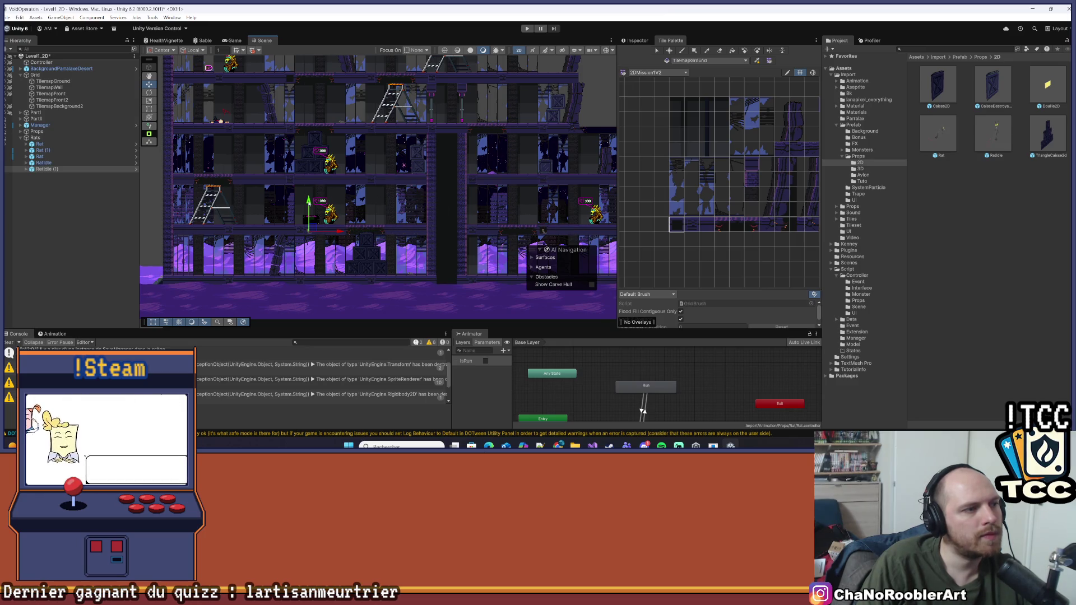
left_click_drag(289, 89, 299, 128)
scroll(299, 180, "up", 8)
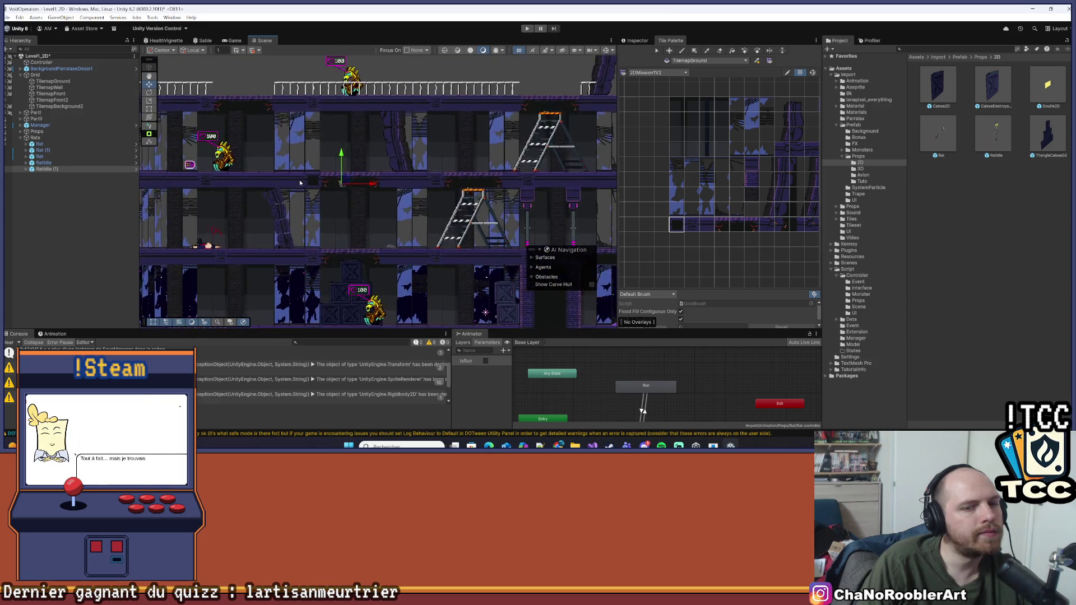
scroll(307, 183, "up", 5)
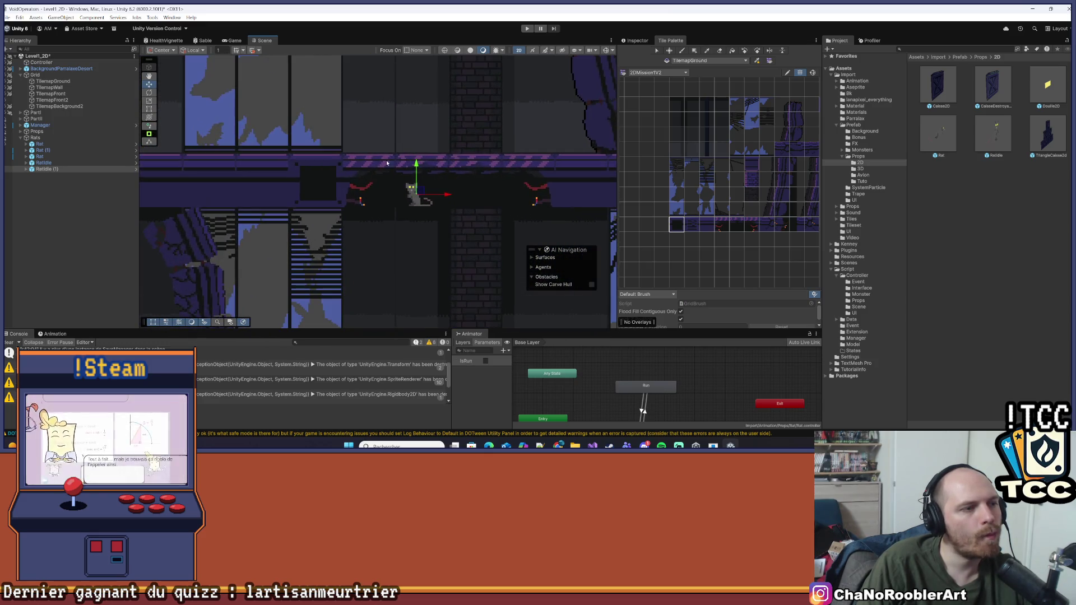
- Move the rat copy further left onto the ledge, adjust its height, and deselect it
left_click(68, 170)
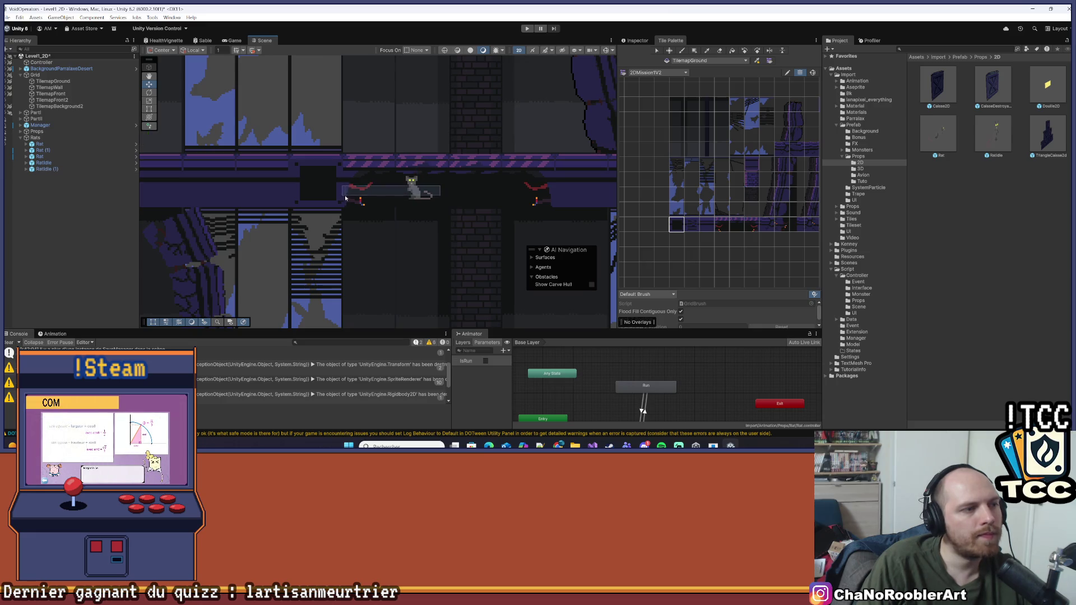
scroll(393, 185, "up", 1)
mouse_move(440, 188)
left_mouse_down()
mouse_move(343, 191)
mouse_move(320, 177)
left_mouse_up()
scroll(314, 174, "up", 3)
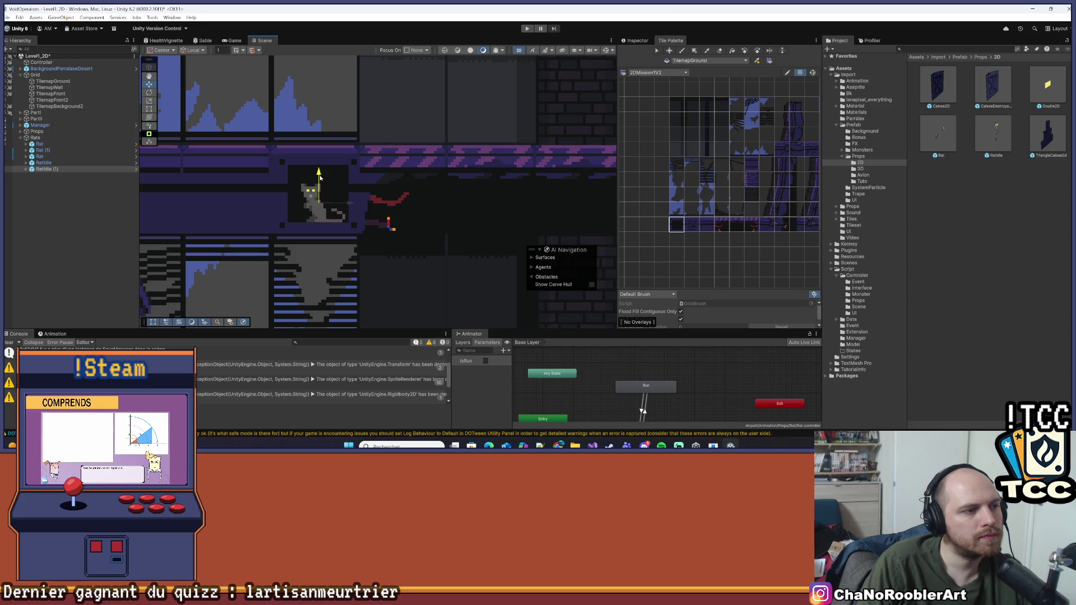
left_click_drag(320, 177, 320, 177)
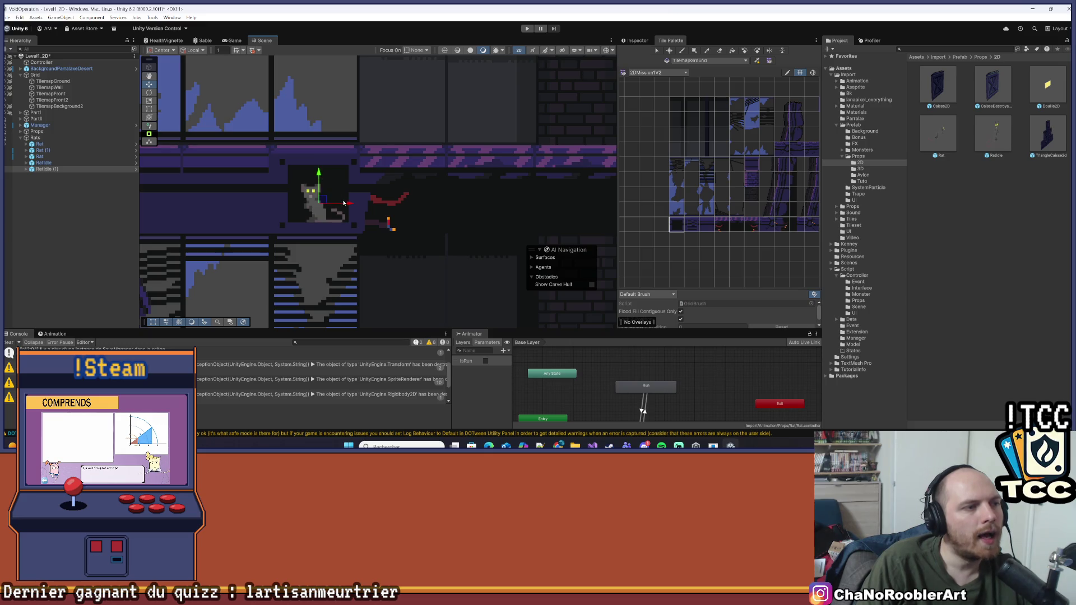
left_click(111, 250)
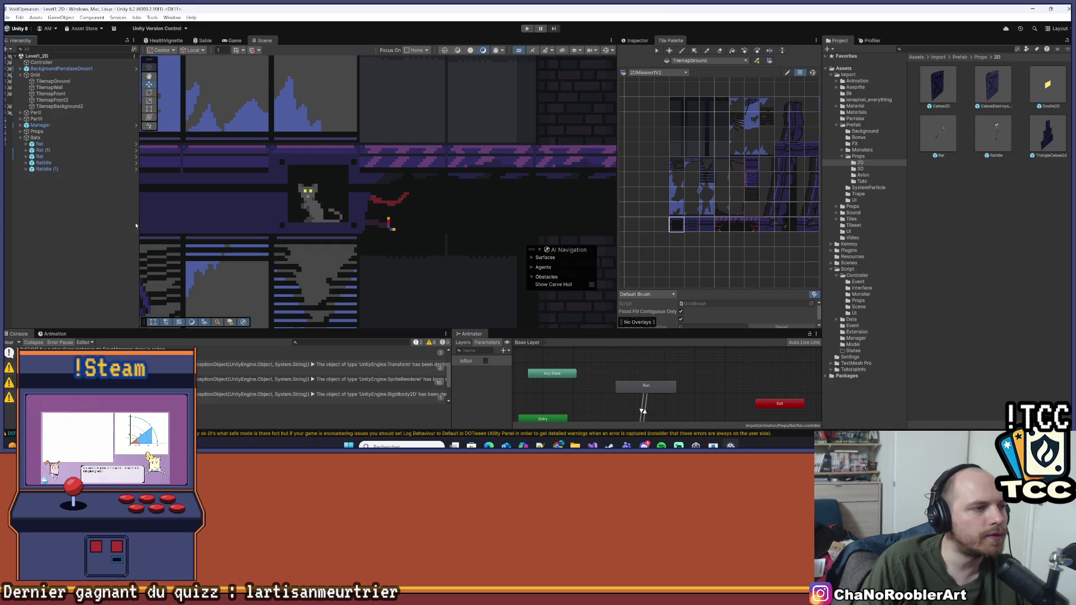
- Frame the ladder floor by the elevator shaft and drop a Rat prefab beside the stacked crates
scroll(266, 161, "down", 8)
scroll(266, 161, "down", 10)
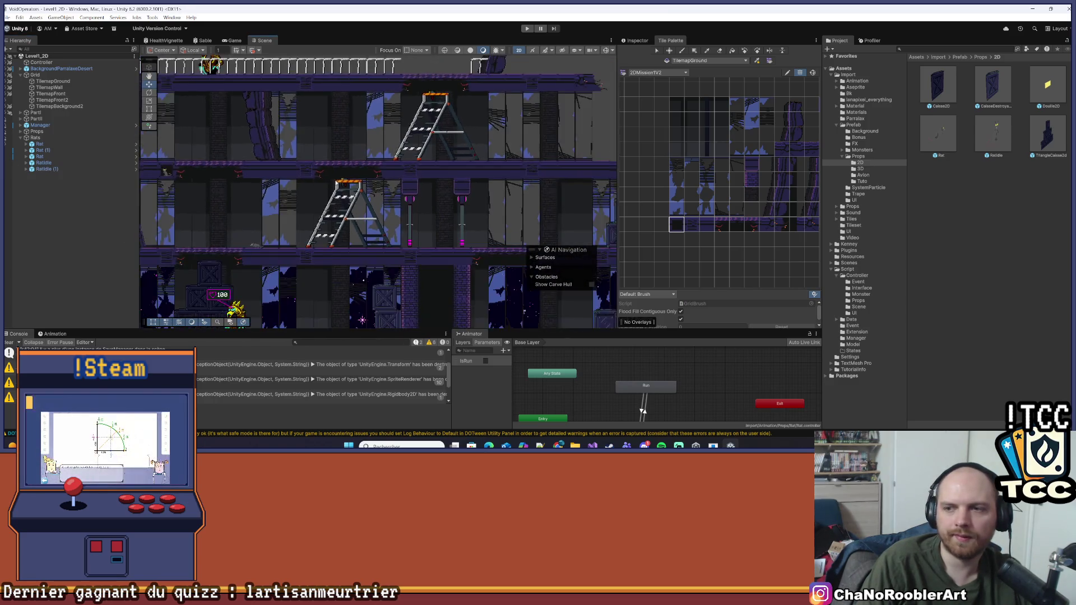
left_click_drag(408, 174, 431, 193)
scroll(431, 194, "up", 5)
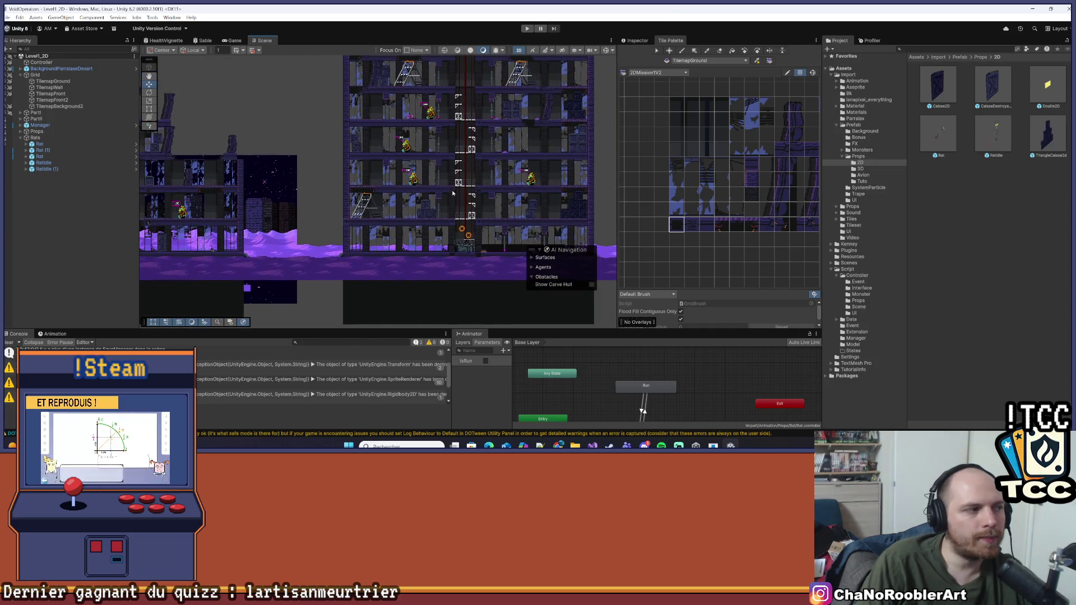
scroll(486, 205, "down", 3)
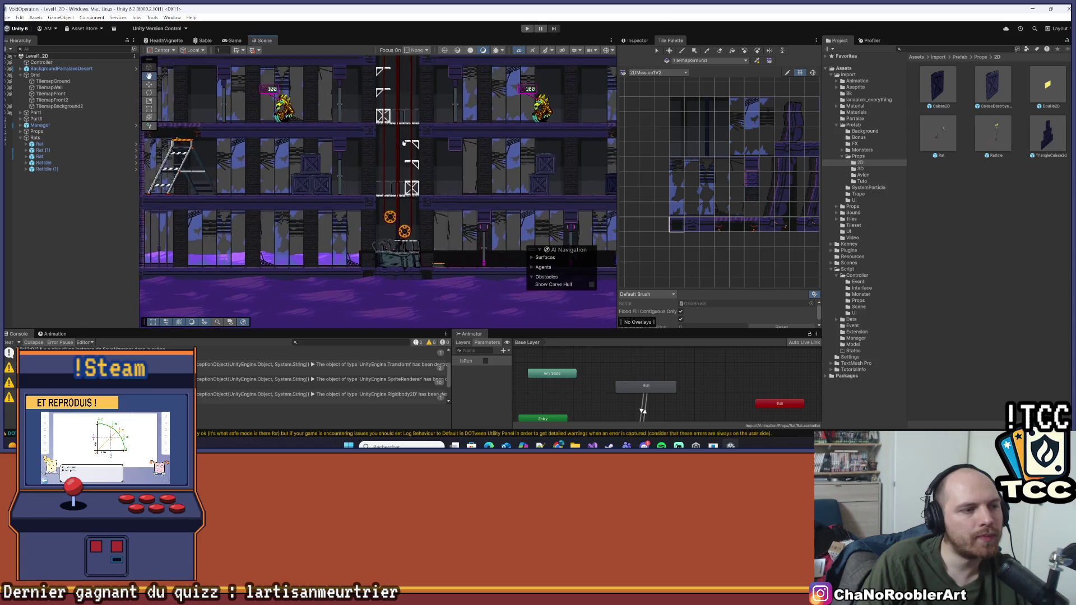
left_click_drag(486, 205, 403, 151)
scroll(403, 151, "up", 4)
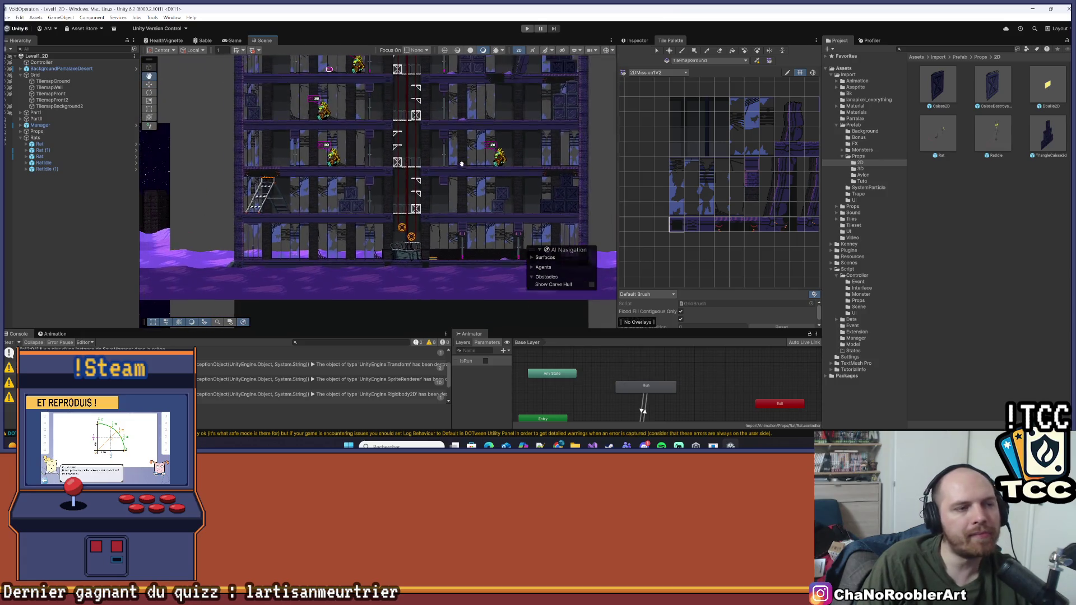
key("Left")
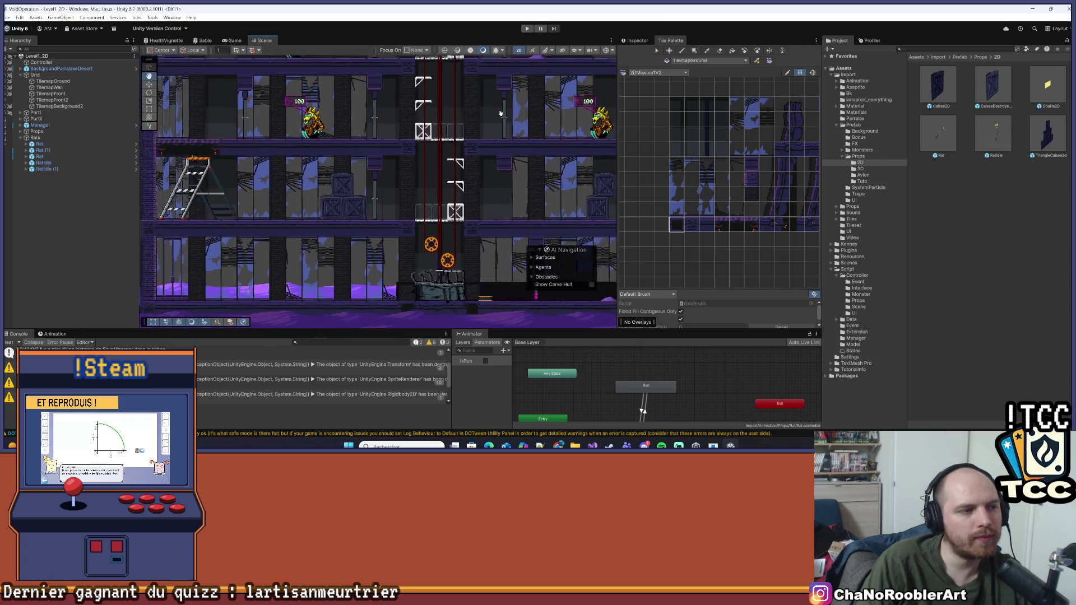
scroll(394, 183, "up", 1)
scroll(394, 183, "up", 1)
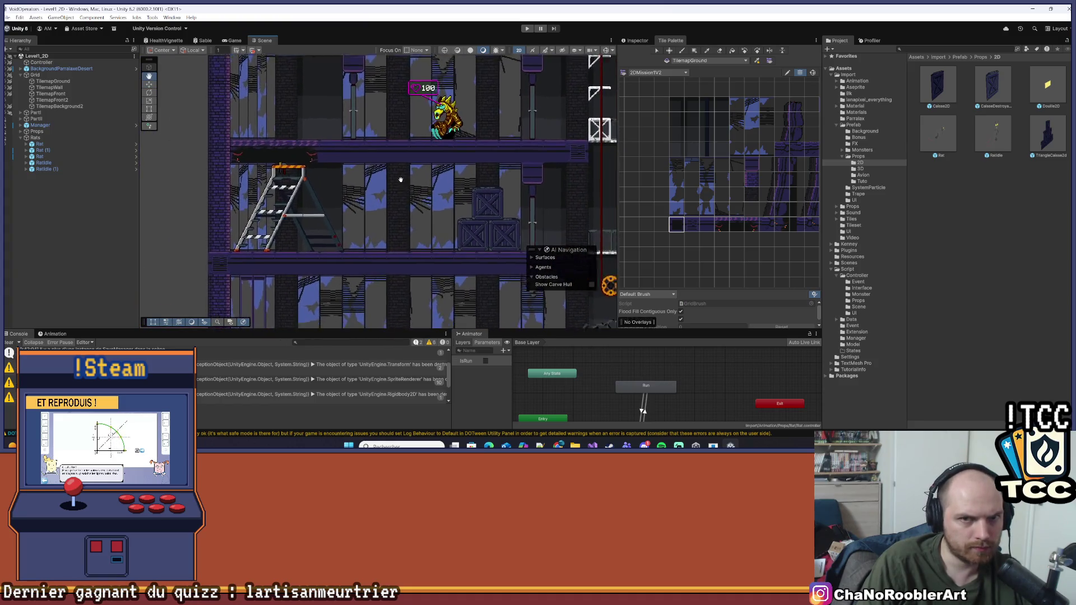
key("Down")
key("Right")
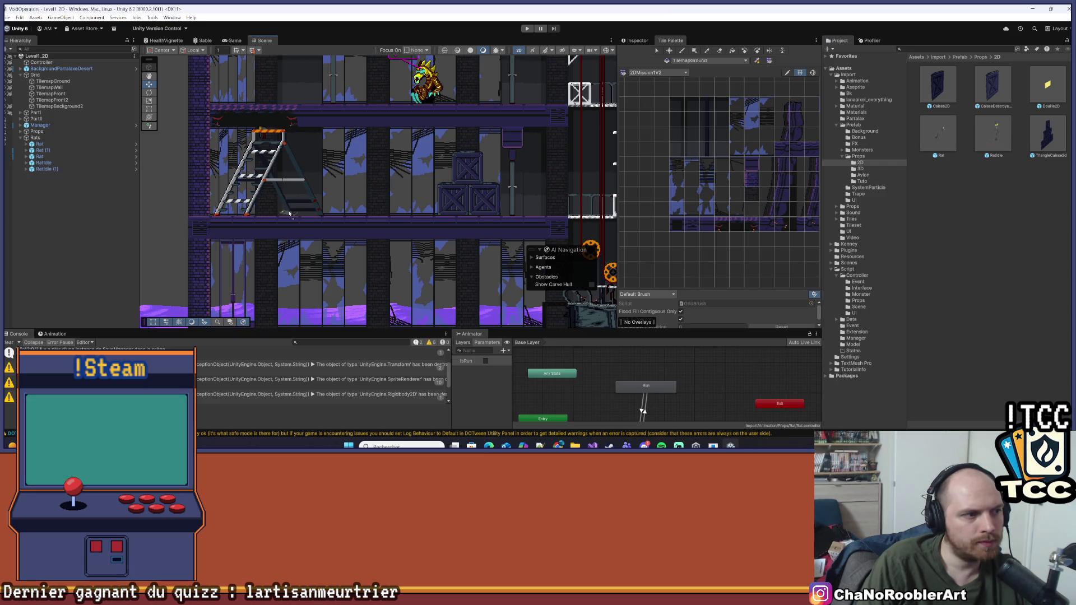
left_click_drag(485, 212, 486, 214)
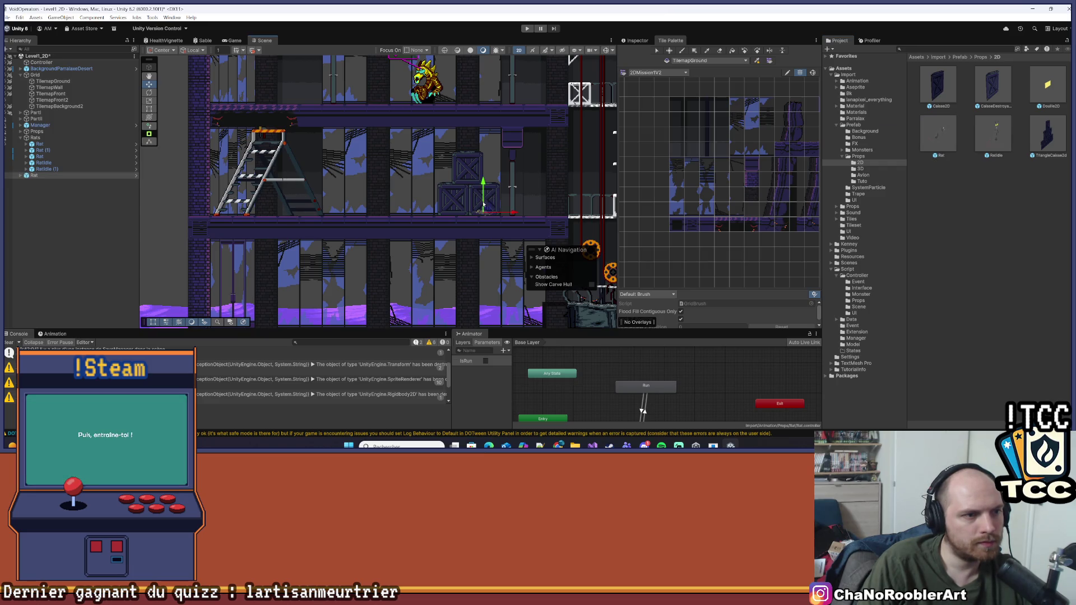
scroll(499, 222, "up", 4)
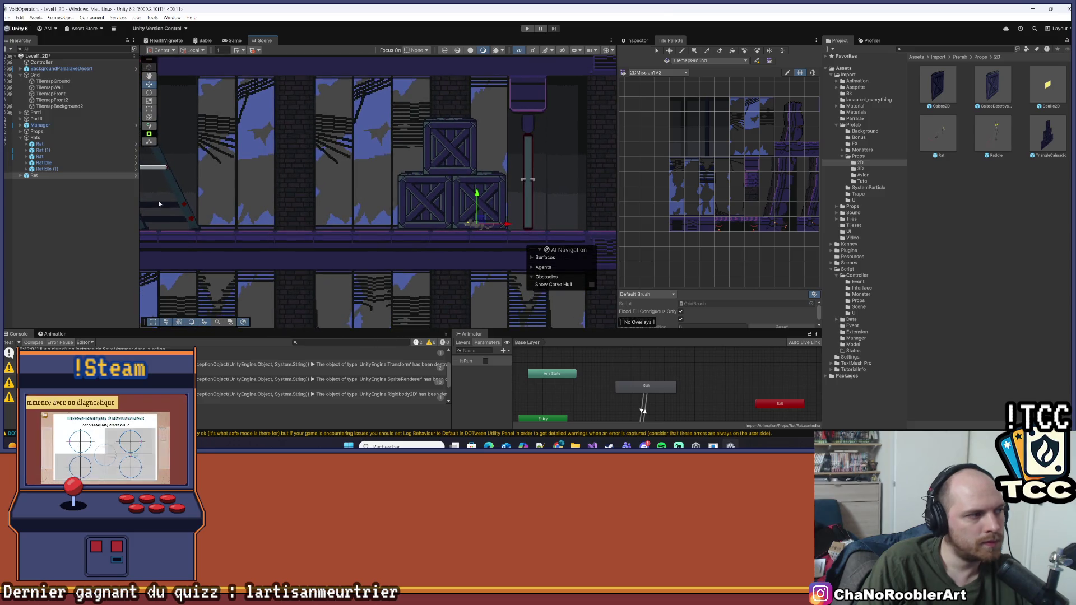
left_click(26, 175)
left_click(49, 188)
key("f")
scroll(276, 211, "down", 5)
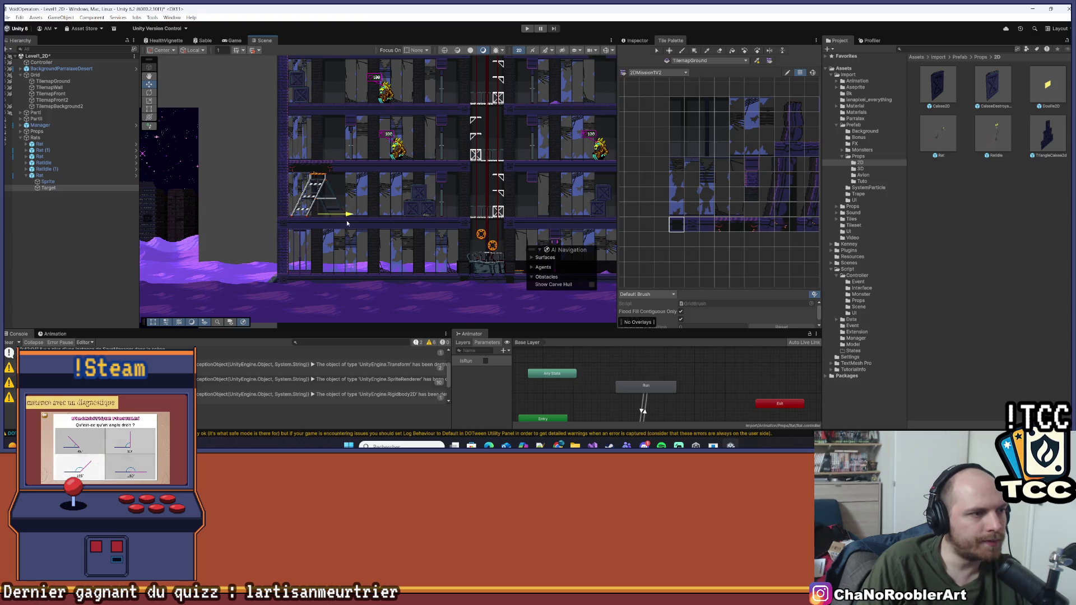
left_click(87, 255)
scroll(359, 222, "down", 4)
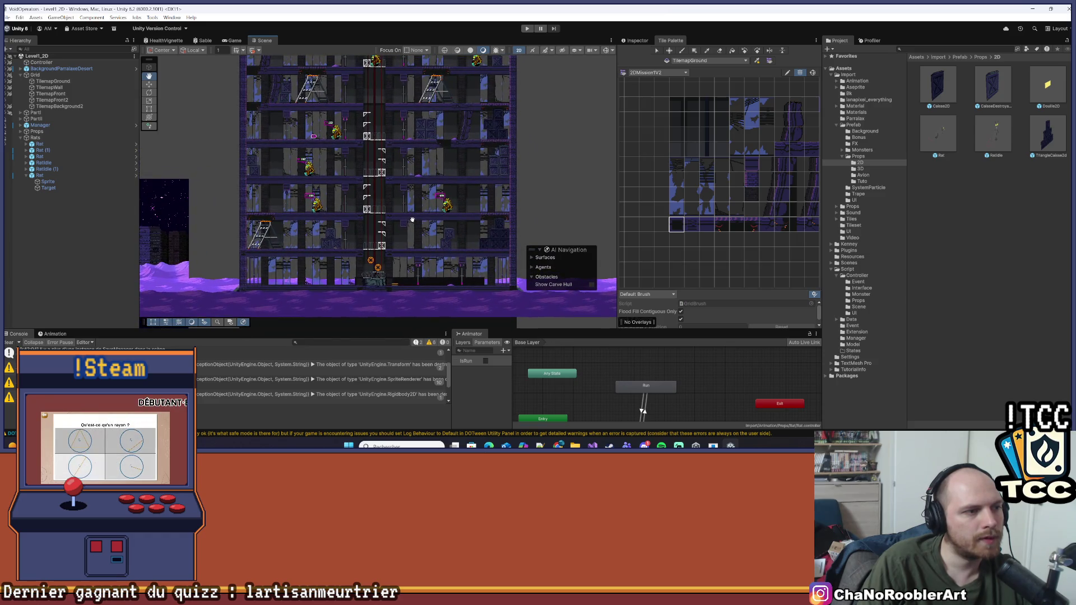
mouse_move(435, 118)
left_mouse_down()
mouse_move(393, 168)
mouse_move(386, 225)
left_mouse_up()
left_click_drag(345, 104, 368, 184)
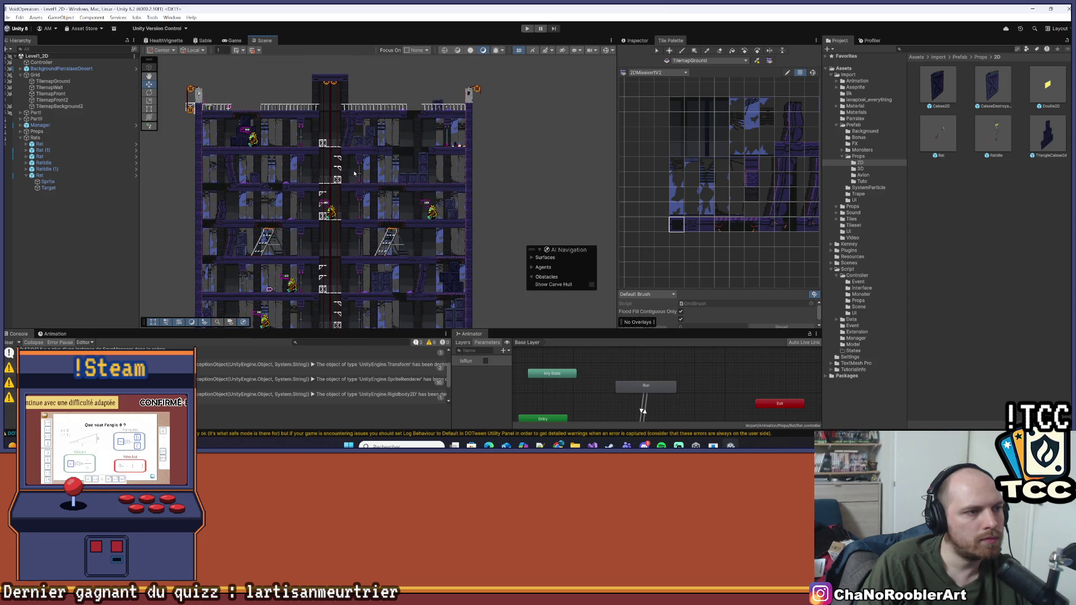
scroll(351, 178, "up", 3)
left_click(39, 175)
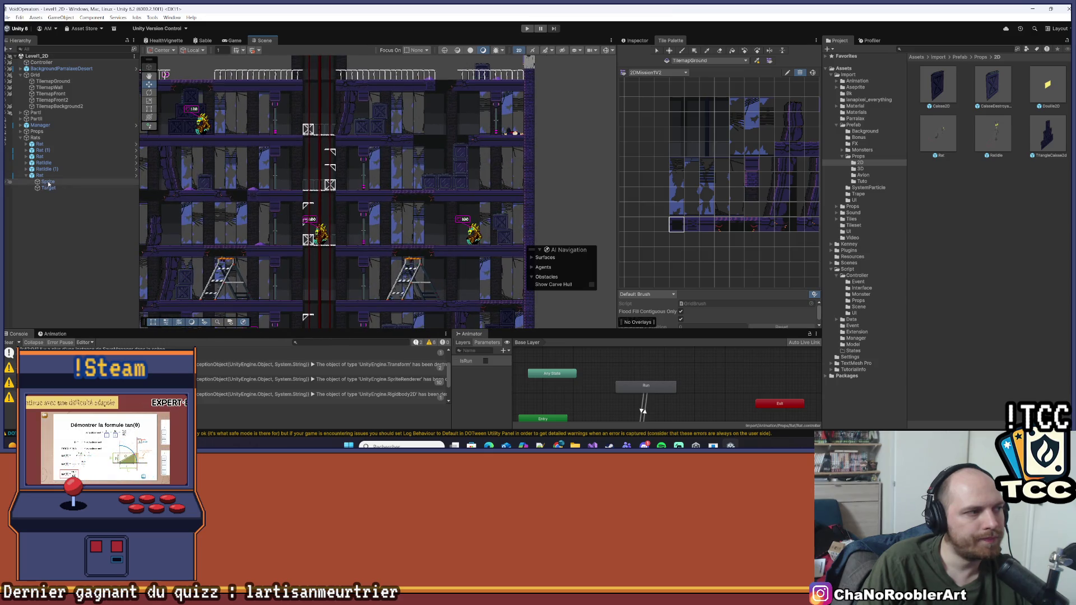
key("f")
key("ctrl+d")
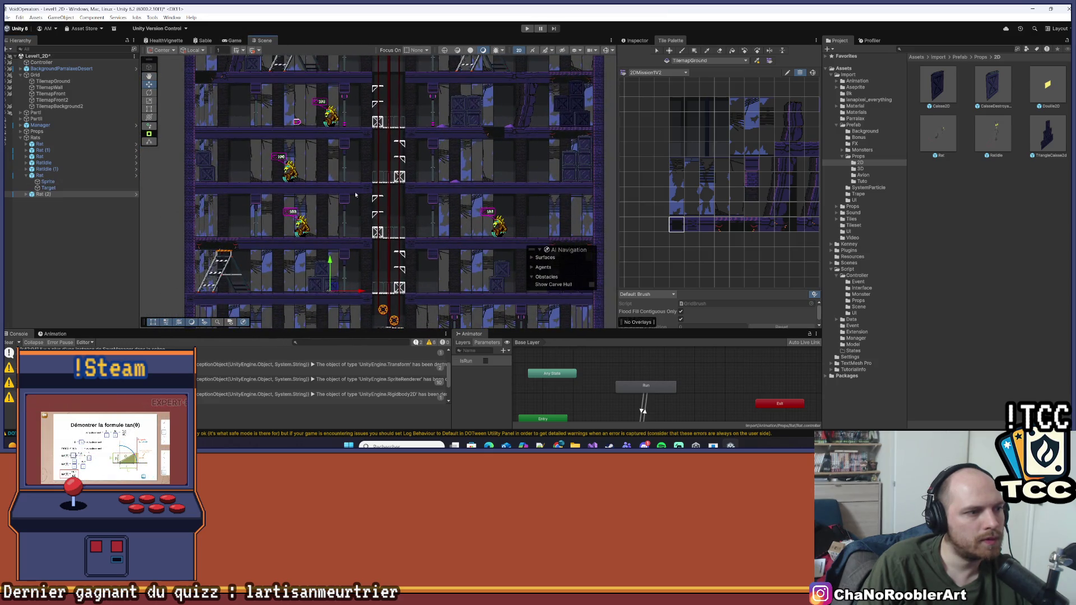
left_click_drag(330, 261, 307, 194)
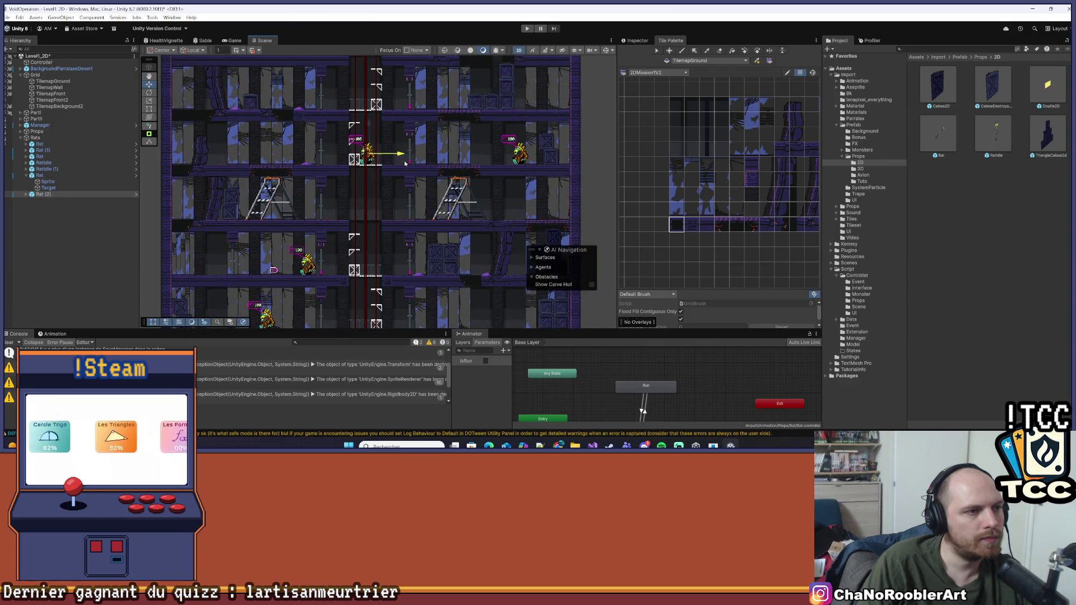
scroll(434, 136, "up", 1)
left_click_drag(434, 136, 399, 234)
scroll(400, 196, "up", 1)
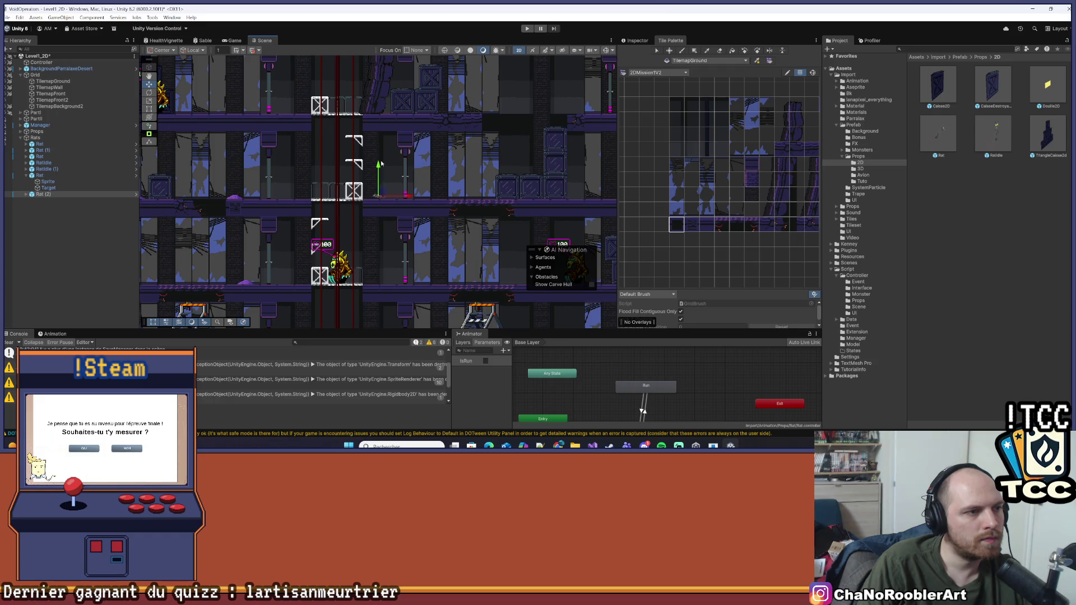
scroll(370, 185, "up", 1)
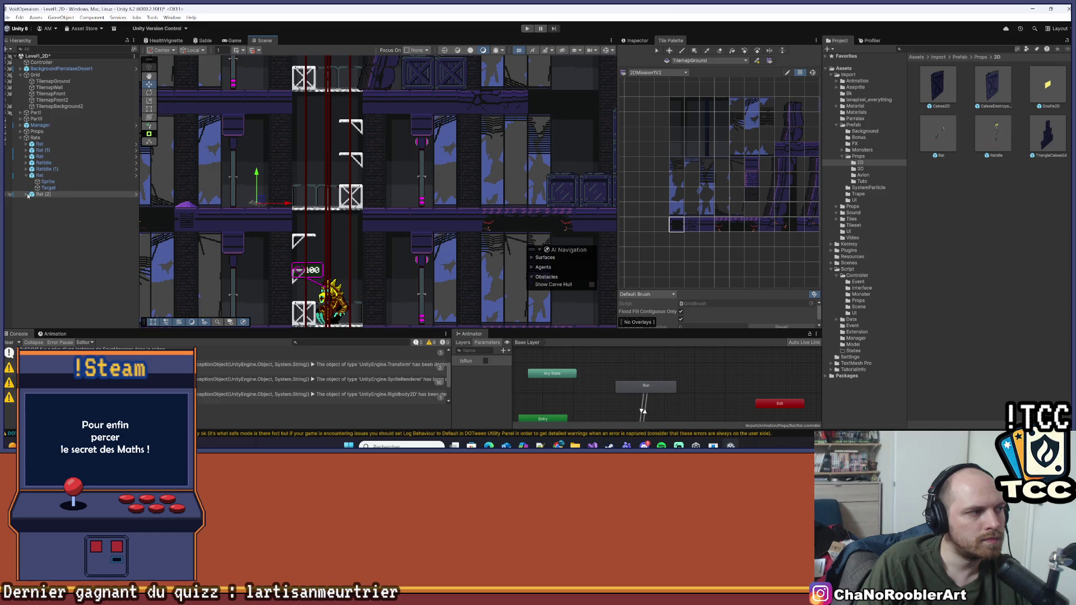
left_click(45, 206)
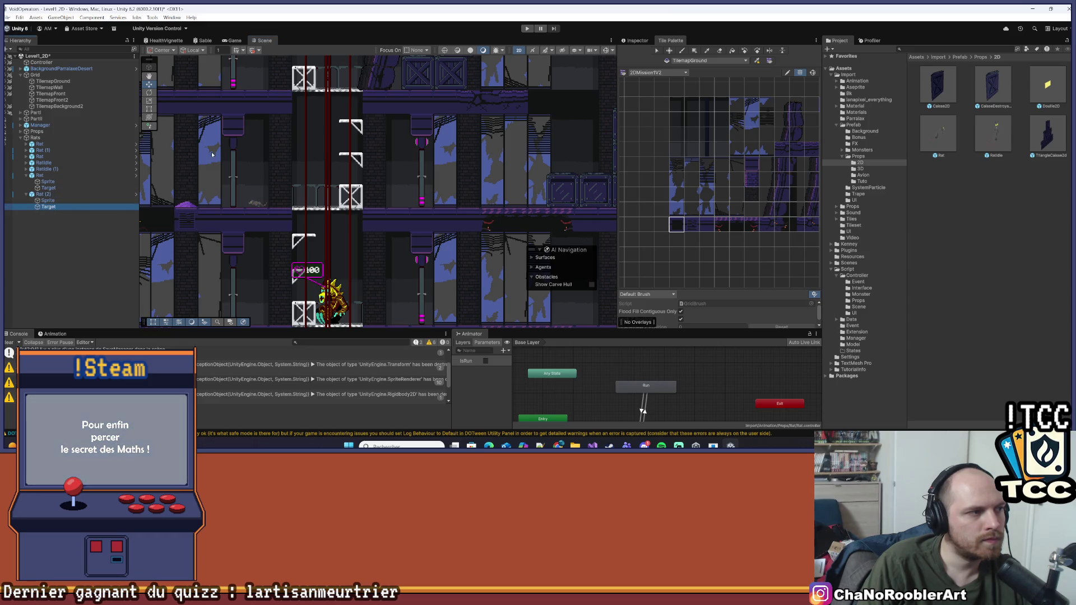
scroll(186, 189, "down", 2)
mouse_move(187, 189)
left_mouse_down()
mouse_move(309, 199)
mouse_move(238, 205)
left_mouse_up()
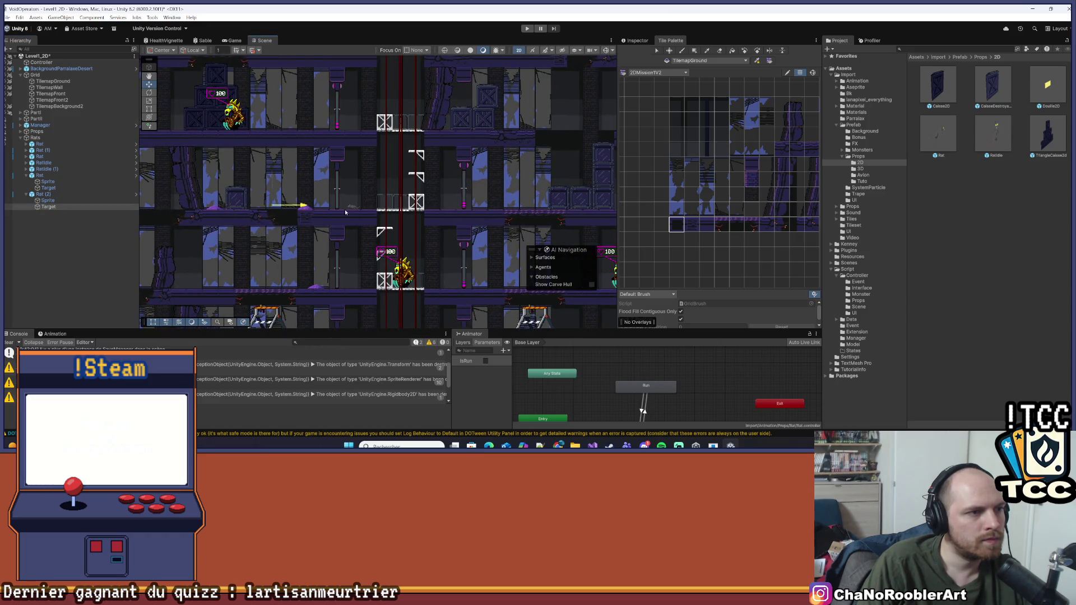
left_click(73, 290)
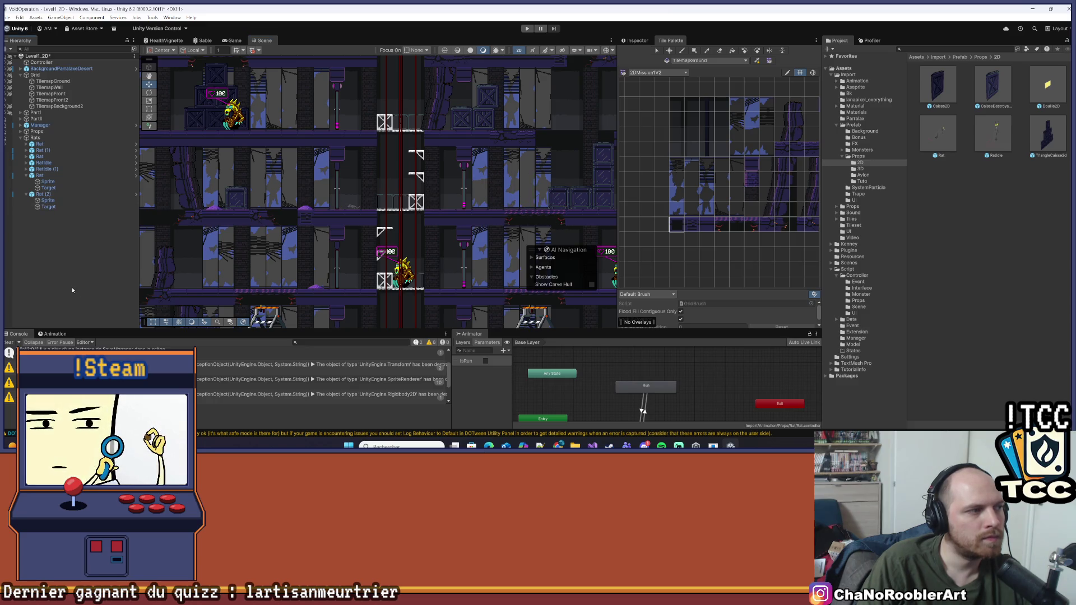
scroll(366, 77, "down", 3)
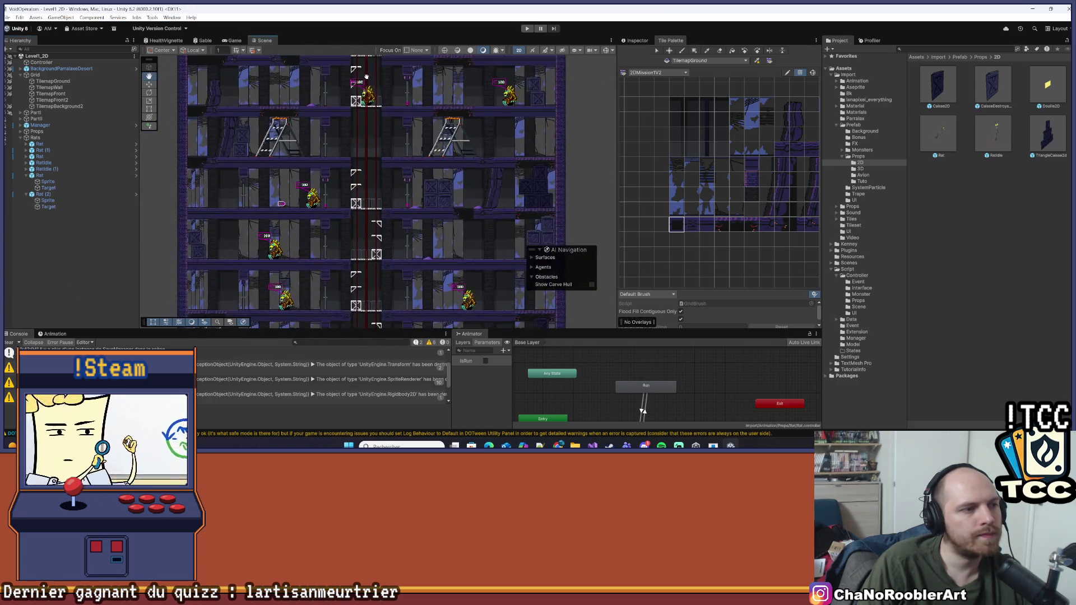
scroll(366, 76, "down", 3)
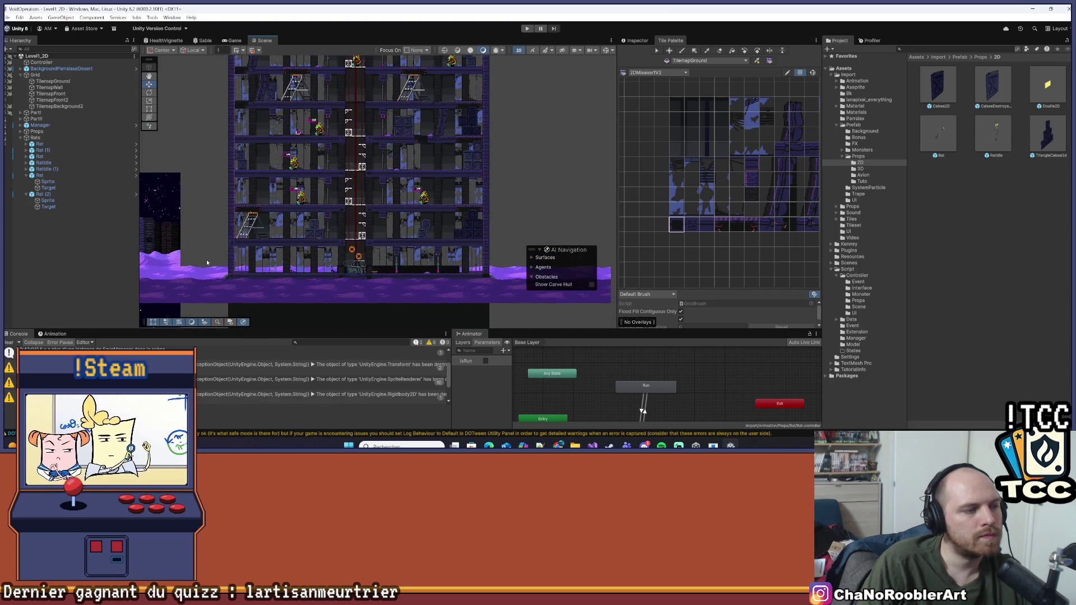
left_click_drag(371, 129, 343, 168)
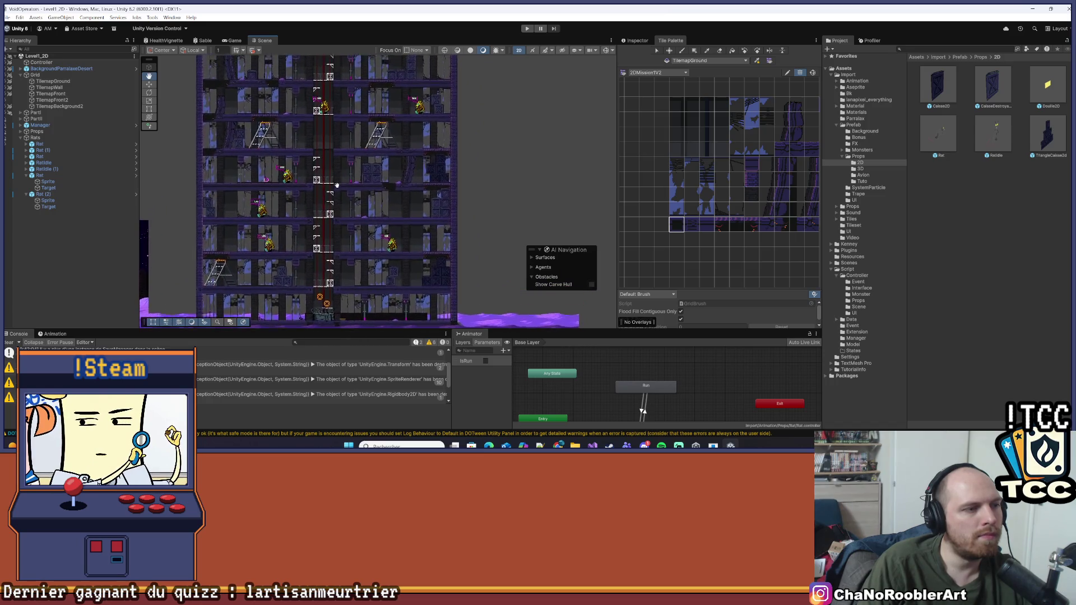
scroll(343, 229, "up", 2)
scroll(343, 229, "up", 3)
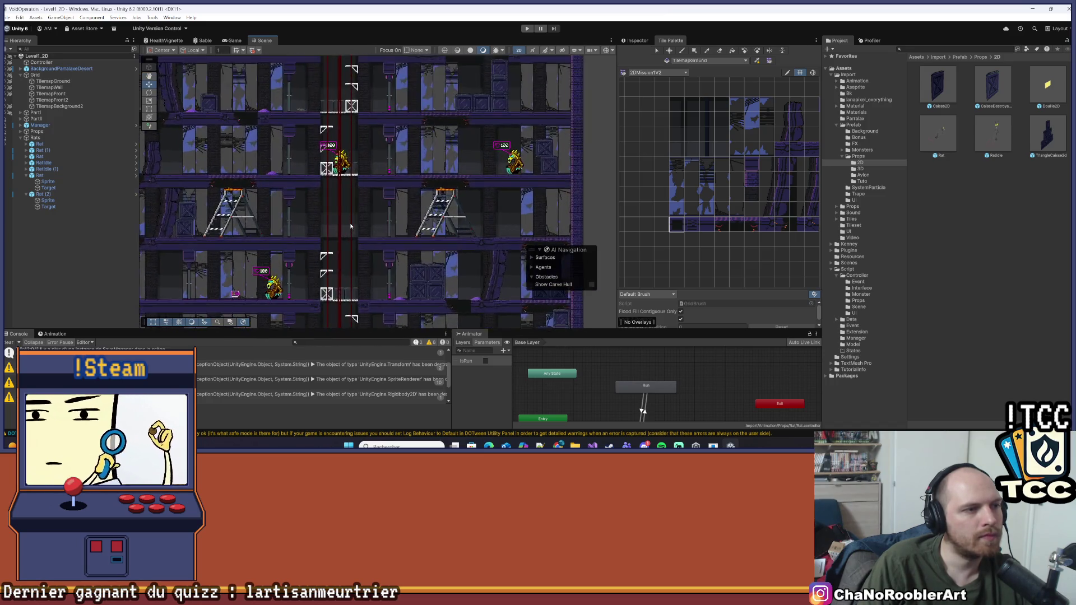
mouse_move(341, 262)
left_mouse_down()
mouse_move(346, 288)
mouse_move(428, 290)
left_mouse_up()
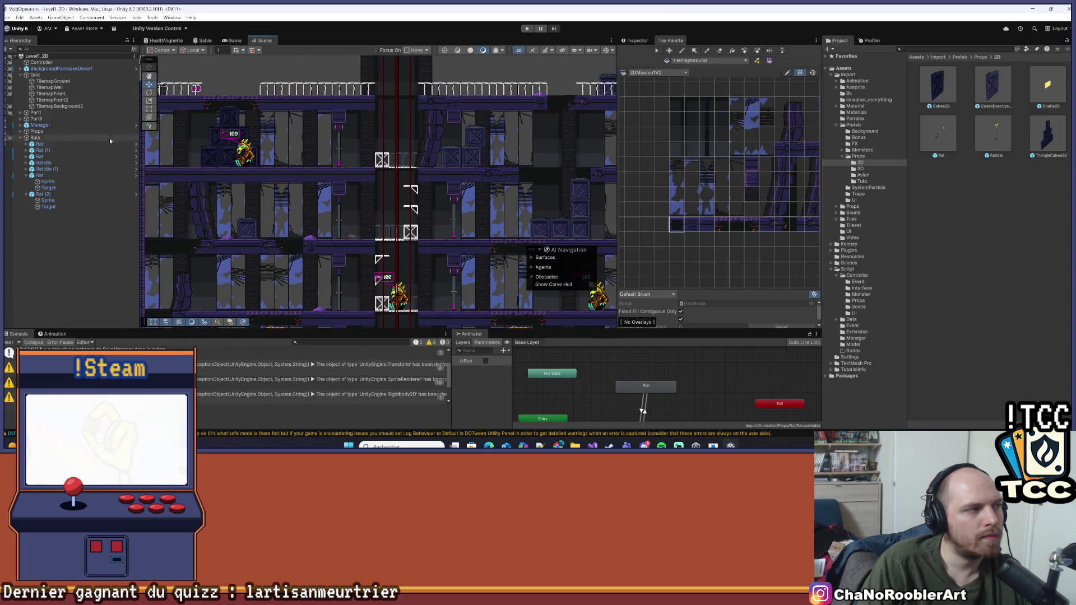
left_click(73, 75)
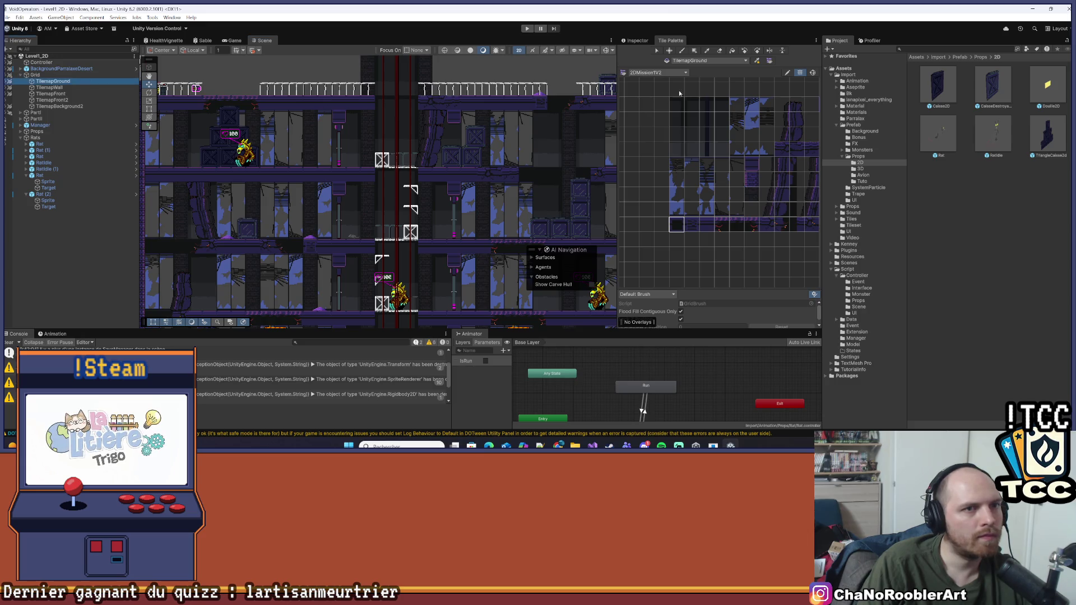
- Check TilemapGround's properties, return to the Tile Palette, and pan over the building's floors
left_click(637, 40)
left_click(672, 41)
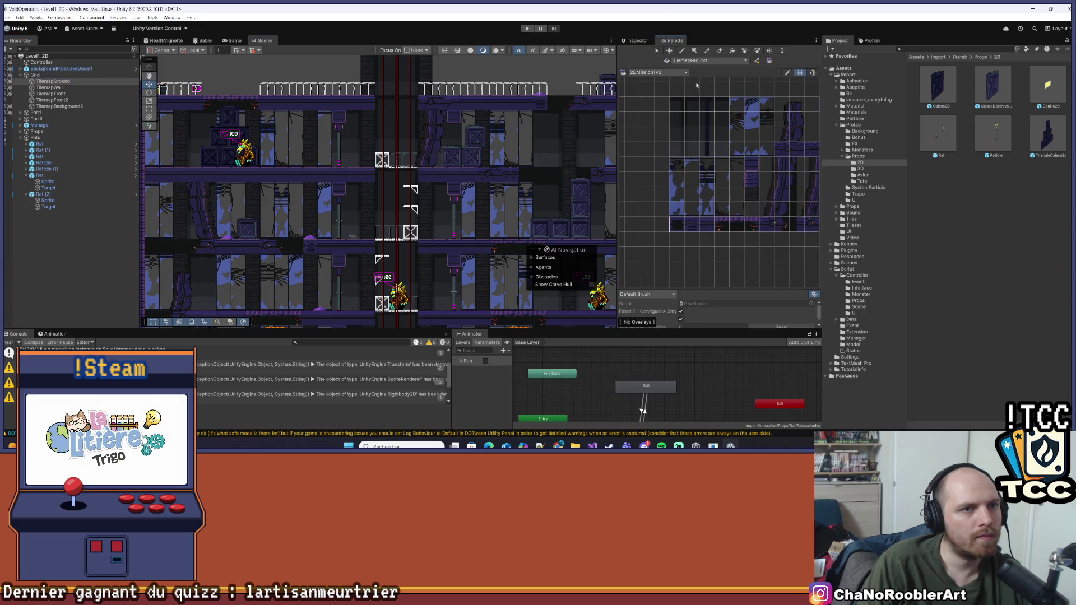
mouse_move(551, 200)
left_mouse_down()
mouse_move(318, 73)
mouse_move(392, 129)
mouse_move(528, 172)
left_mouse_up()
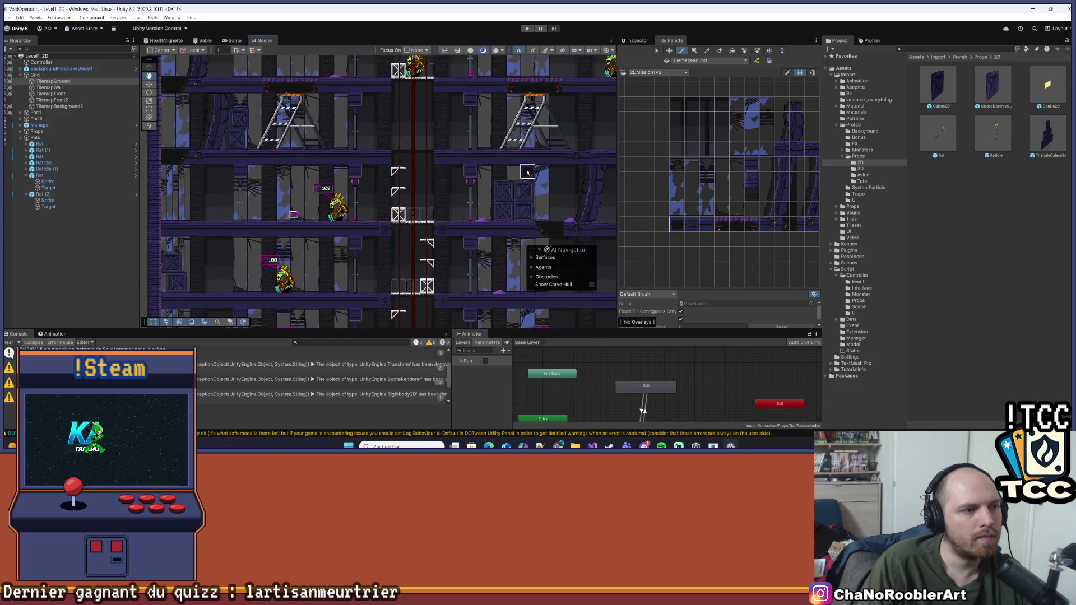
scroll(528, 172, "down", 8)
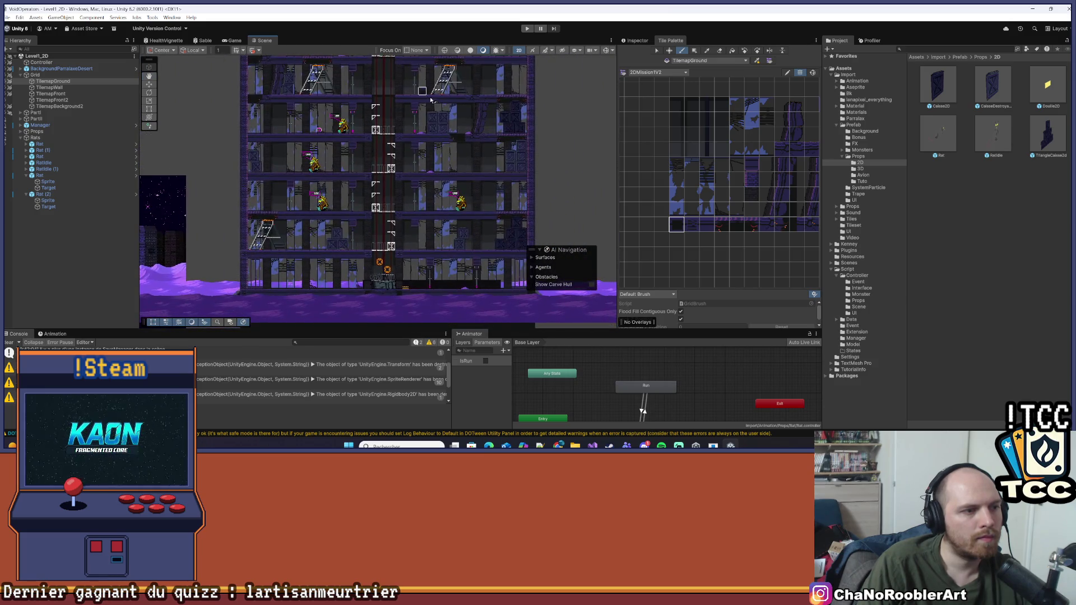
scroll(415, 115, "up", 5)
mouse_move(406, 124)
left_mouse_down()
mouse_move(436, 323)
mouse_move(406, 212)
left_mouse_up()
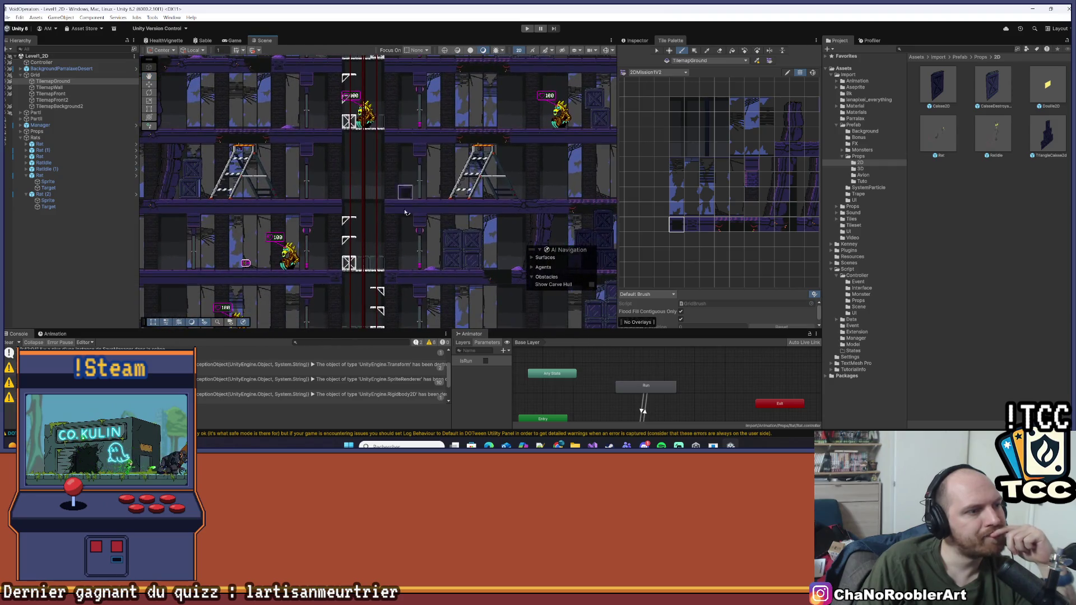
scroll(440, 142, "down", 4)
left_click_drag(440, 141, 436, 141)
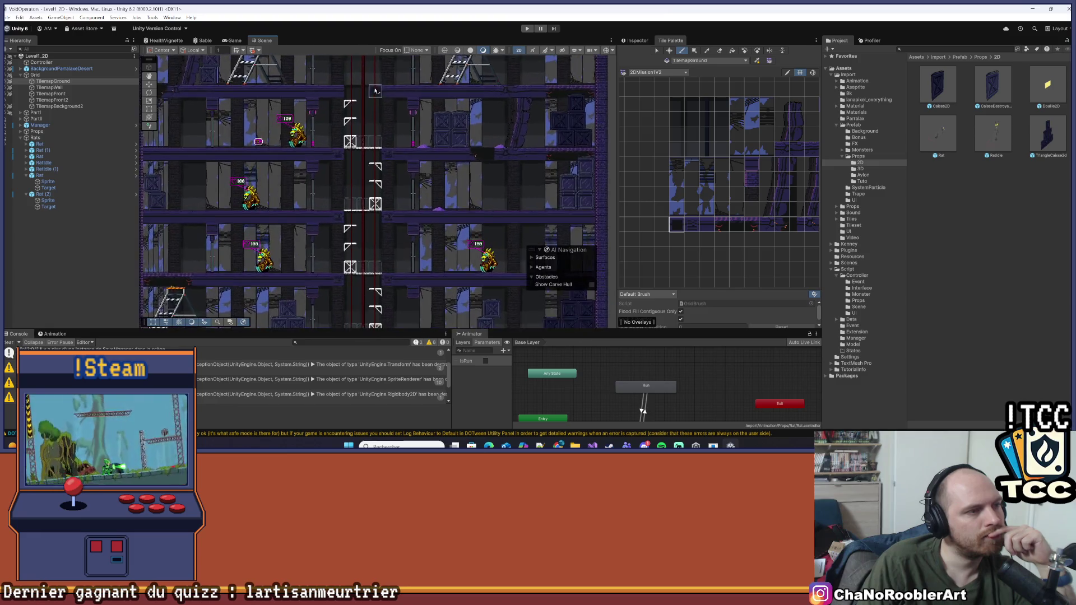
scroll(410, 156, "up", 5)
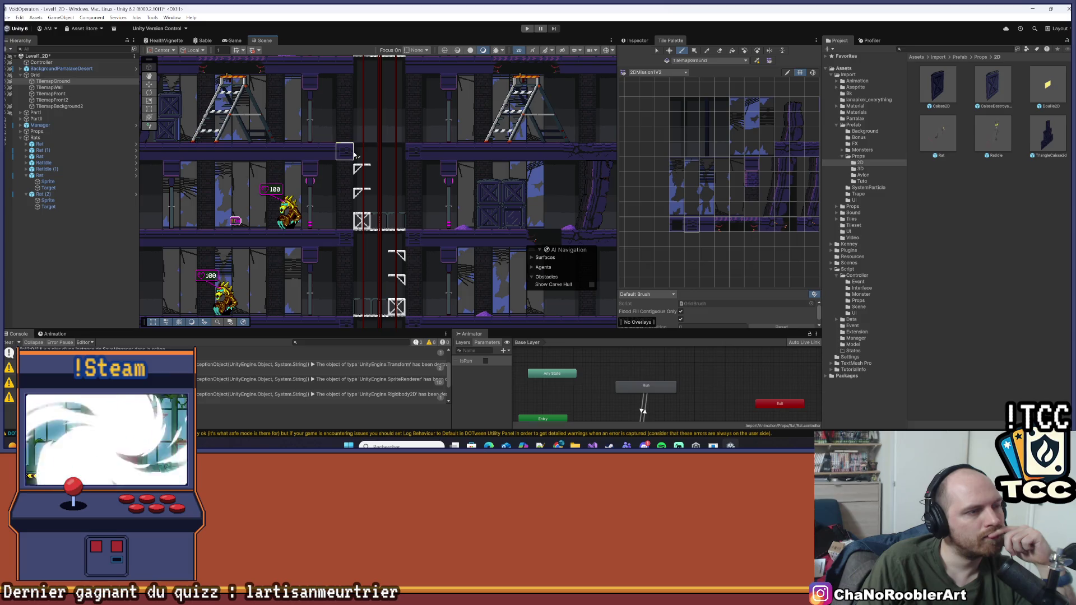
scroll(354, 156, "down", 4)
scroll(414, 217, "up", 4)
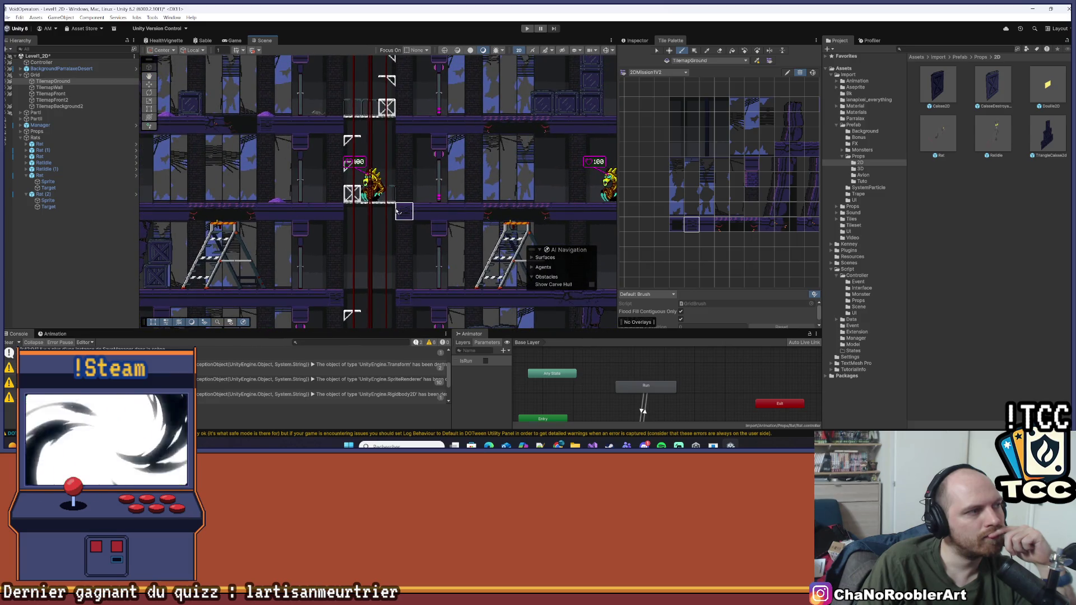
left_click_drag(411, 172, 409, 222)
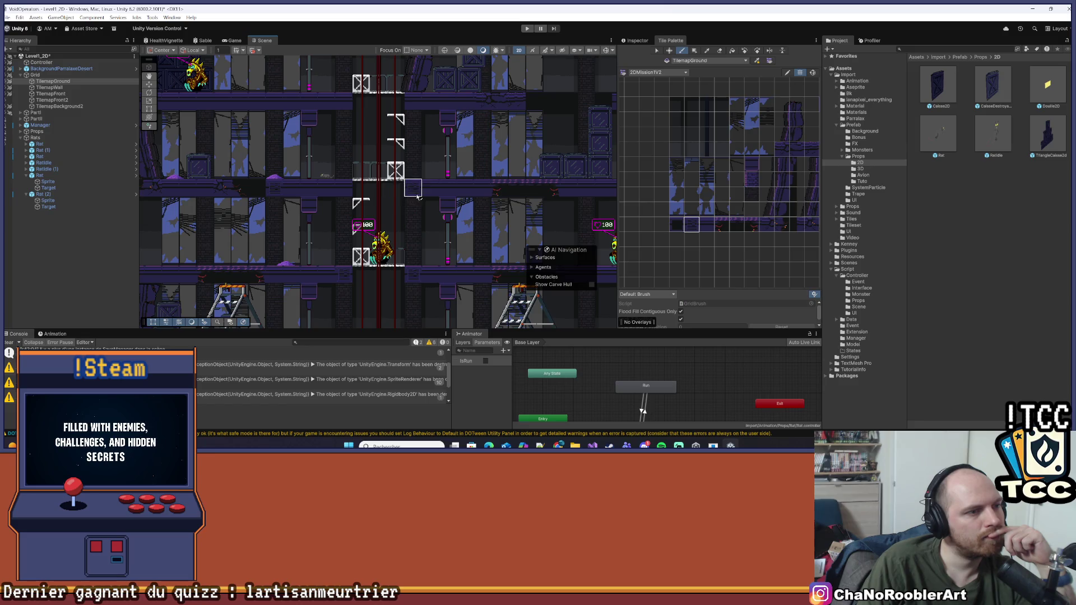
- Frame the railing floor by the elevator shaft and paint a ground tile on its ledge
scroll(346, 185, "down", 4)
scroll(387, 242, "up", 4)
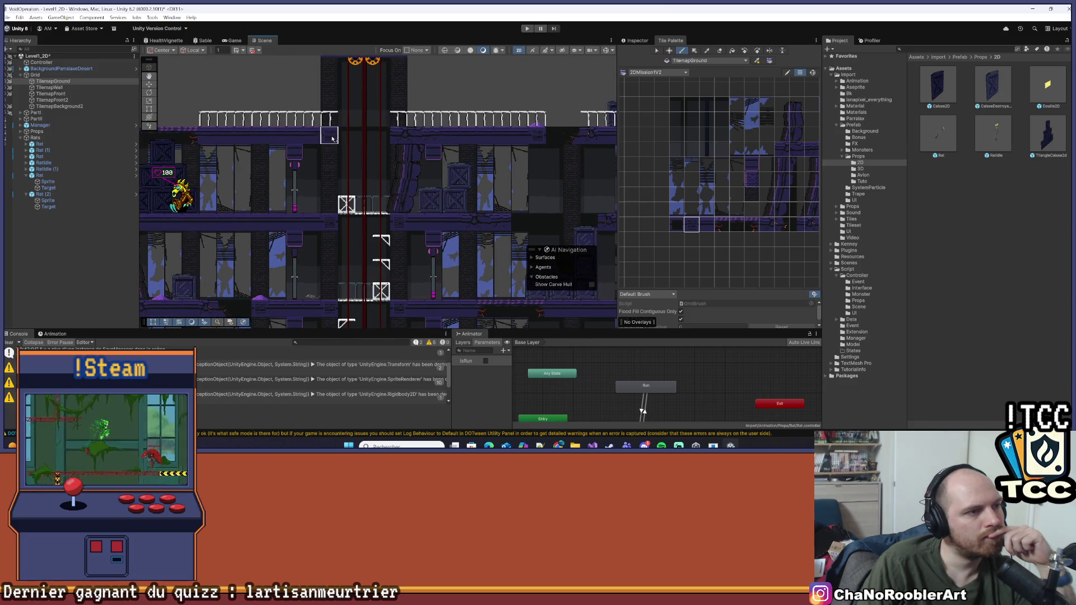
scroll(371, 255, "down", 1)
mouse_move(268, 271)
left_mouse_down()
mouse_move(360, 256)
mouse_move(404, 216)
left_mouse_up()
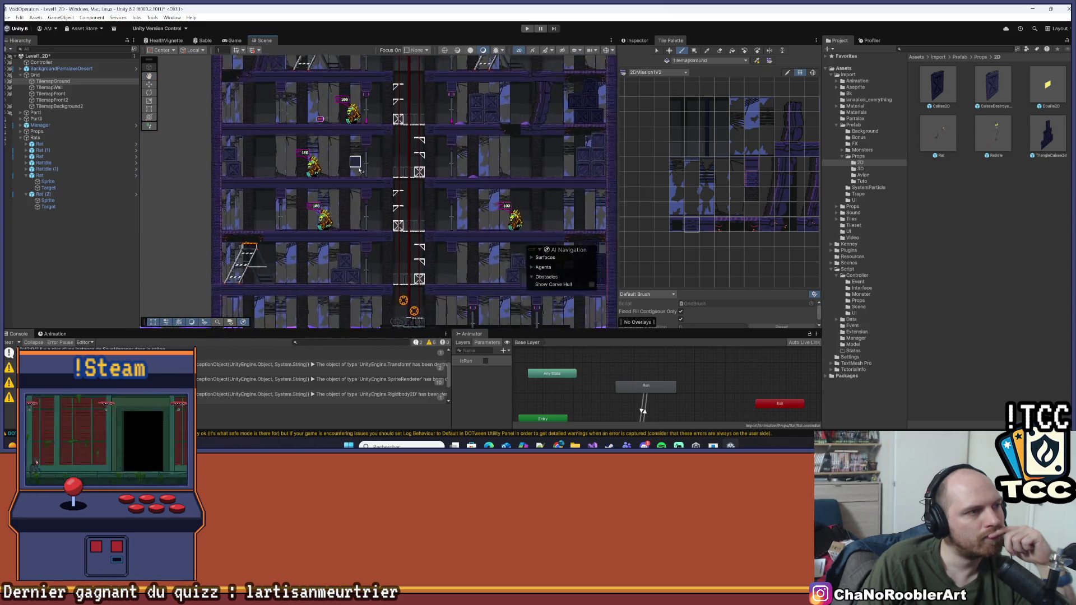
scroll(424, 189, "down", 2)
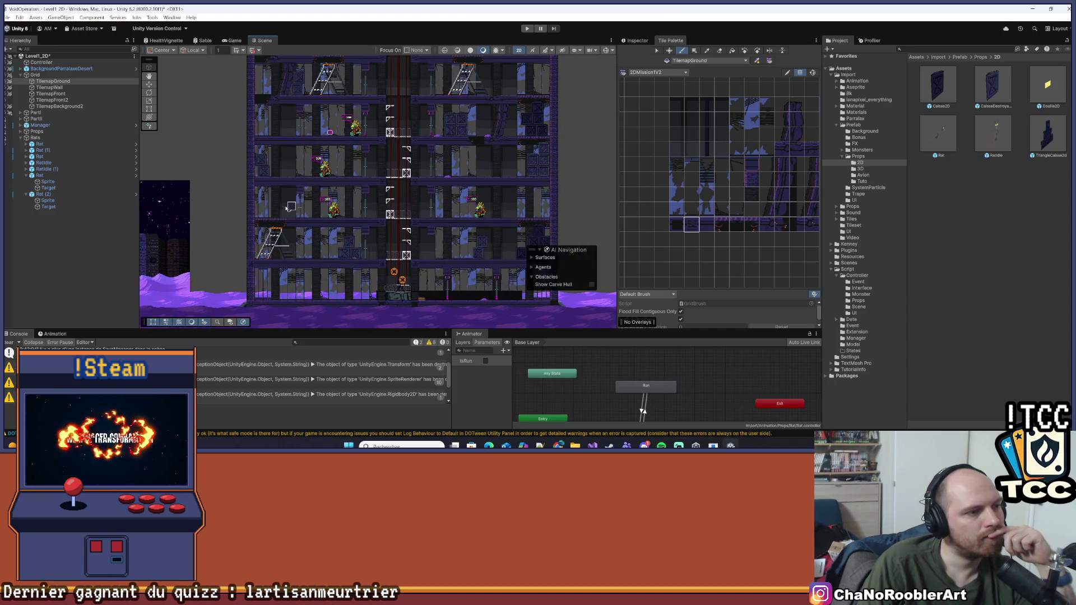
scroll(328, 219, "up", 2)
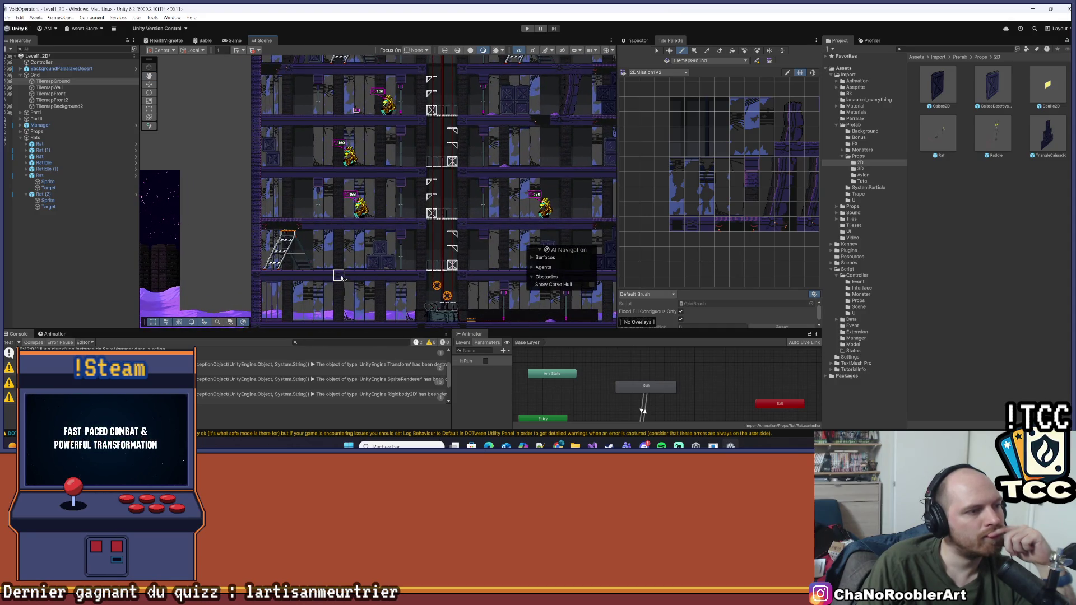
left_click_drag(341, 226, 338, 257)
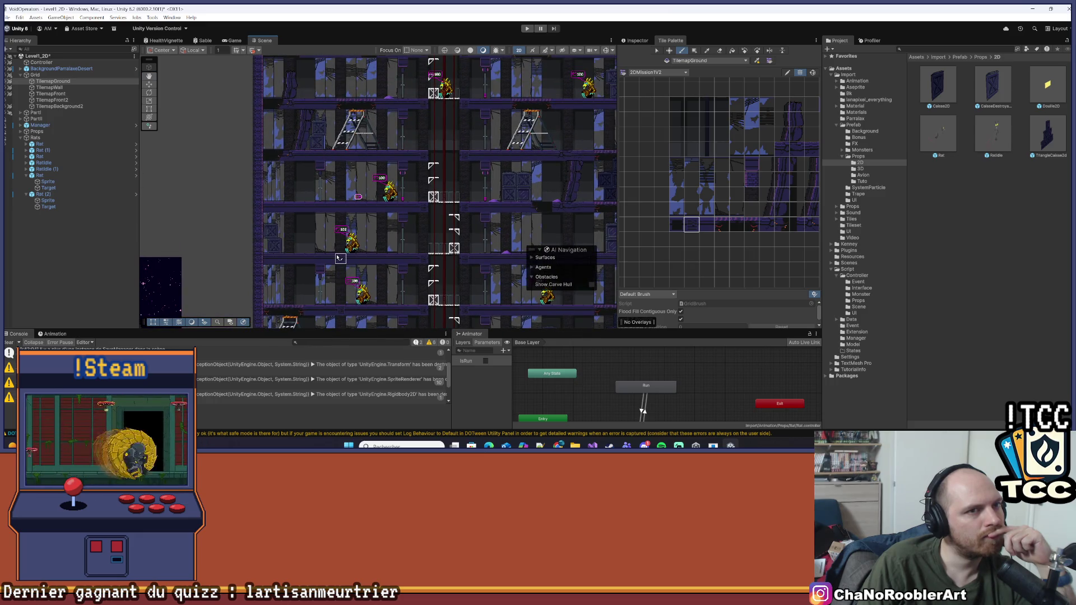
mouse_move(338, 160)
left_mouse_down()
mouse_move(331, 120)
mouse_move(346, 233)
left_mouse_up()
scroll(336, 169, "up", 1)
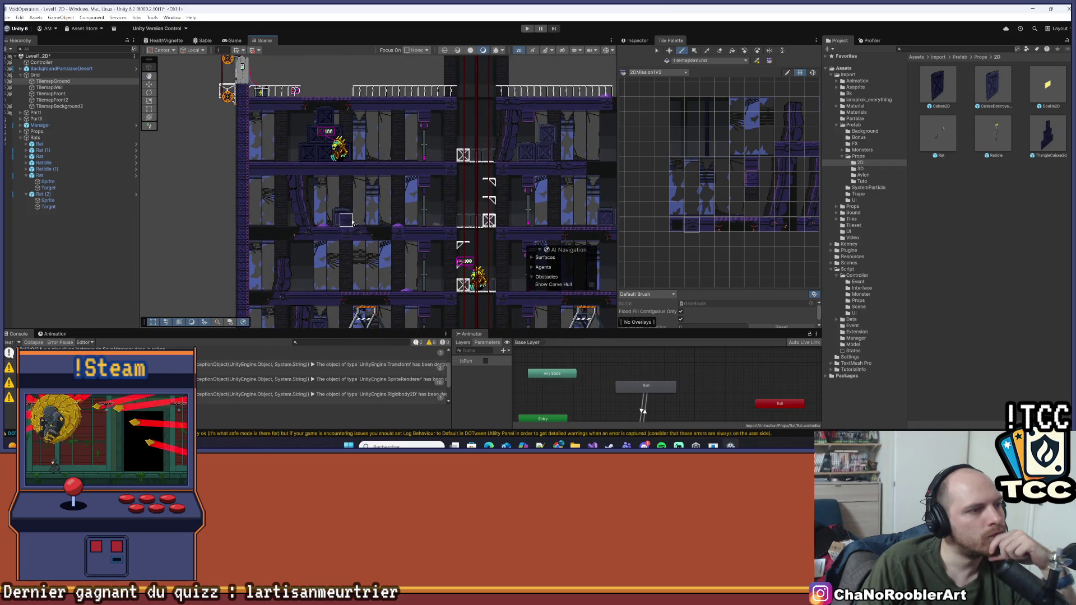
scroll(347, 171, "down", 1)
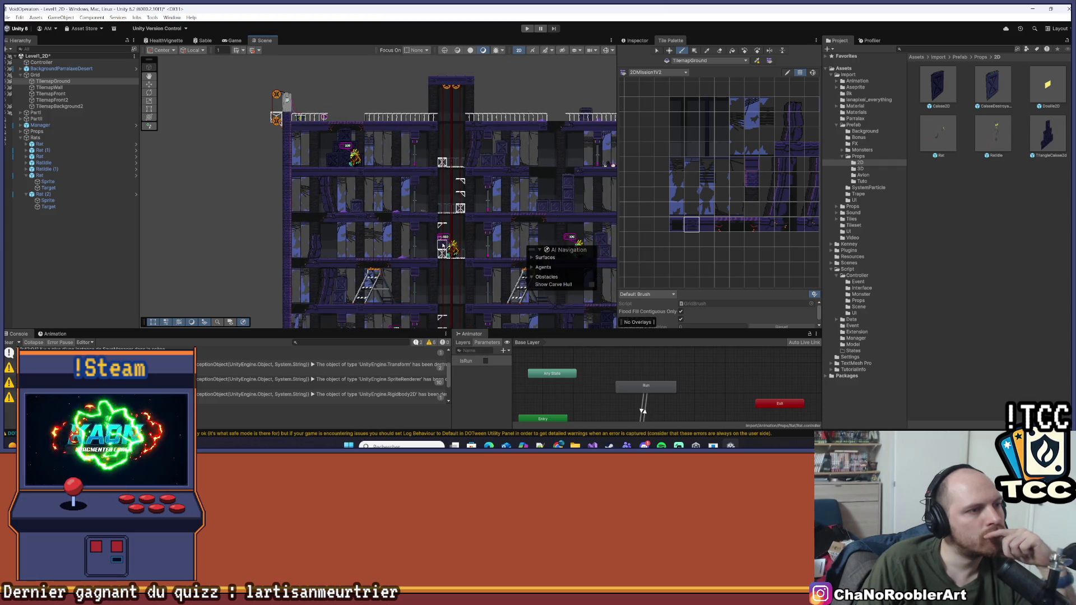
left_click_drag(656, 240, 438, 240)
scroll(392, 247, "up", 2)
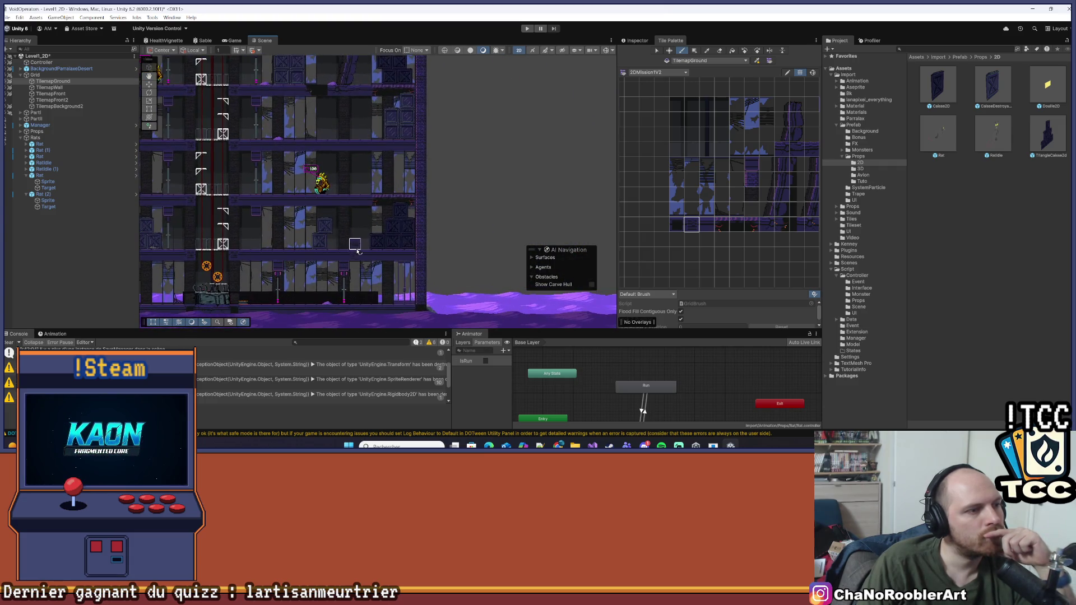
left_click_drag(366, 145, 364, 260)
left_click_drag(367, 170, 374, 287)
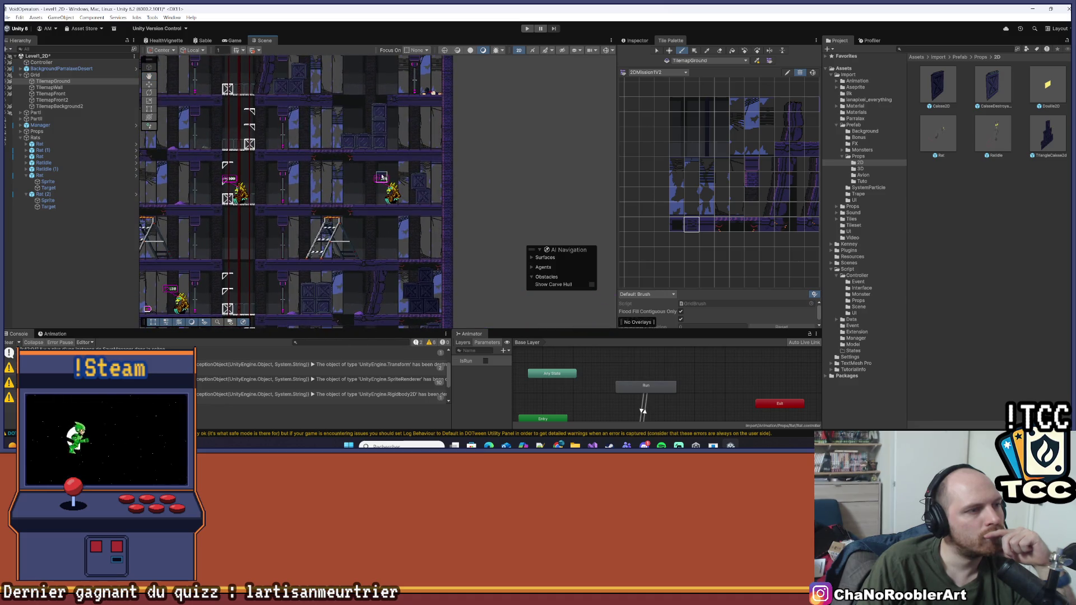
left_click_drag(392, 166, 378, 240)
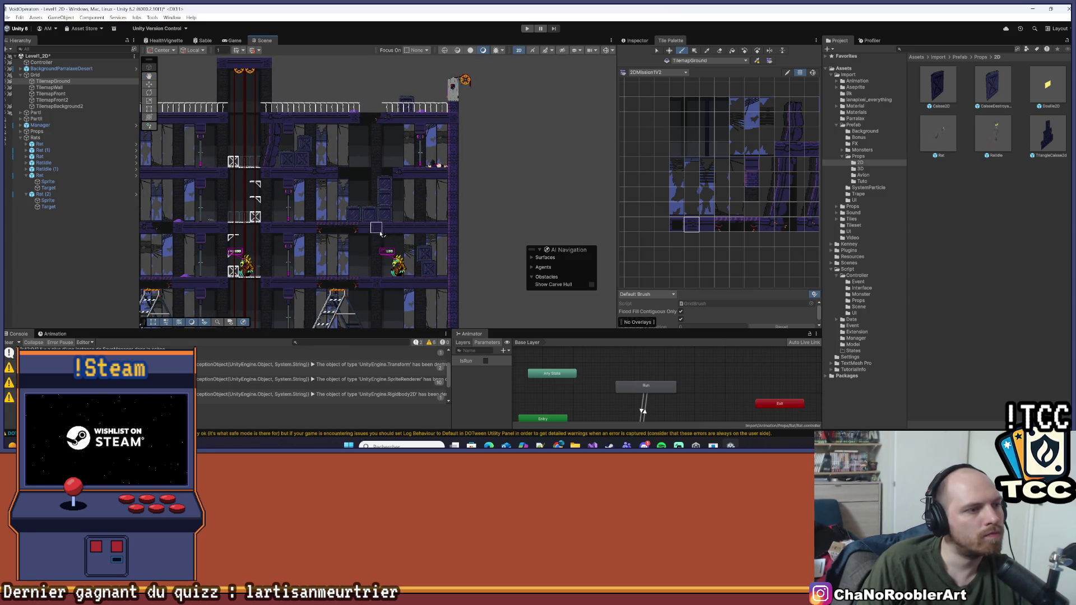
scroll(228, 280, "up", 5)
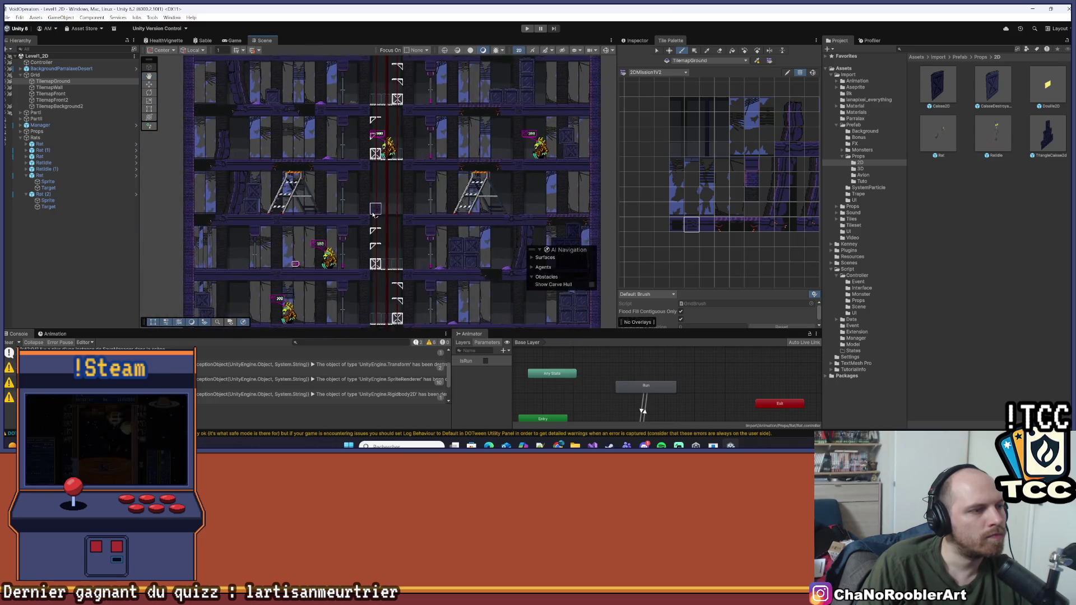
left_click(681, 229)
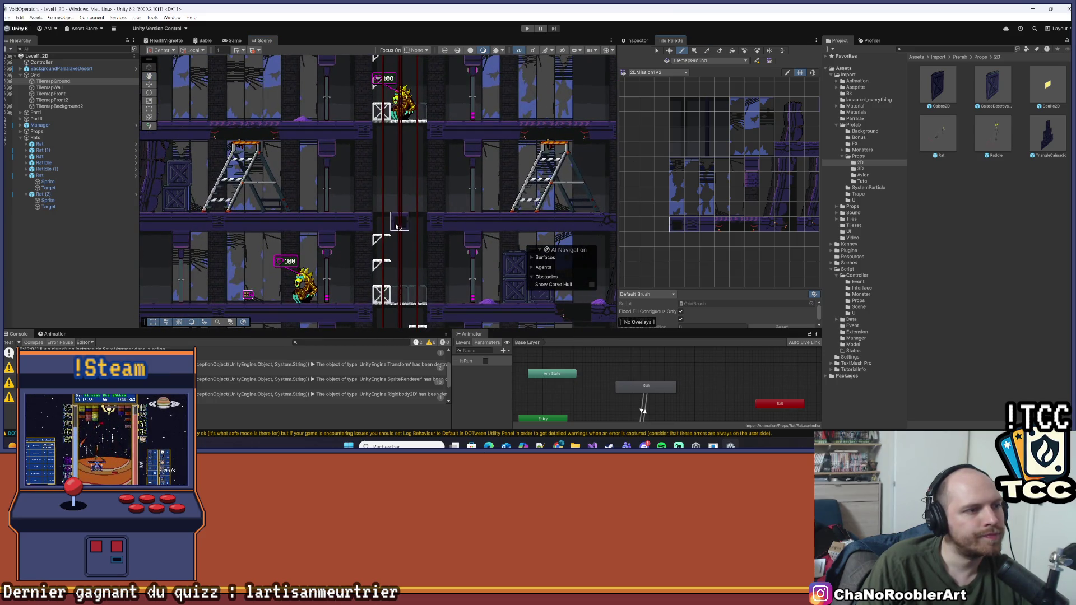
left_click(364, 227)
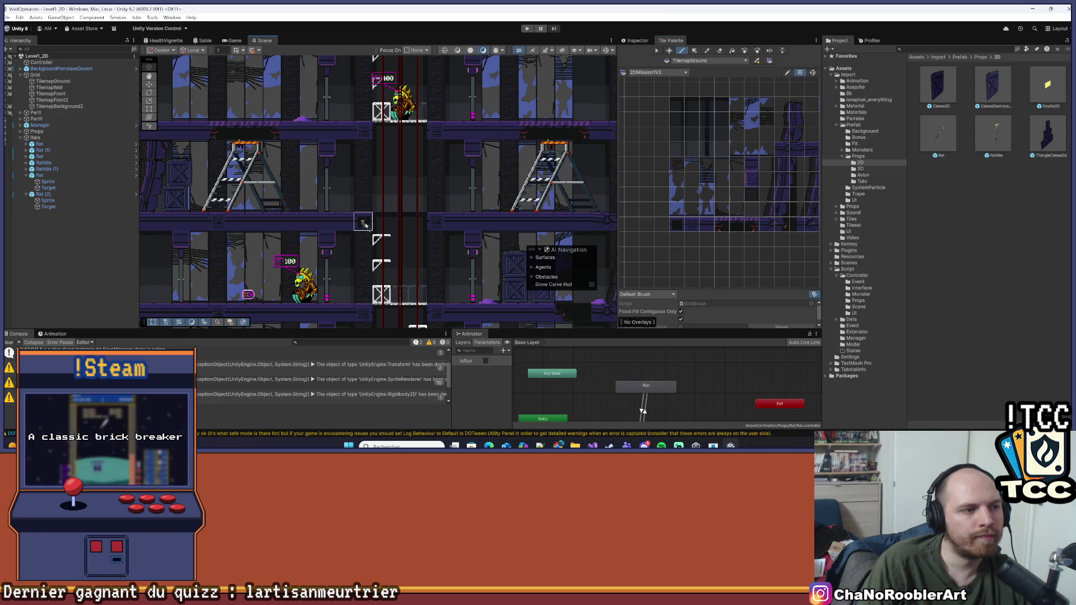
scroll(191, 252, "up", 1)
- Inspect Ratidle and Rat (2) in the Hierarchy, then collapse Rat (2)'s children
left_click(54, 213)
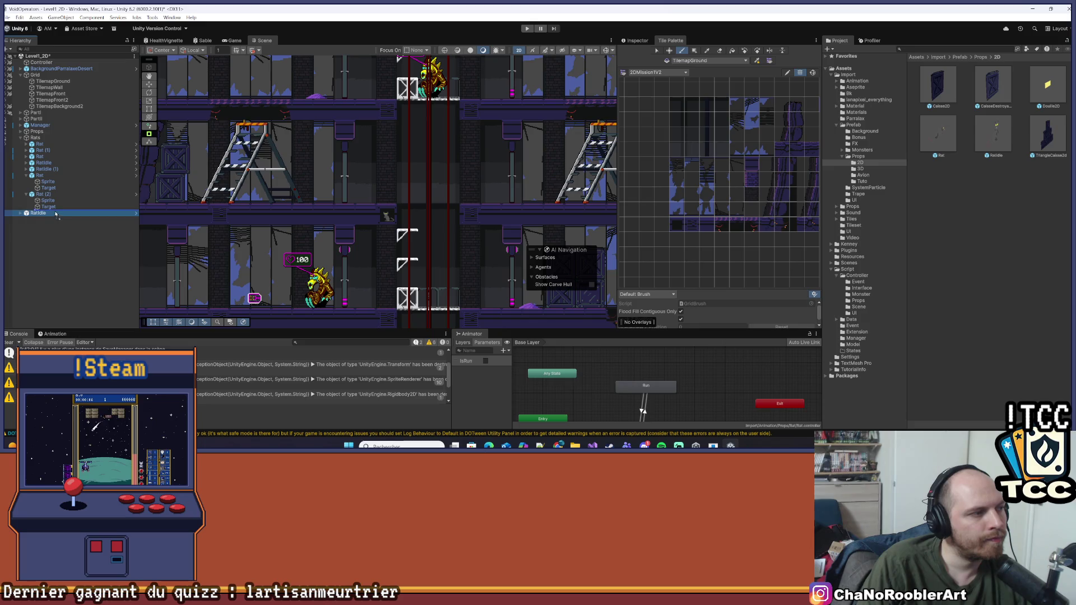
left_click(29, 195)
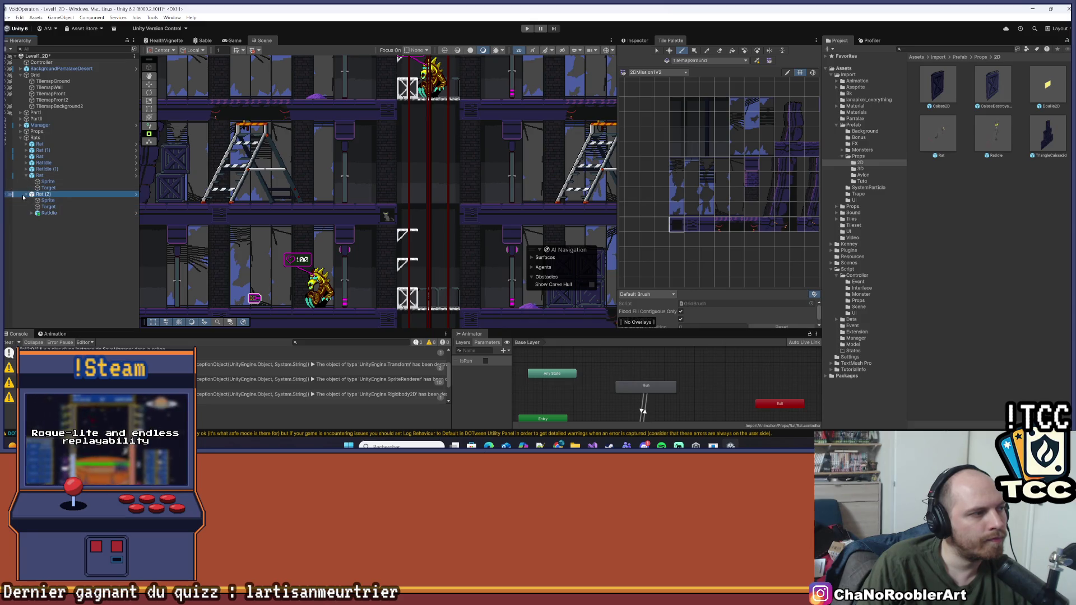
left_click(44, 214)
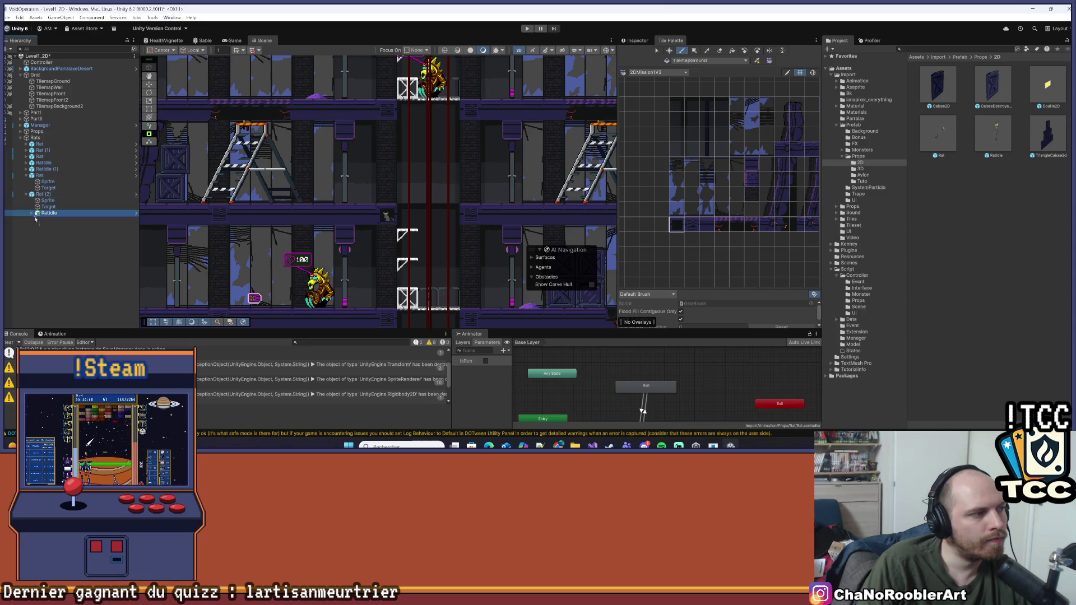
left_click(26, 195)
scroll(444, 240, "up", 1)
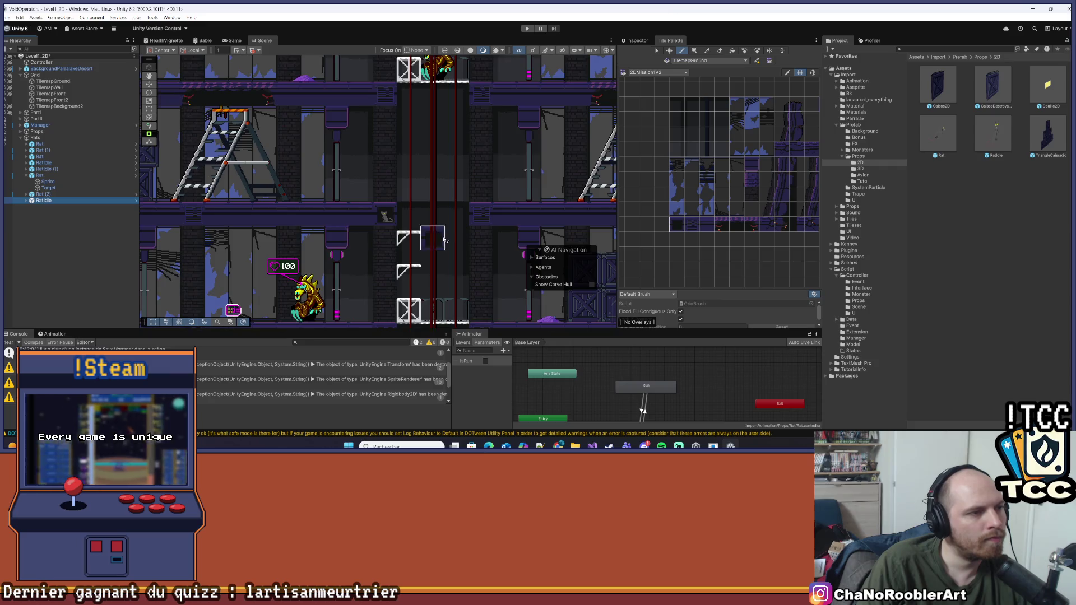
scroll(444, 239, "up", 1)
- Inspect the rat on the ledge, then pan and zoom toward the top-floor ledge
left_click(370, 212)
scroll(365, 193, "up", 2)
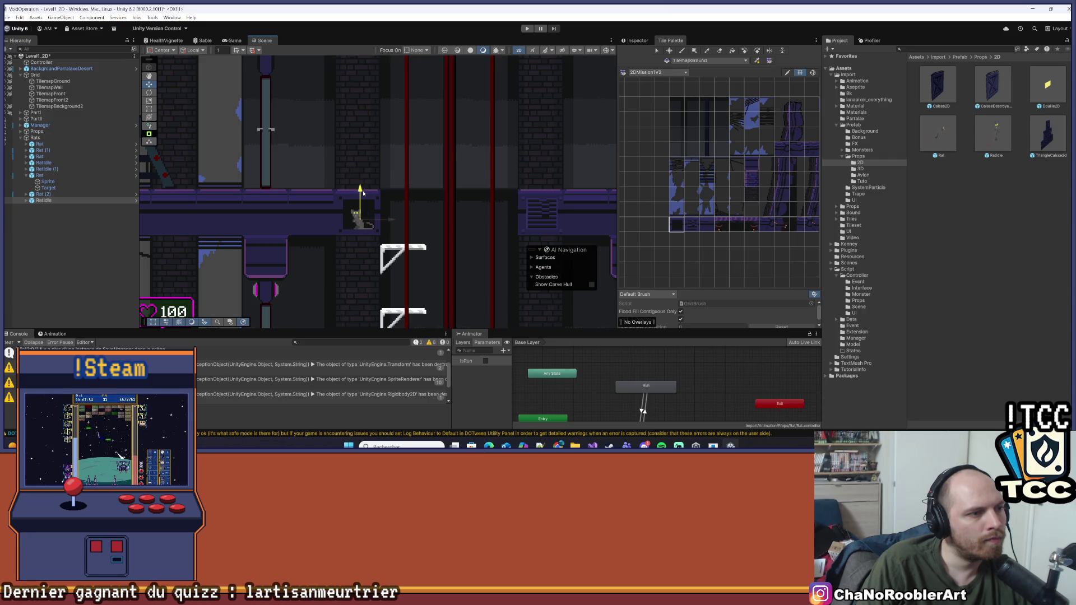
left_click(385, 224)
scroll(392, 253, "down", 2)
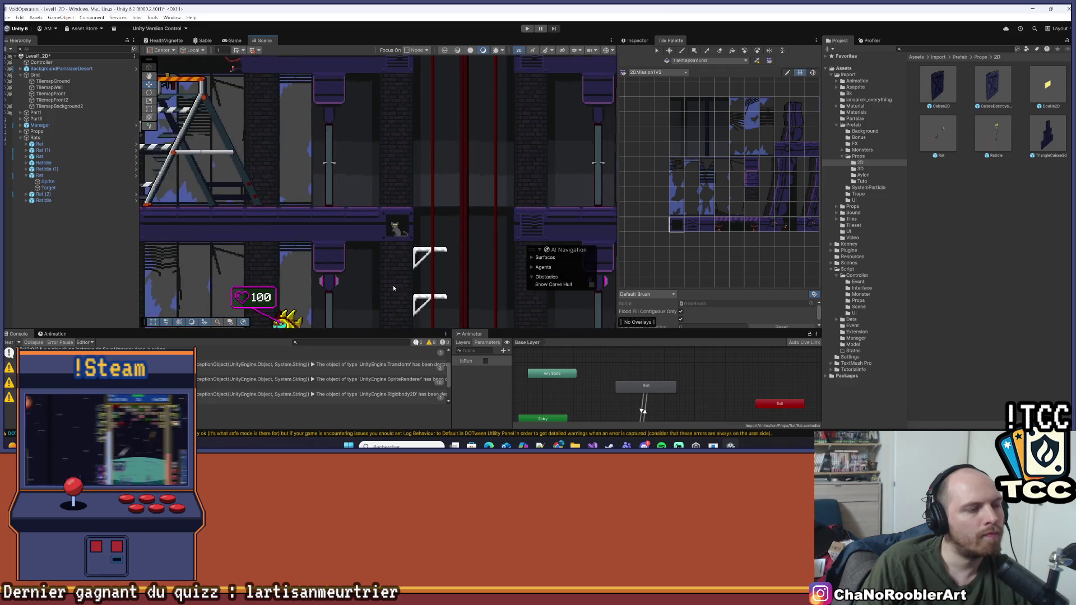
scroll(378, 287, "down", 8)
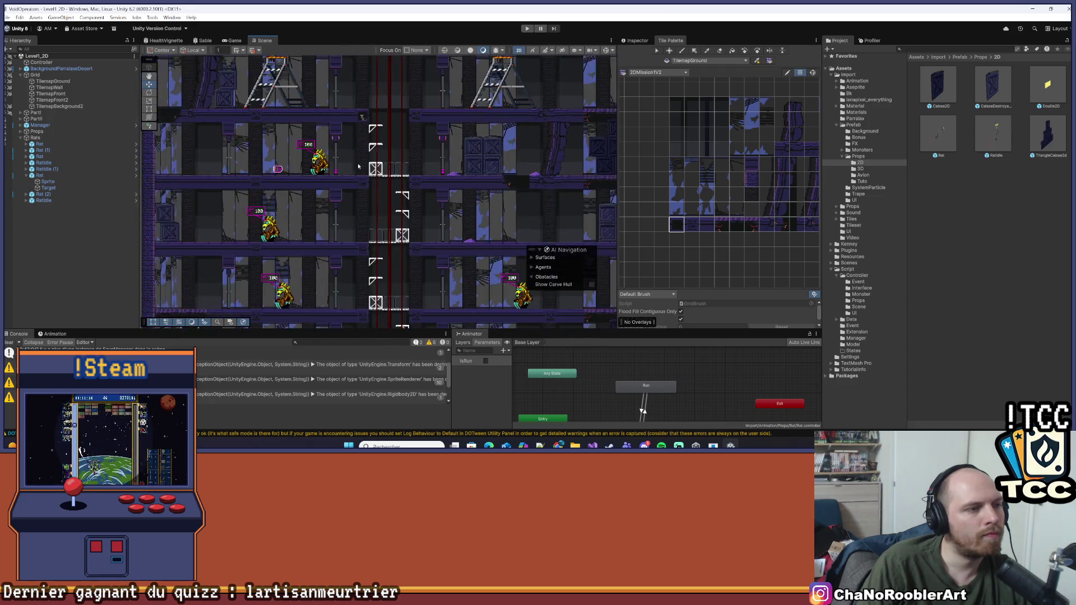
left_click_drag(408, 161, 349, 185)
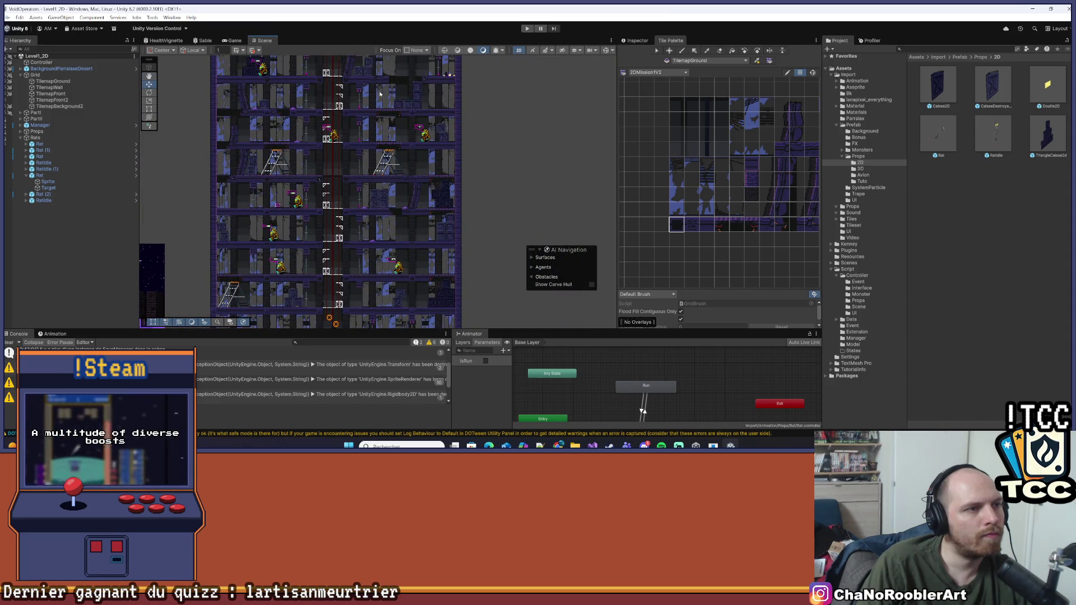
scroll(375, 92, "up", 7)
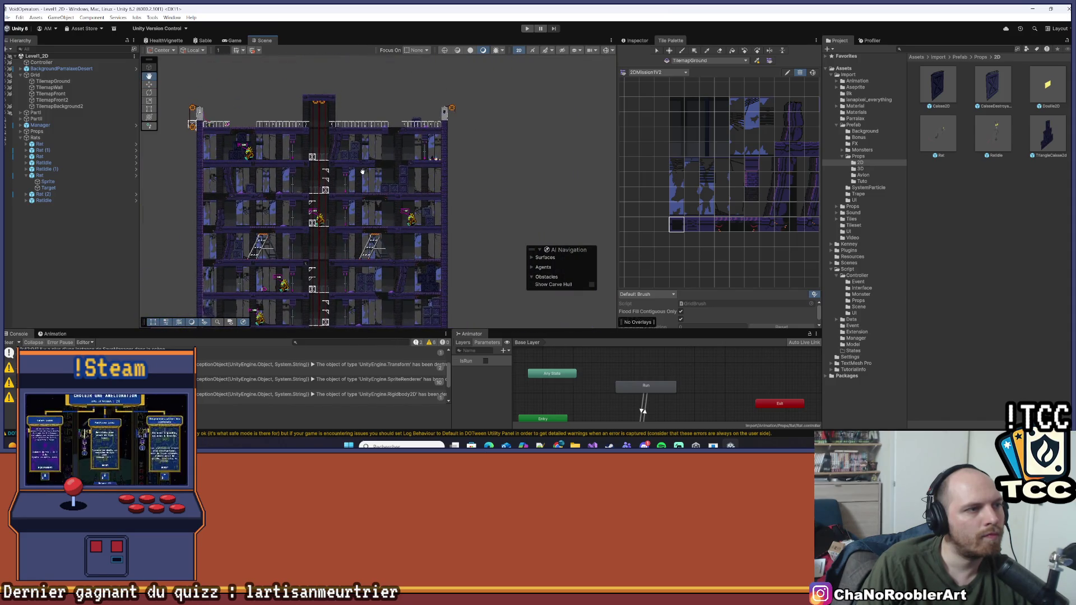
scroll(382, 122, "up", 2)
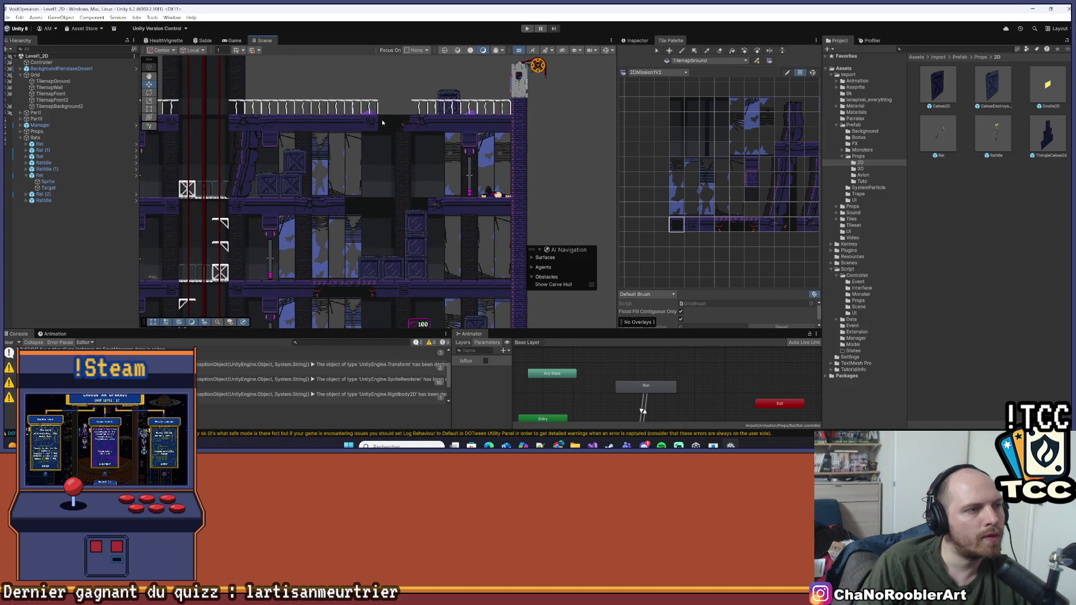
scroll(365, 132, "up", 3)
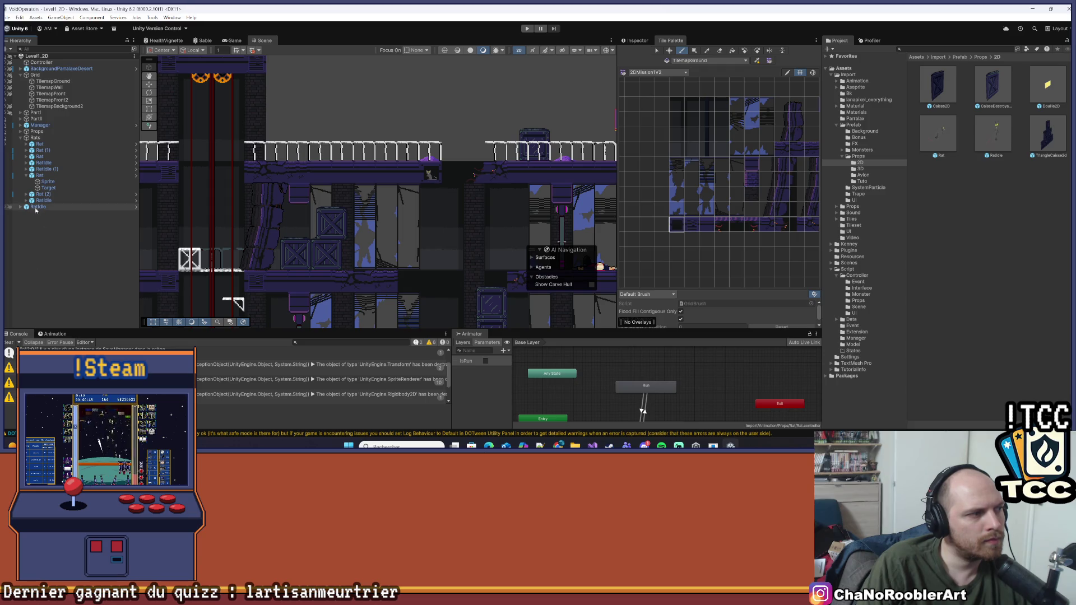
- With the Move tool, shift the top-ledge idle rat slightly right along X, then deselect it
scroll(455, 95, "up", 1)
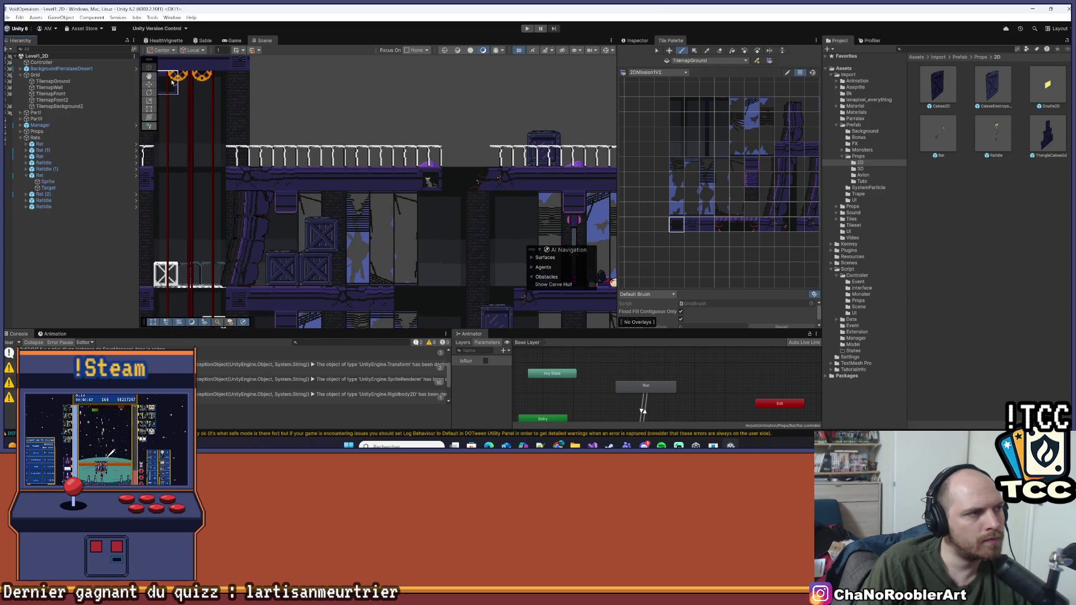
left_click(154, 84)
scroll(490, 140, "up", 2)
scroll(408, 174, "up", 1)
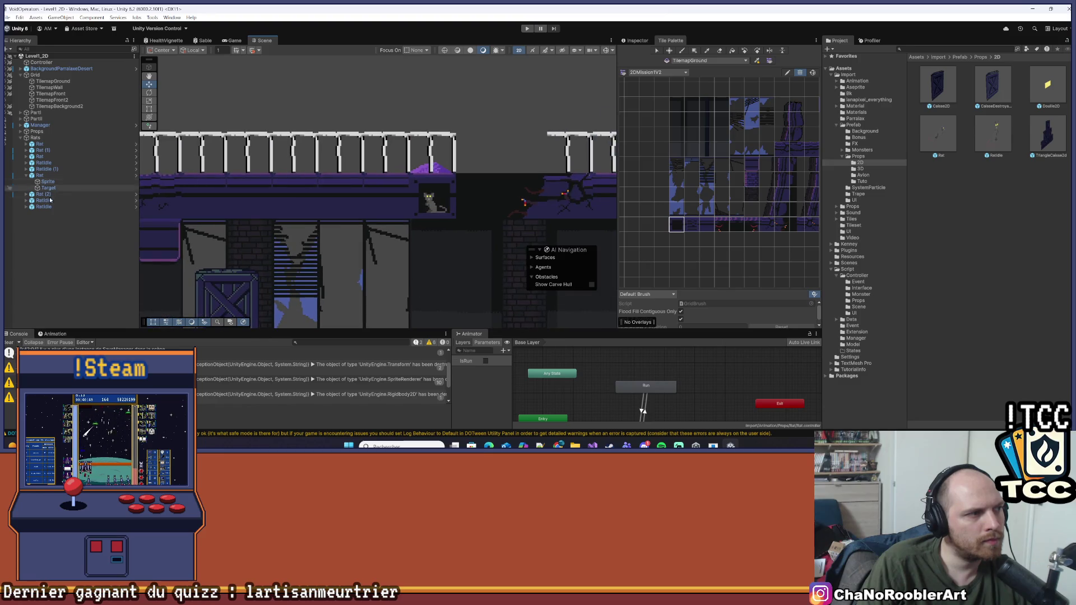
left_click(432, 193)
scroll(448, 202, "up", 1)
scroll(459, 205, "up", 2)
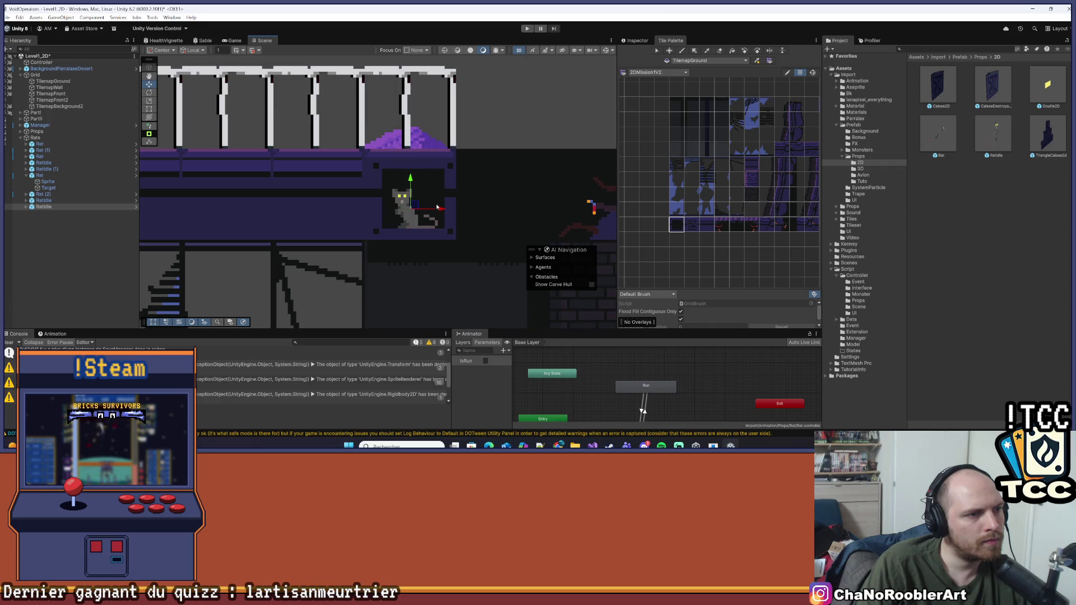
left_click_drag(442, 211, 444, 212)
left_click(474, 227)
scroll(413, 295, "down", 3)
scroll(353, 219, "down", 5)
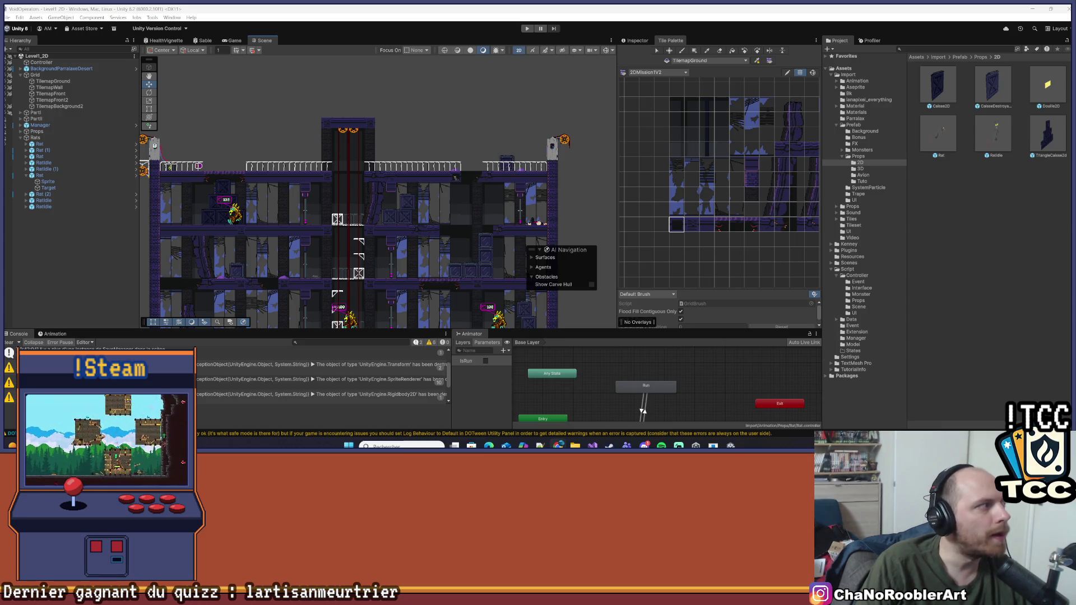
scroll(279, 196, "down", 5)
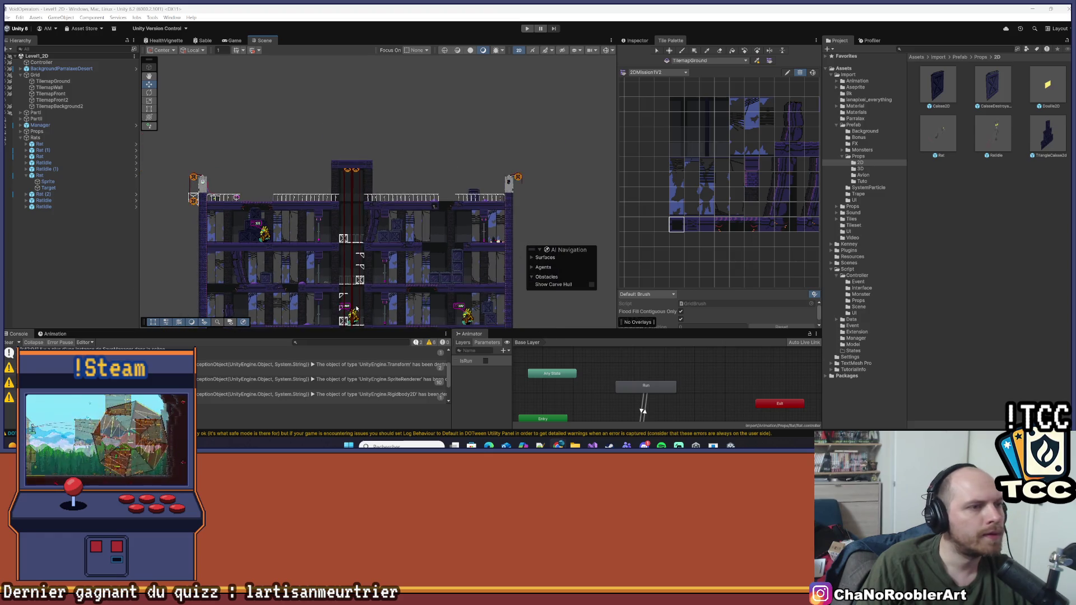
- Fold up the rat's child entries and collapse the whole Rats group in the Hierarchy
left_click_drag(279, 196, 469, 150)
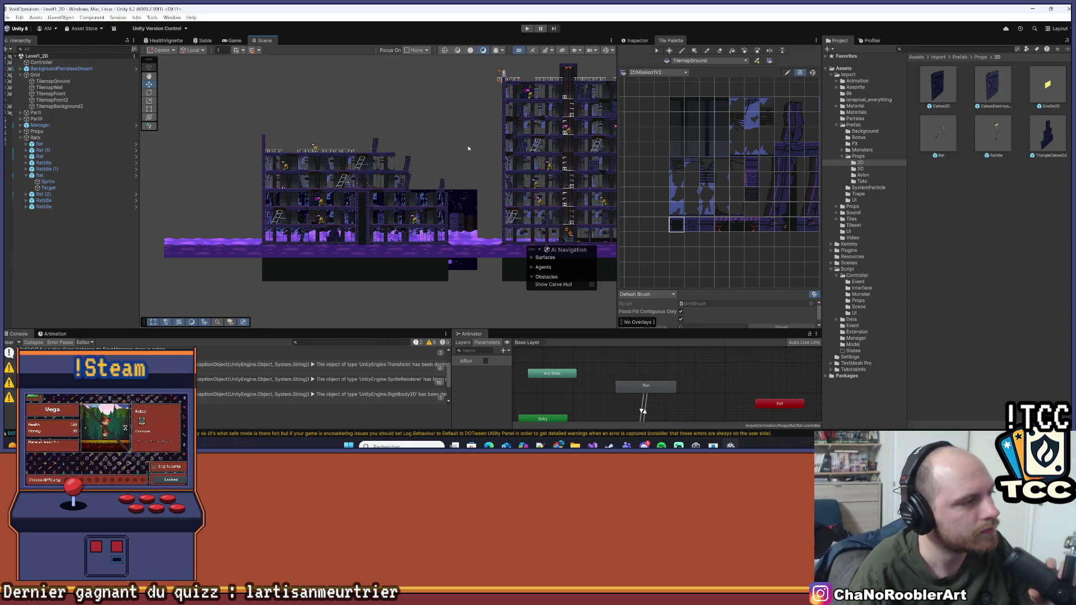
left_click(26, 175)
left_click(20, 137)
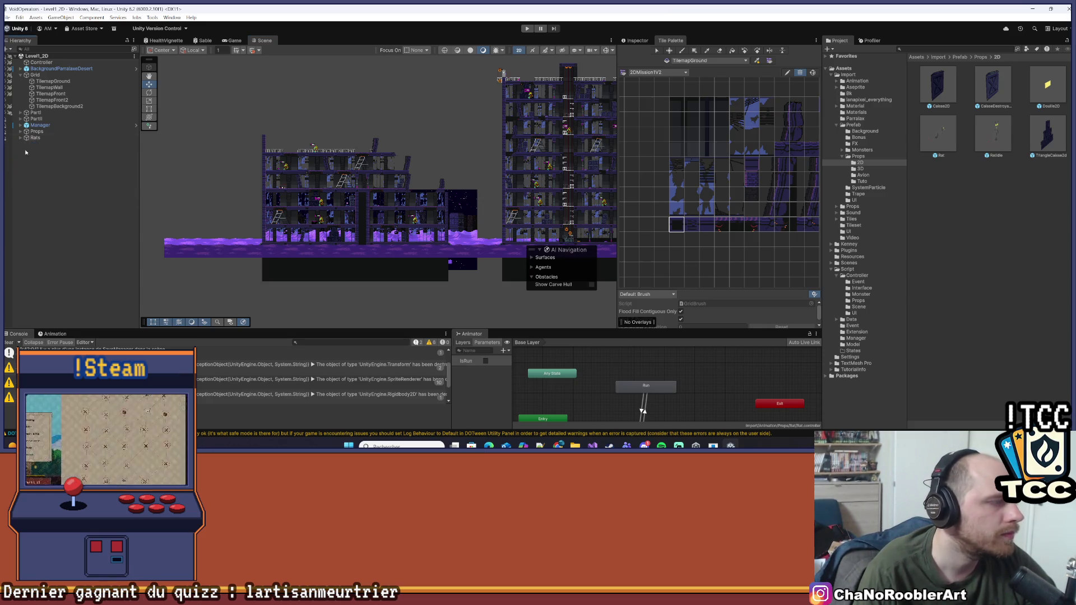
- Clear the Console messages and drag the splitters to widen the Scene view
left_click(8, 343)
scroll(398, 161, "up", 5)
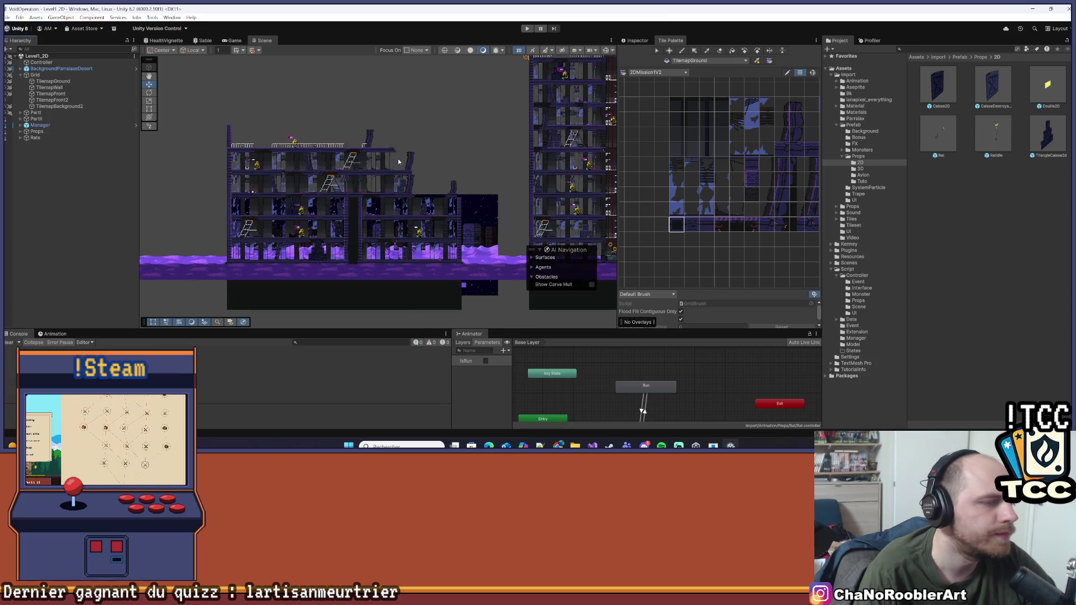
scroll(323, 195, "up", 3)
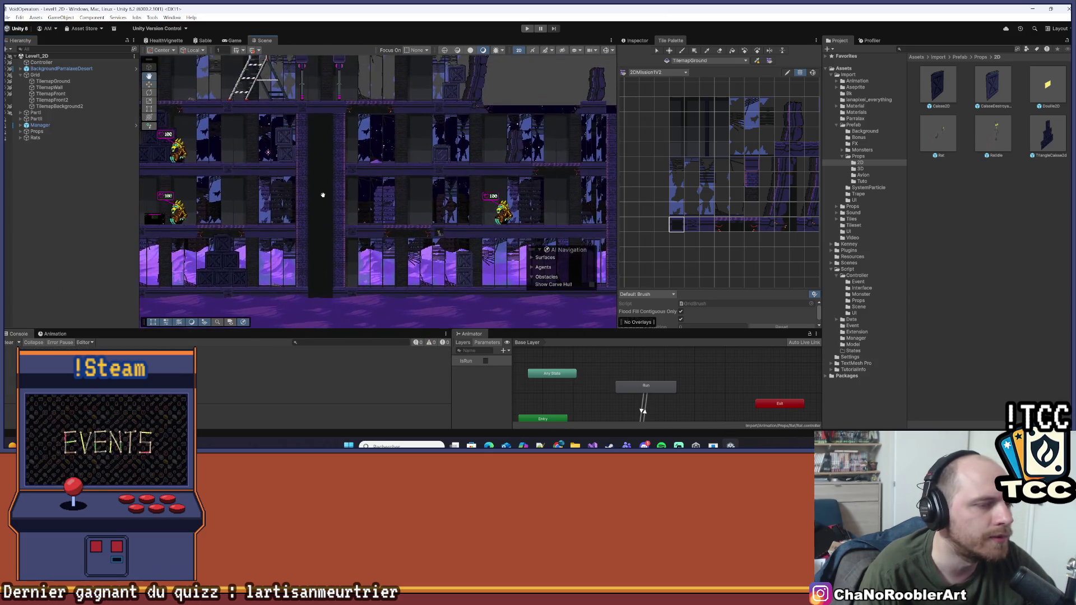
mouse_move(620, 155)
left_mouse_down()
mouse_move(694, 157)
mouse_move(479, 177)
left_mouse_up()
left_click_drag(827, 149, 873, 140)
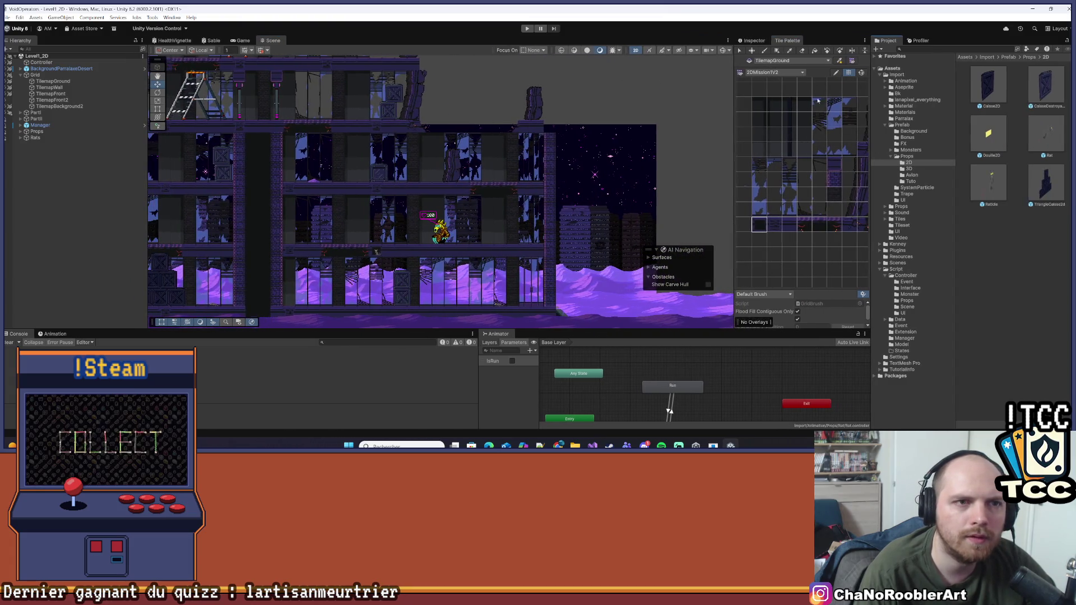
- Show the Inspector instead of the Tile Palette, widen it, and bring the right-hand building into view
left_click(753, 40)
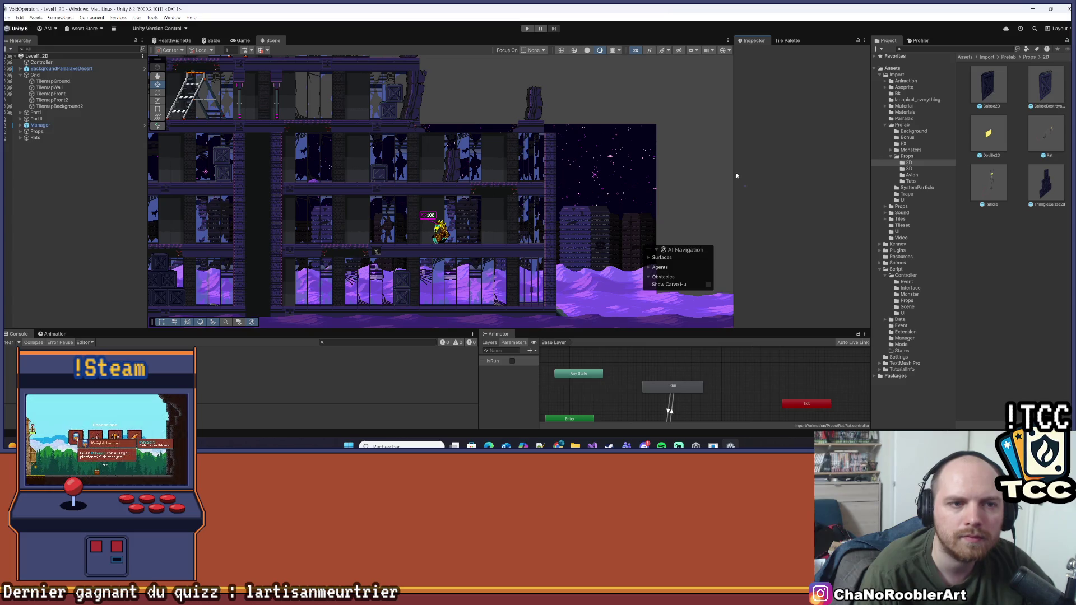
left_click_drag(724, 171, 707, 169)
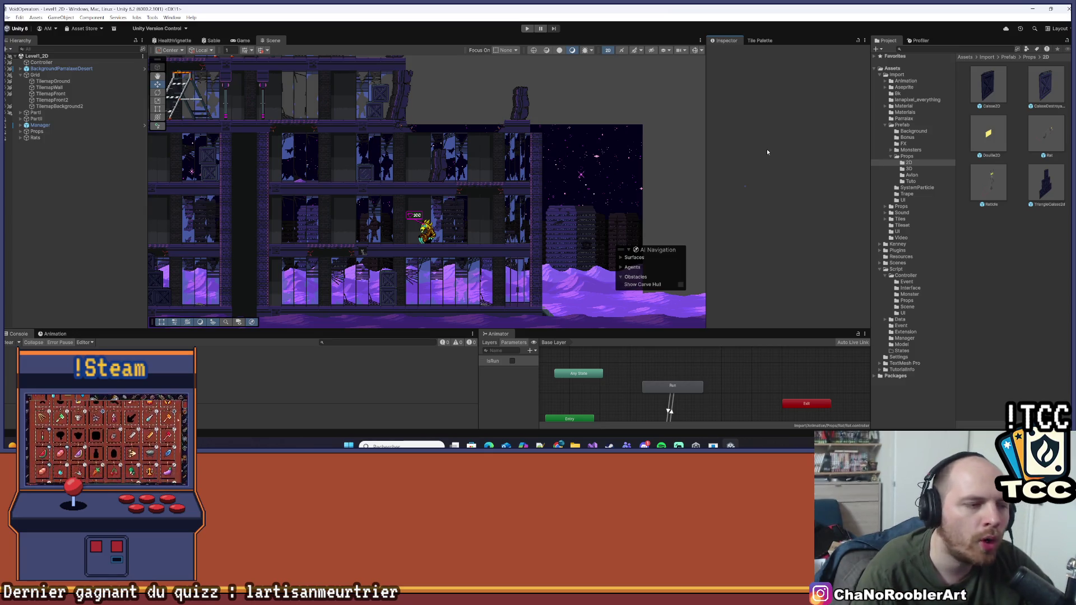
scroll(235, 126, "down", 5)
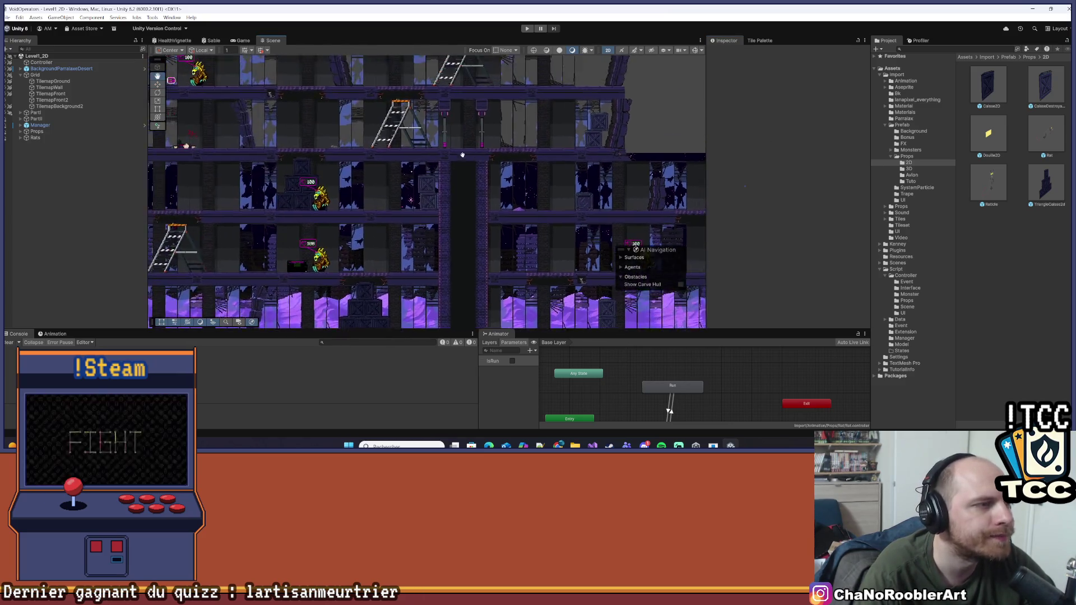
scroll(424, 135, "down", 2)
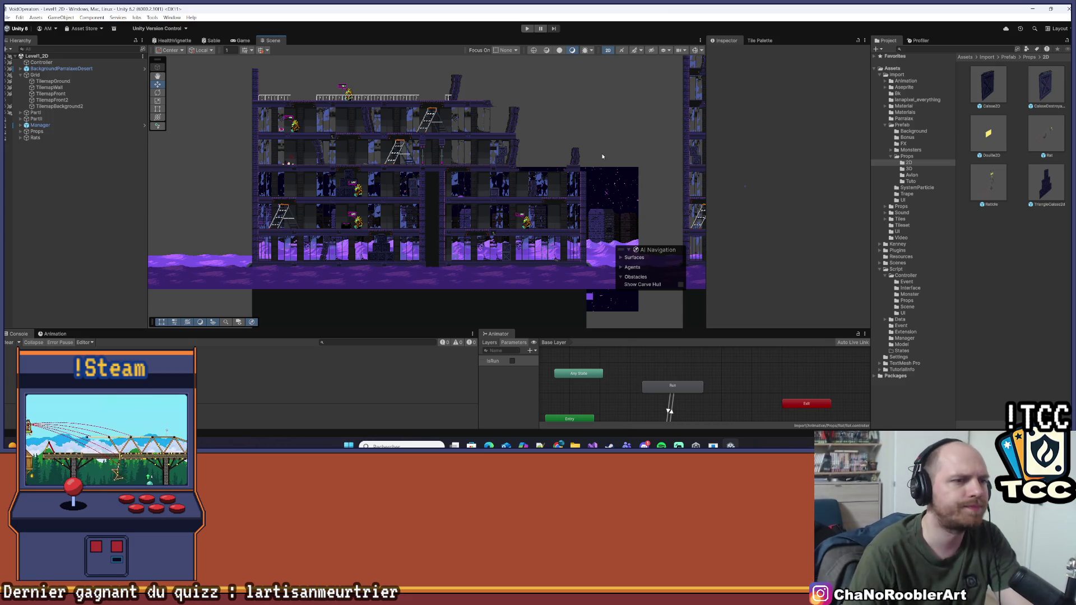
left_click_drag(599, 137, 417, 163)
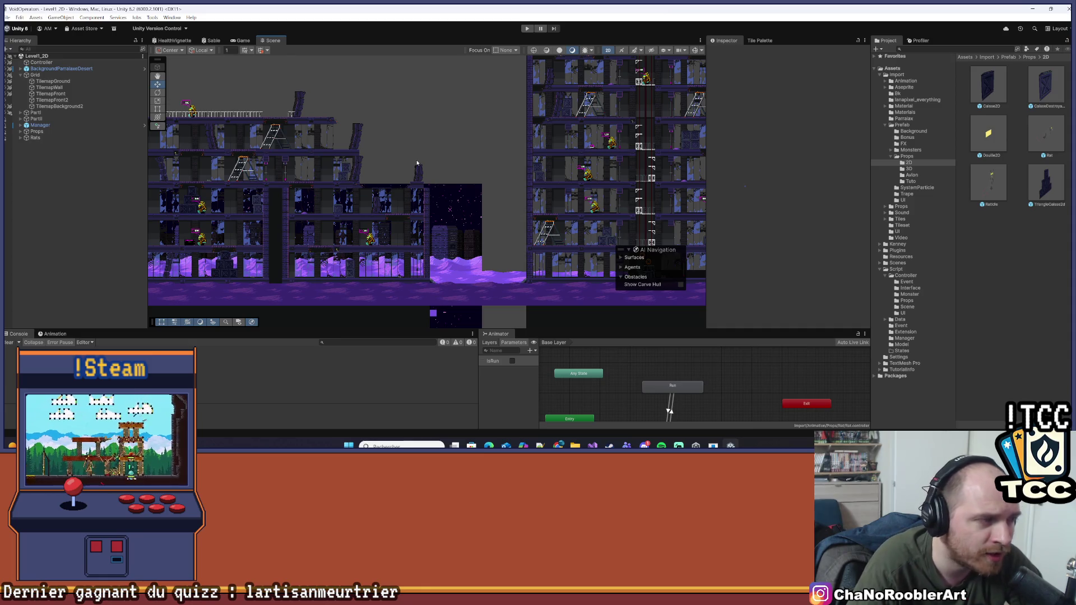
scroll(396, 195, "up", 2)
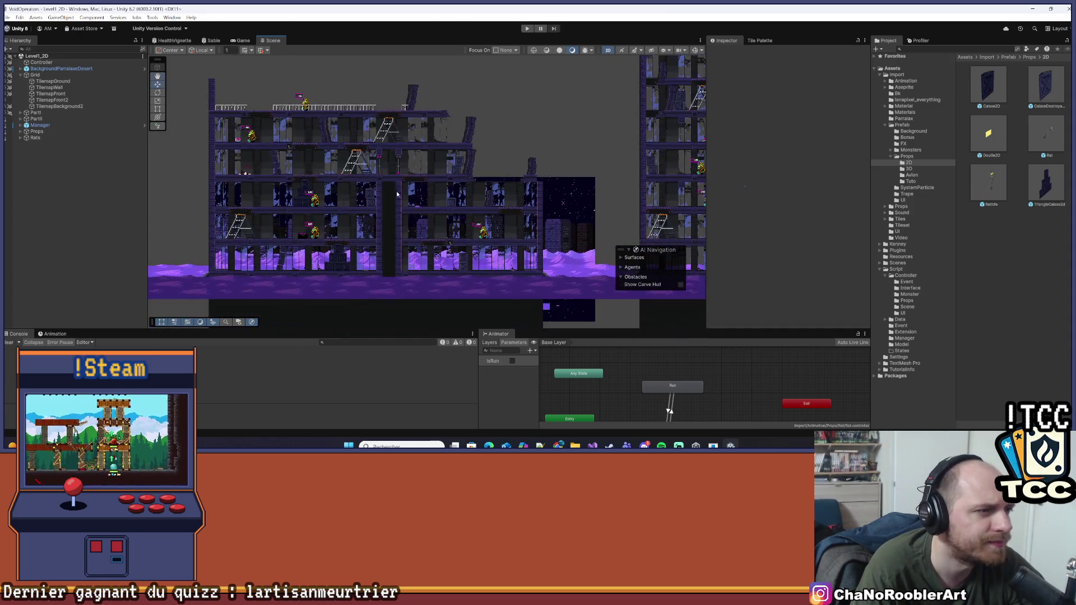
scroll(384, 150, "up", 2)
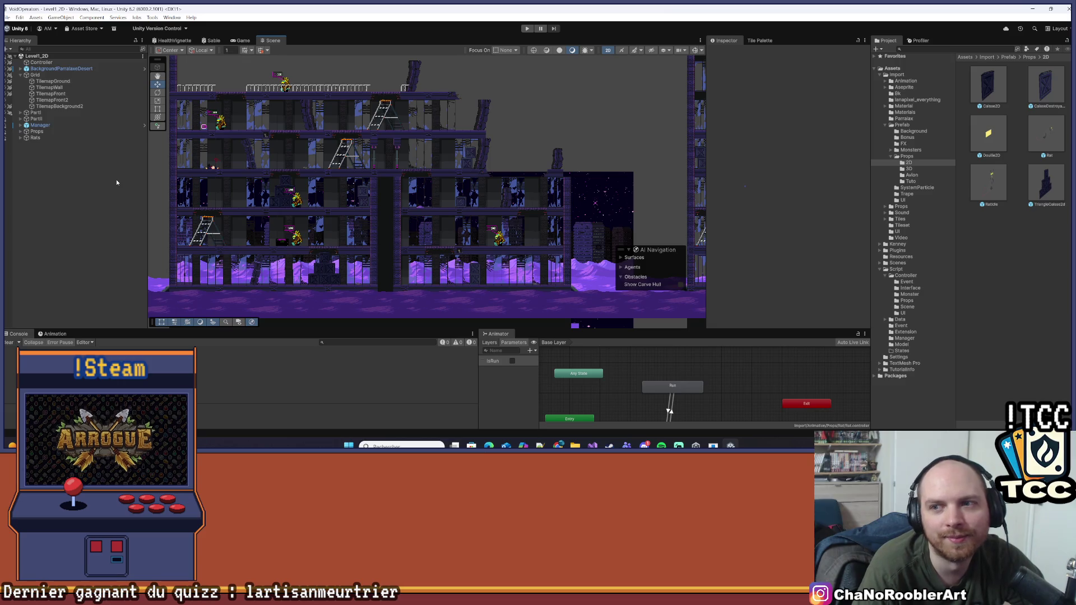
scroll(575, 176, "up", 3)
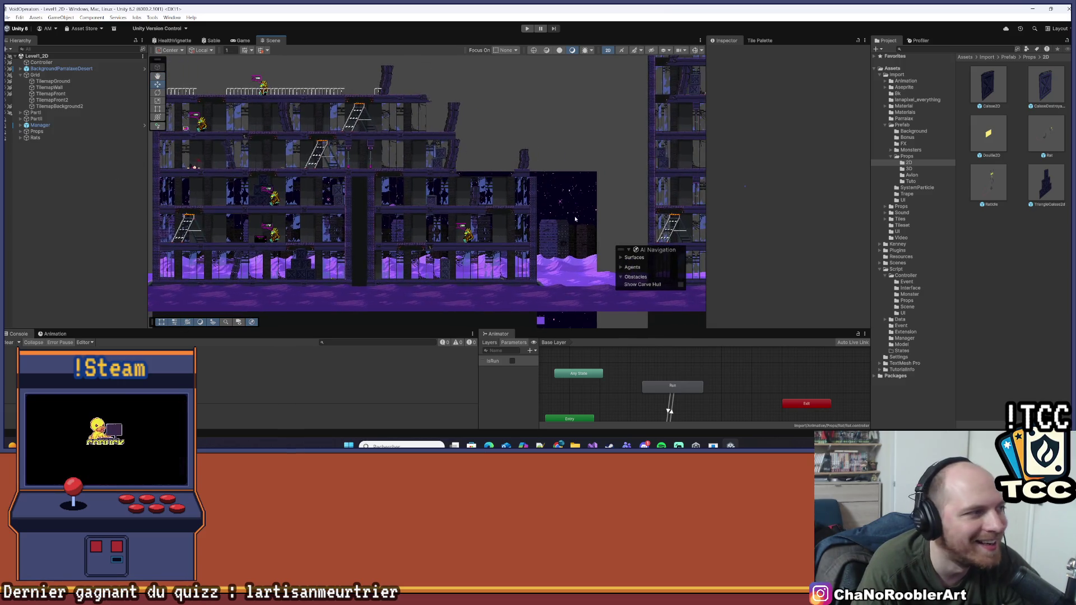
scroll(575, 176, "up", 1)
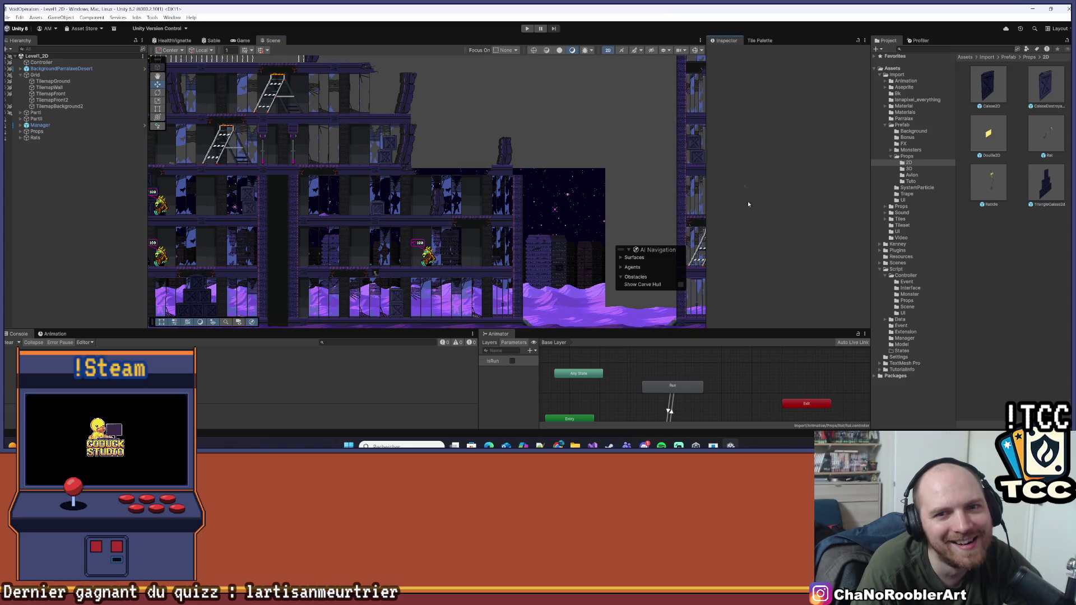
- Place a Rat prefab into the scene and frame it in the Scene view
left_click_drag(1044, 134, 611, 100)
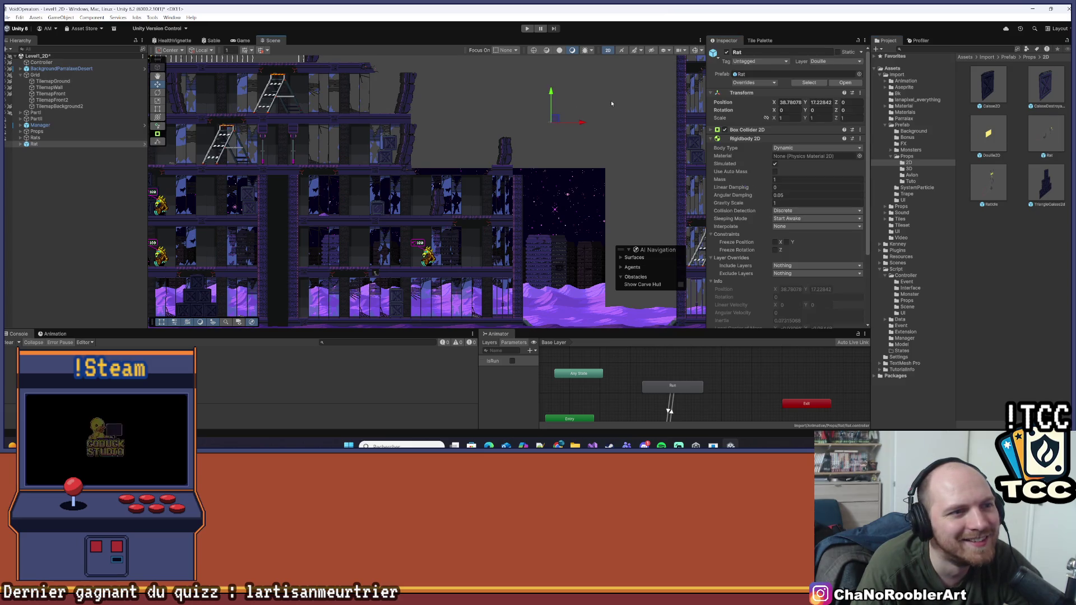
scroll(611, 99, "up", 2)
key("f")
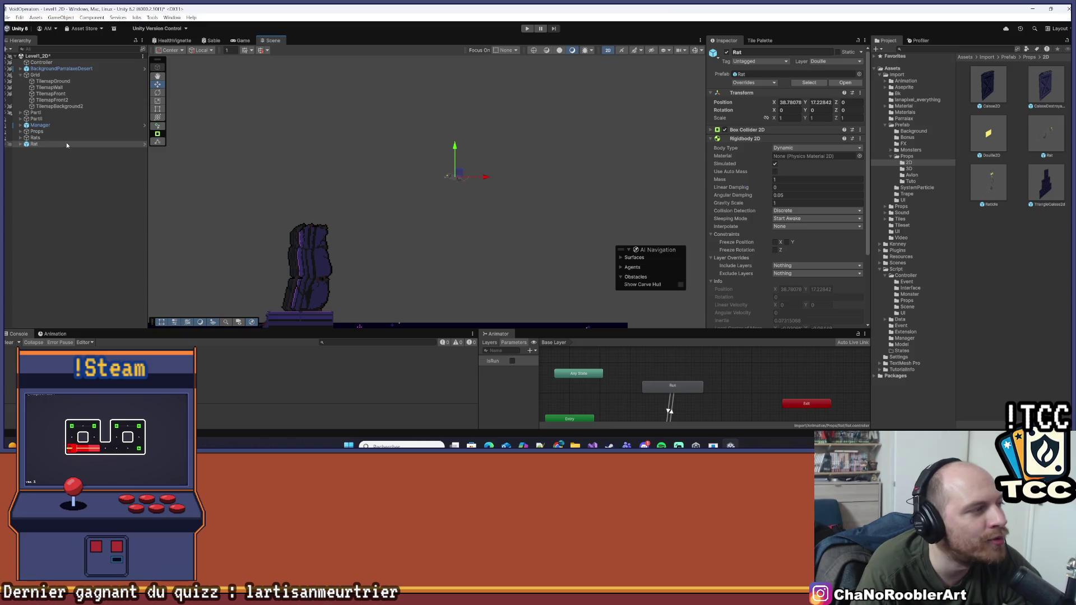
right_click(28, 145)
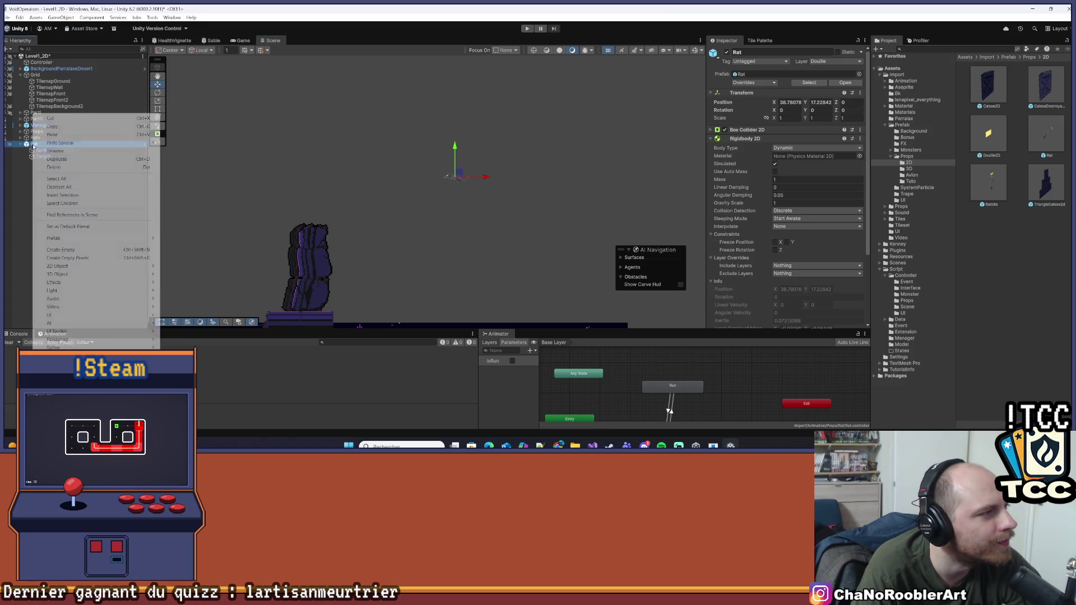
mouse_move(73, 238)
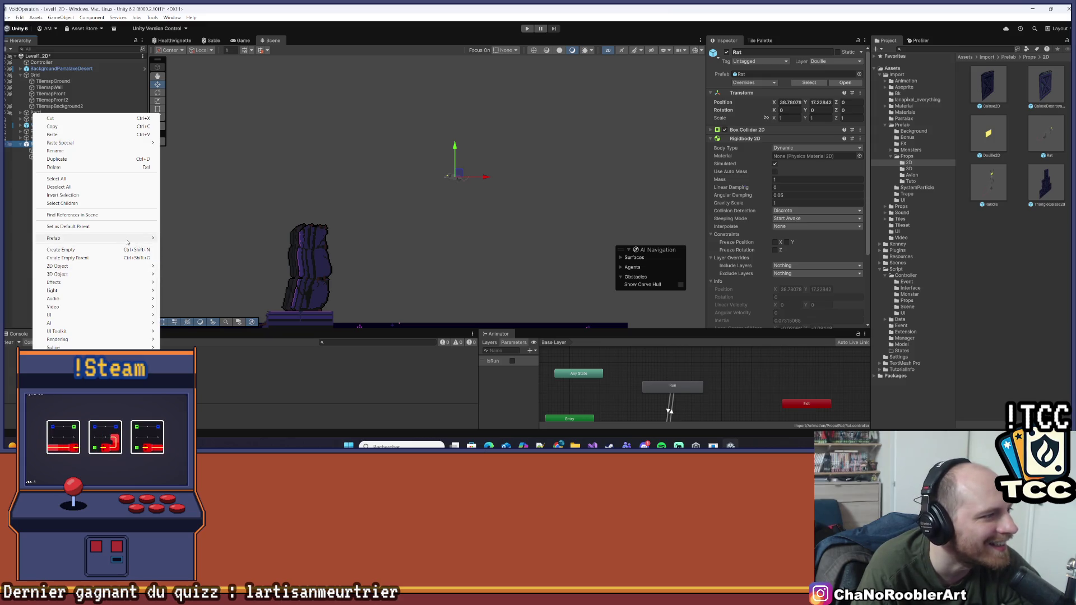
left_click(109, 247)
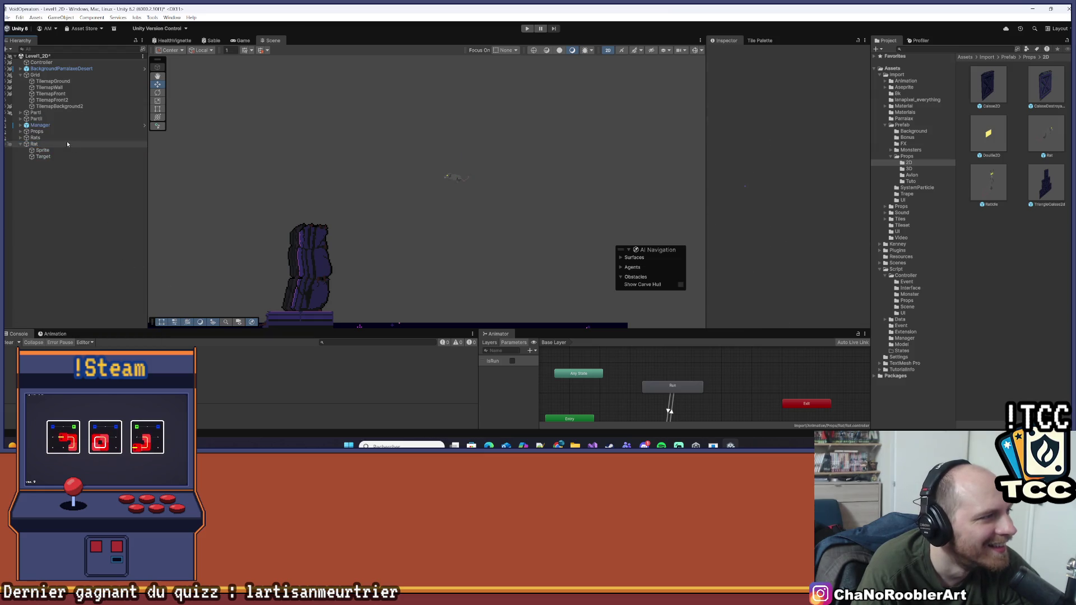
- Rename the new Rat object to 'Winglings' and save the scene
right_click(48, 145)
left_click(87, 143)
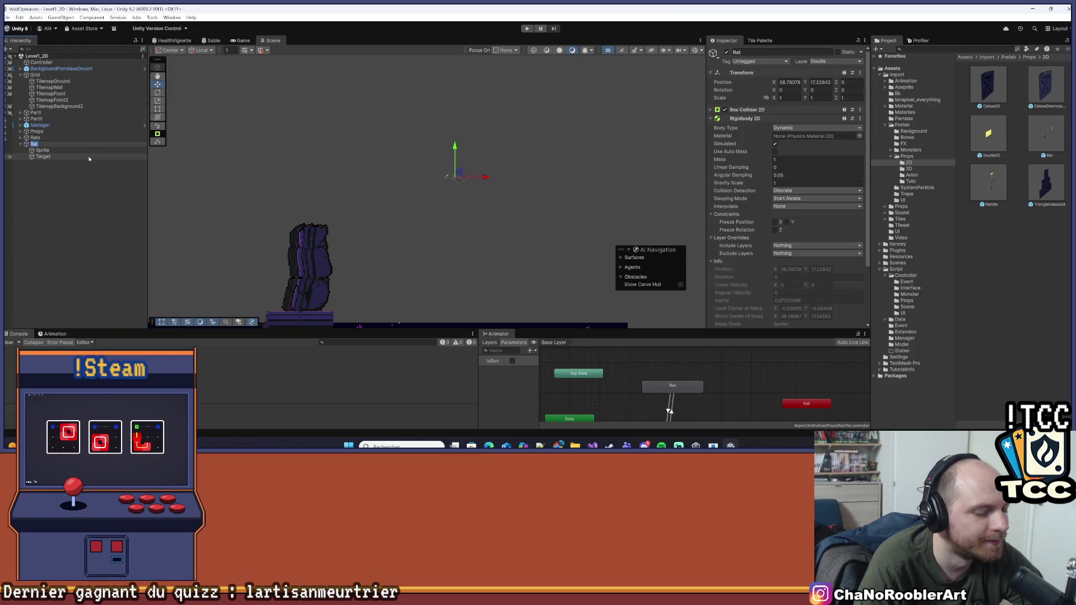
type("Wing")
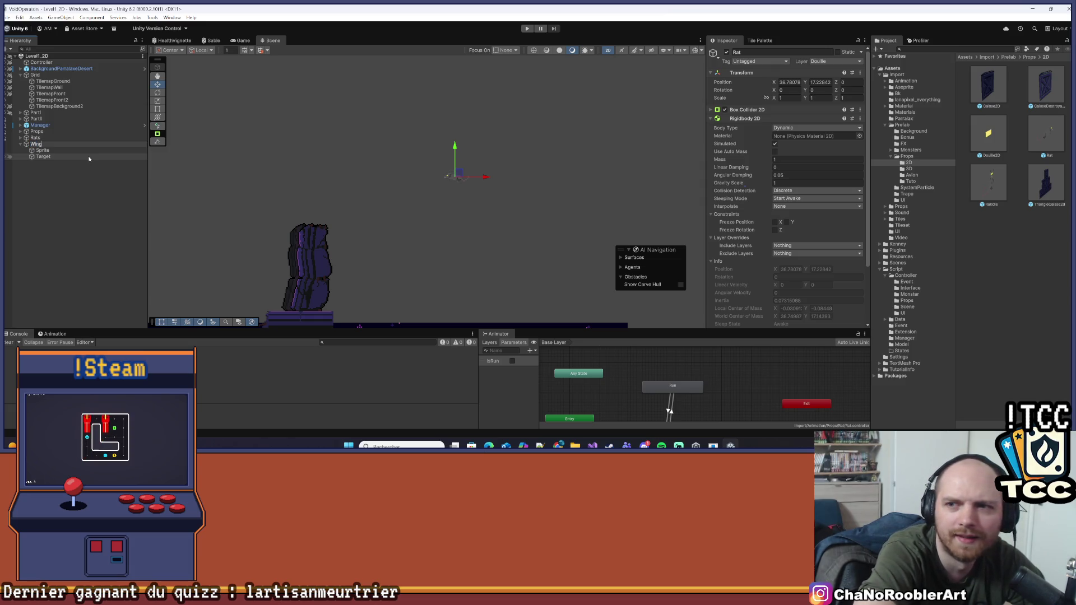
type("lings")
key("Return")
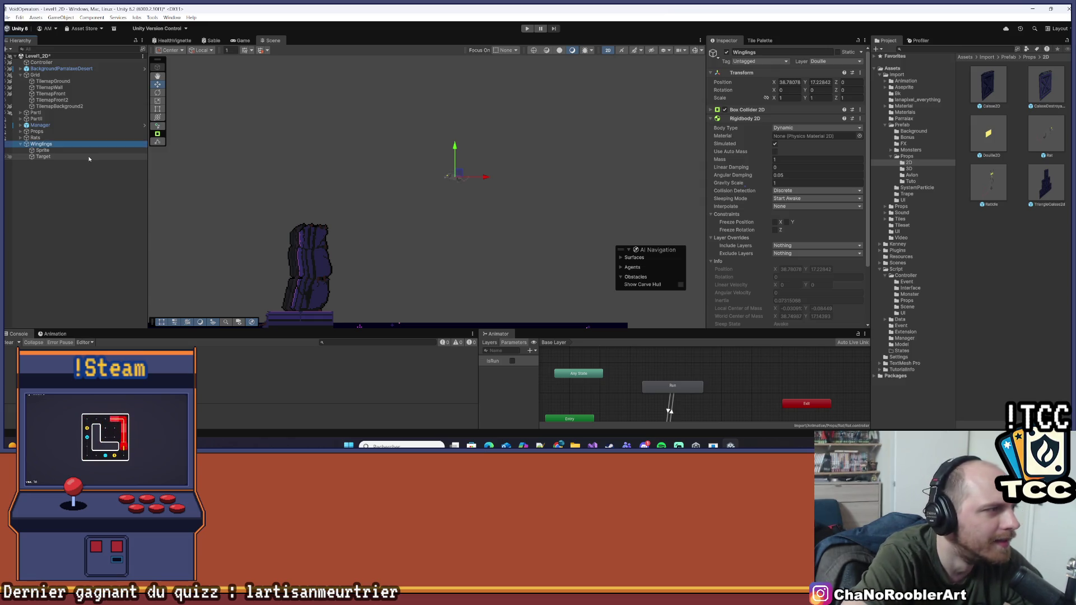
key("ctrl+s")
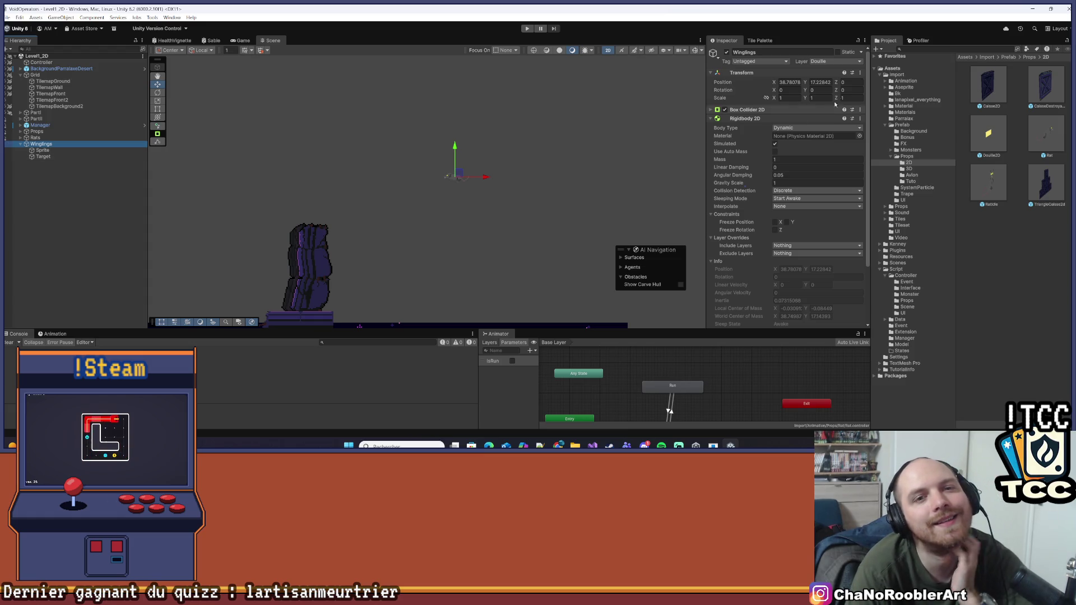
left_click(896, 76)
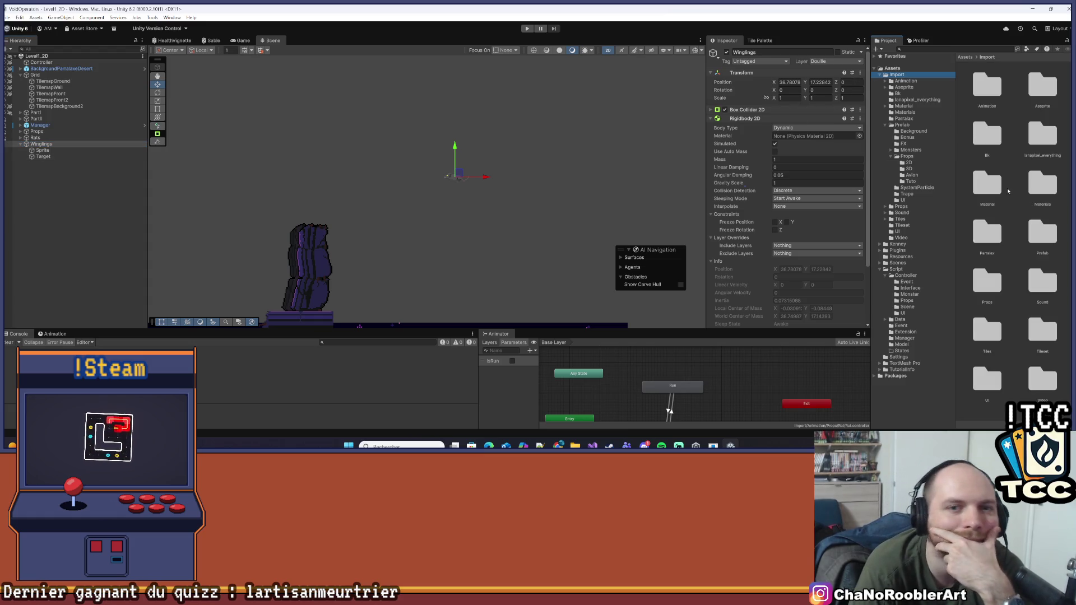
- Browse the Project window to Animation > Aseprite and locate the Wingling sprite frames
double_click(999, 82)
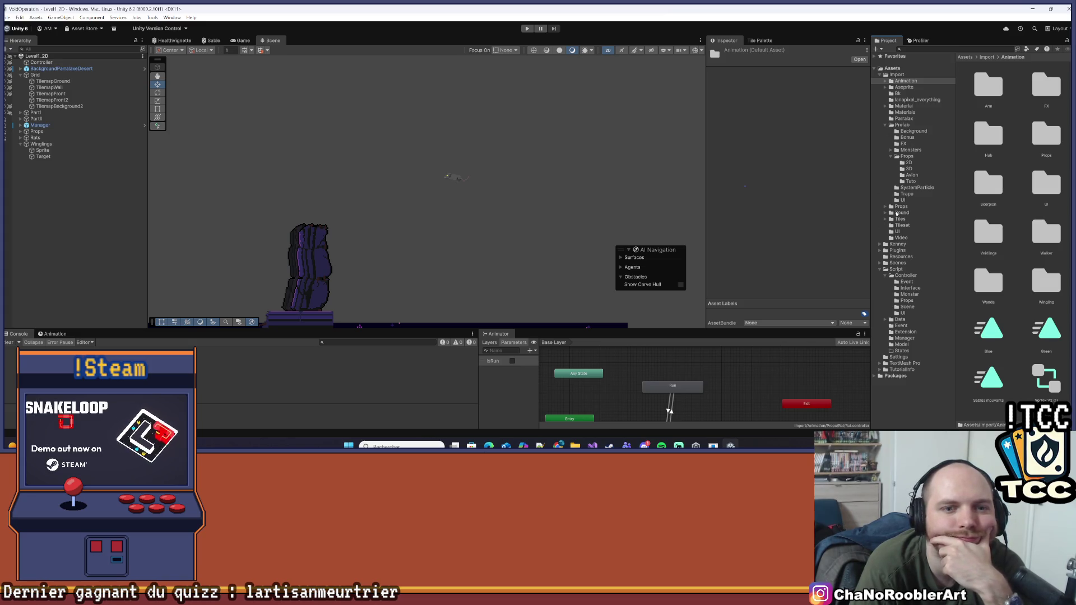
left_click(887, 125)
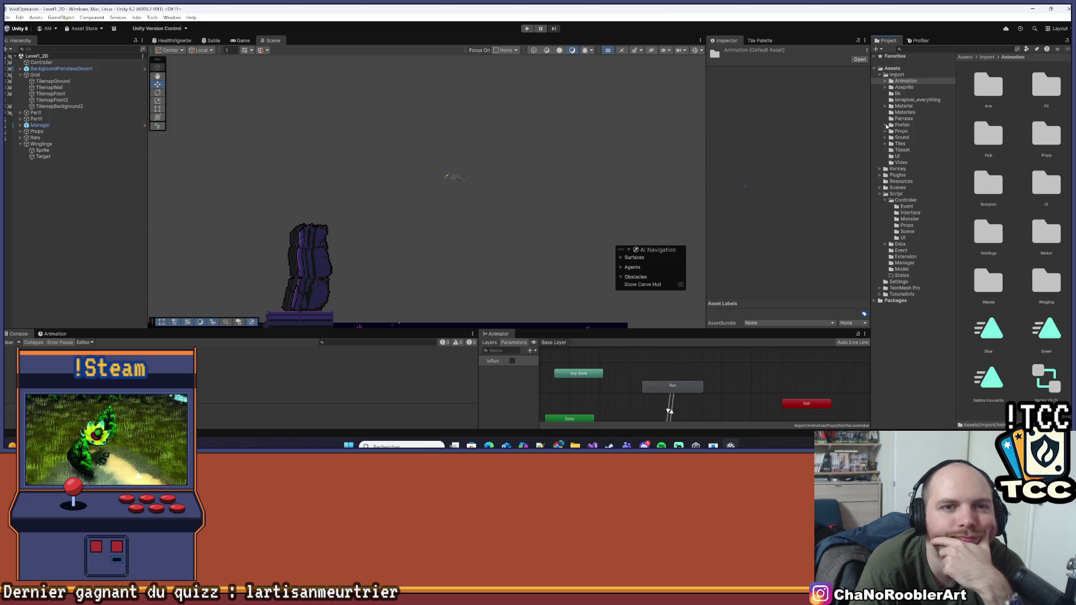
left_click(883, 88)
left_click(884, 88)
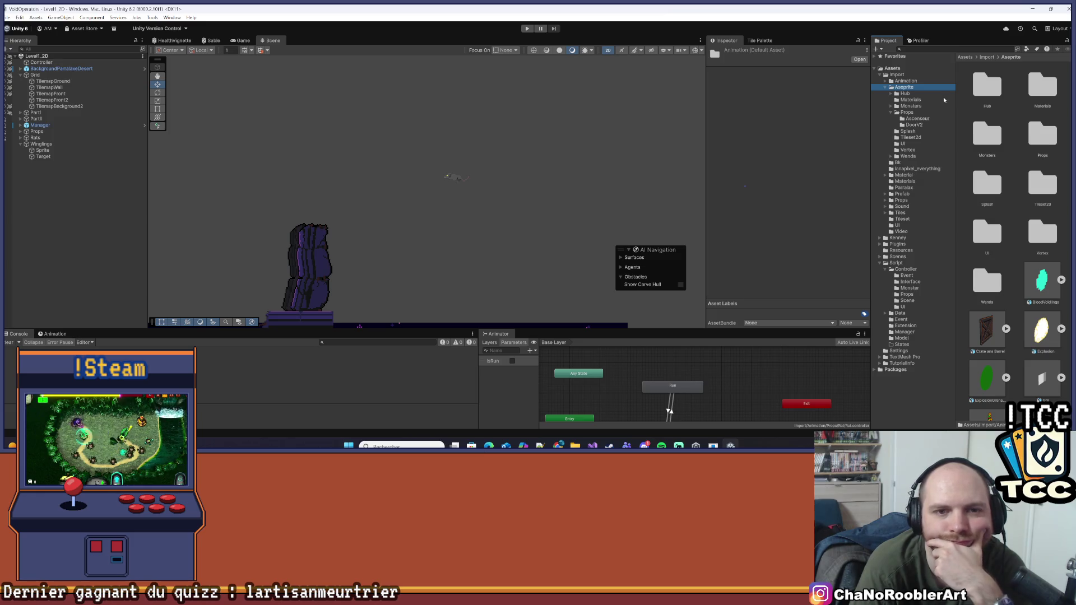
scroll(964, 160, "down", 10)
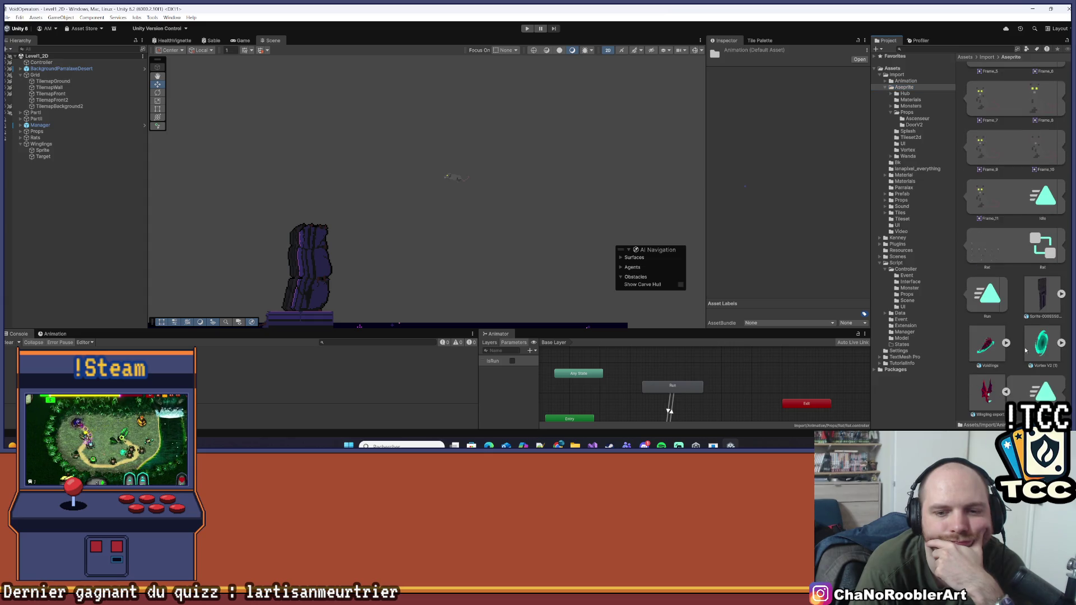
scroll(1024, 344, "down", 10)
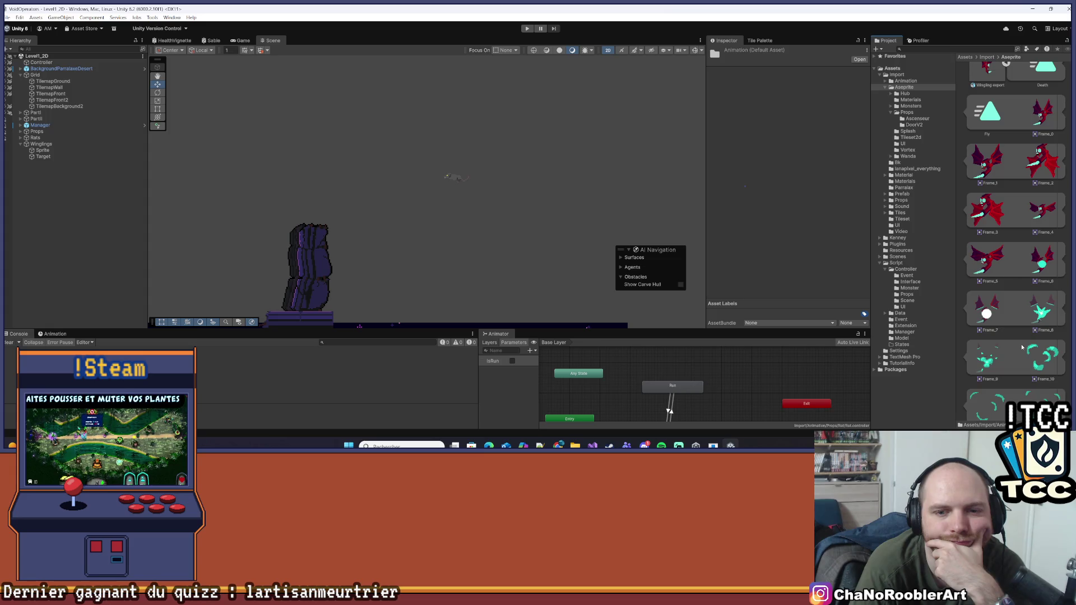
scroll(1021, 347, "up", 1)
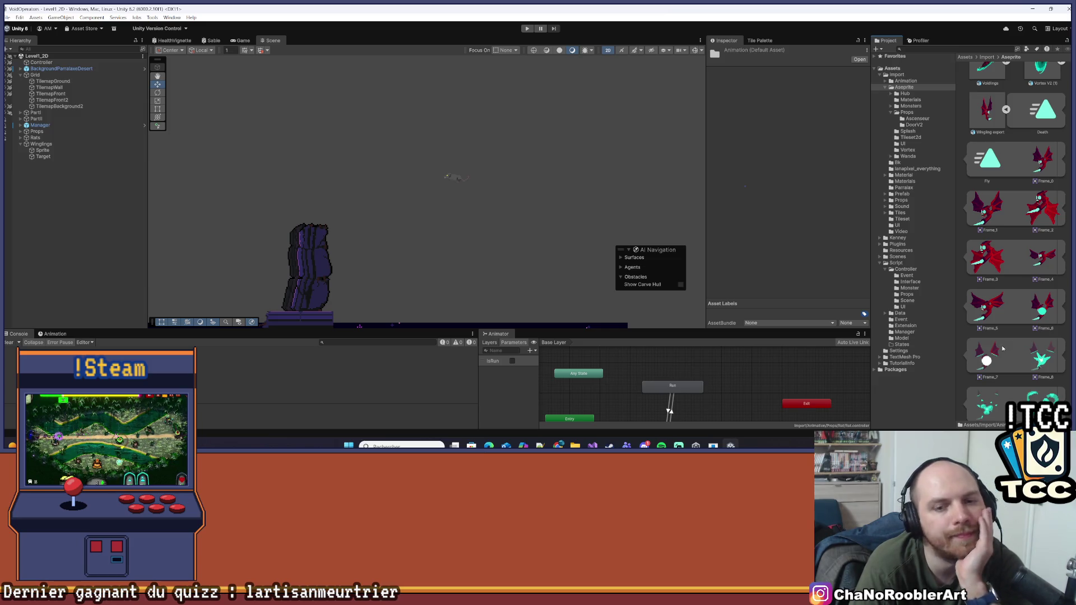
scroll(1003, 348, "down", 3)
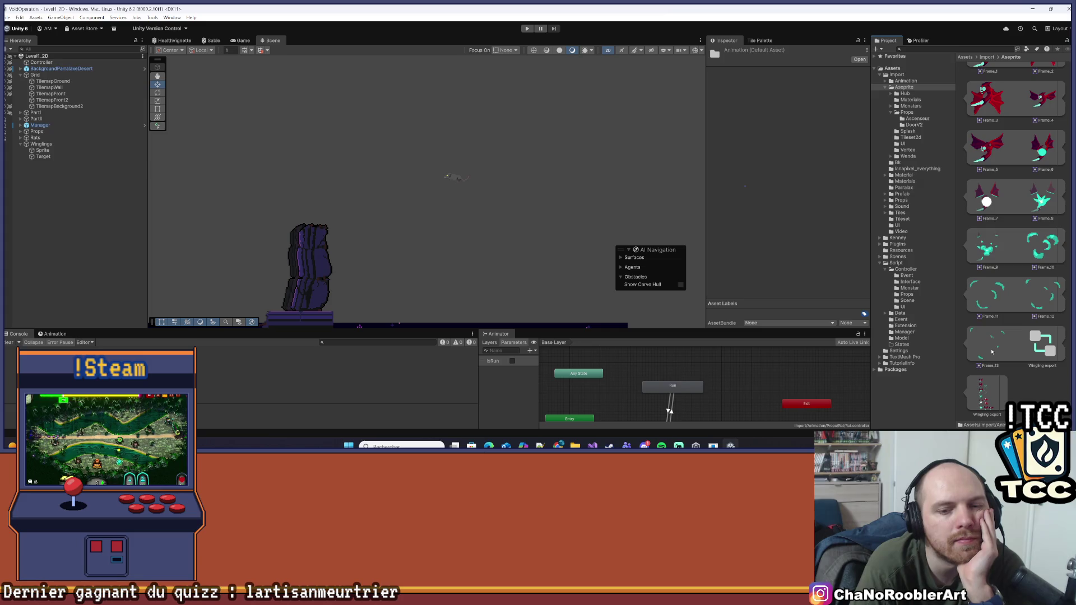
scroll(992, 351, "up", 4)
scroll(992, 352, "up", 2)
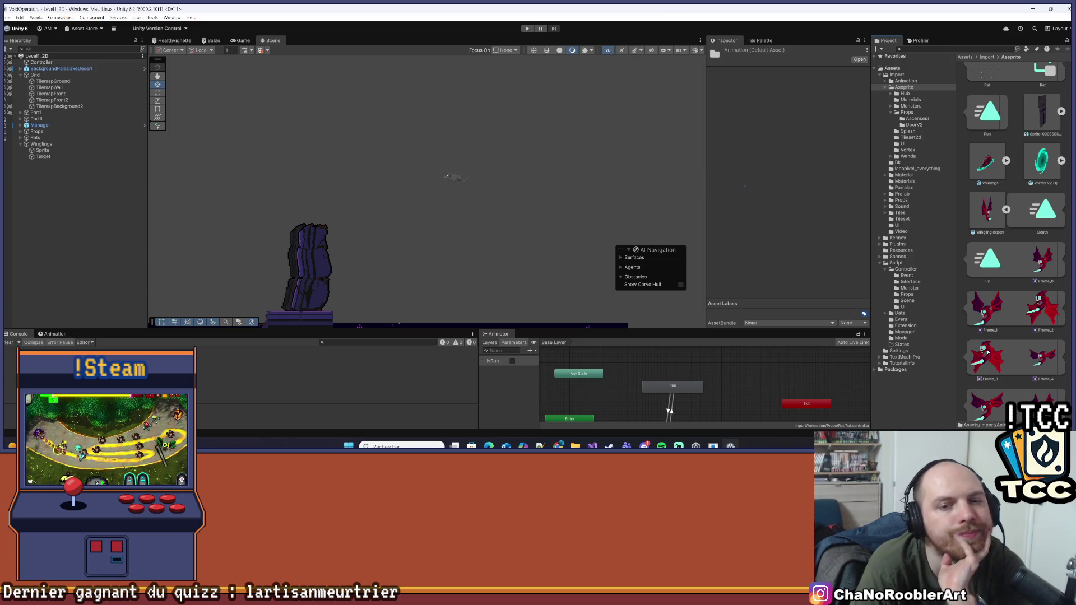
- Frame the Winglings object and rename it to 'WinglingsProps'
left_click(41, 144)
key("f")
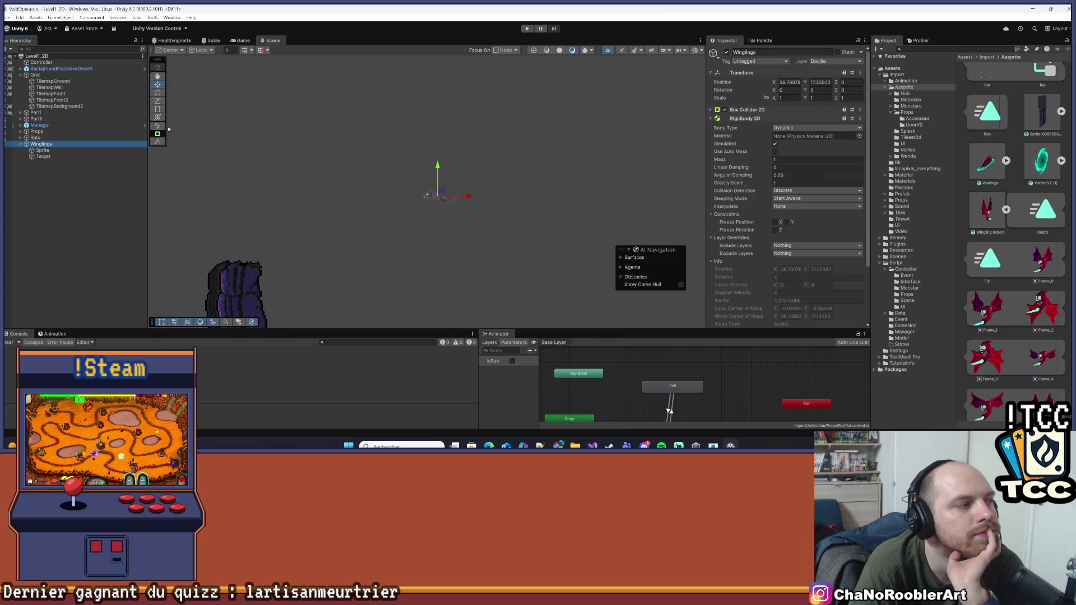
right_click(43, 145)
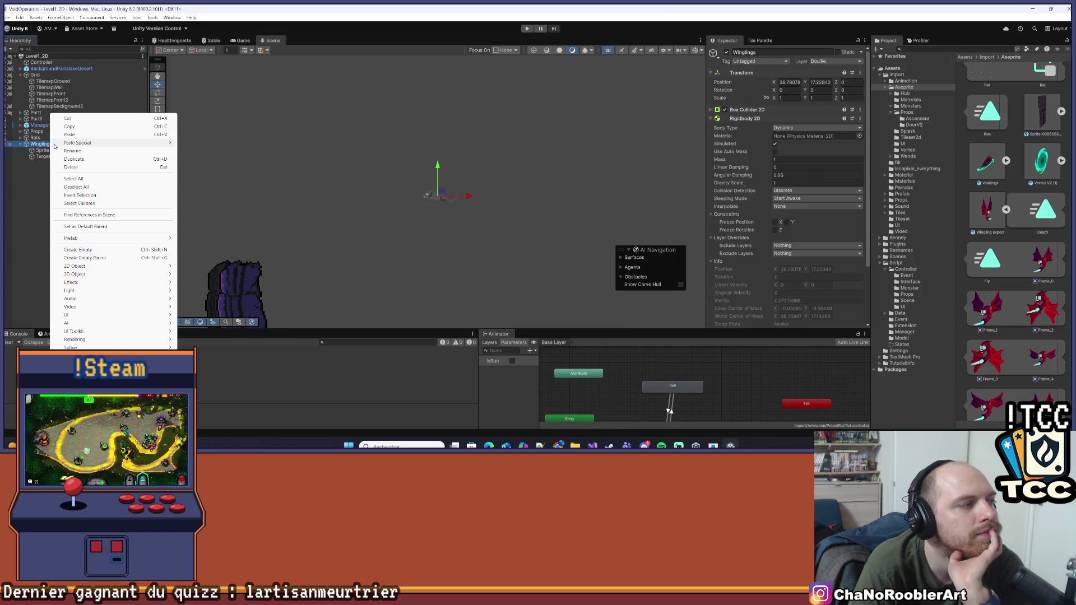
left_click(80, 151)
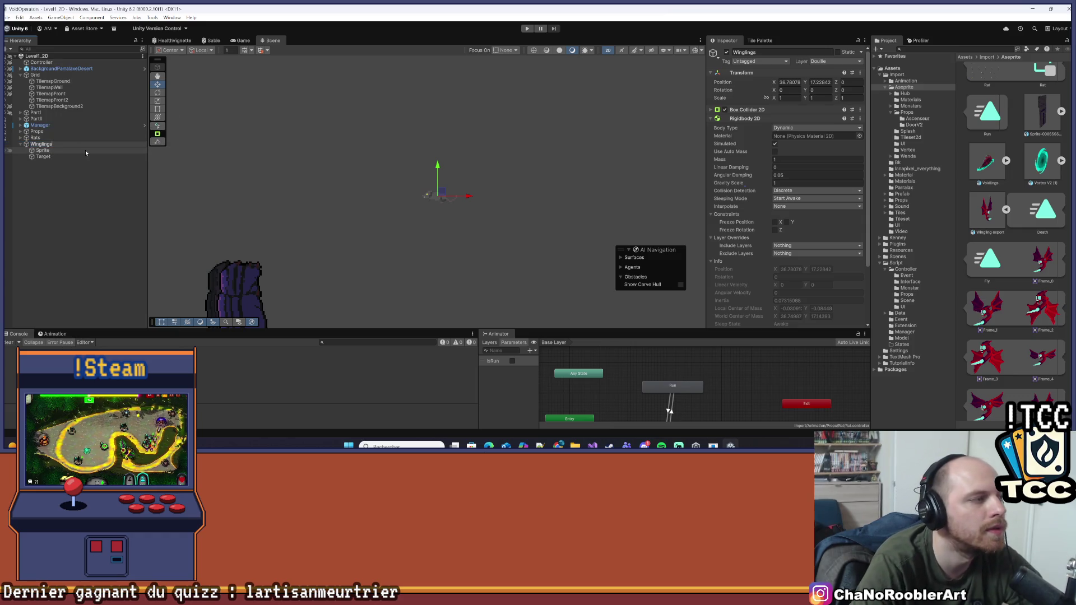
type("Props")
key("Return")
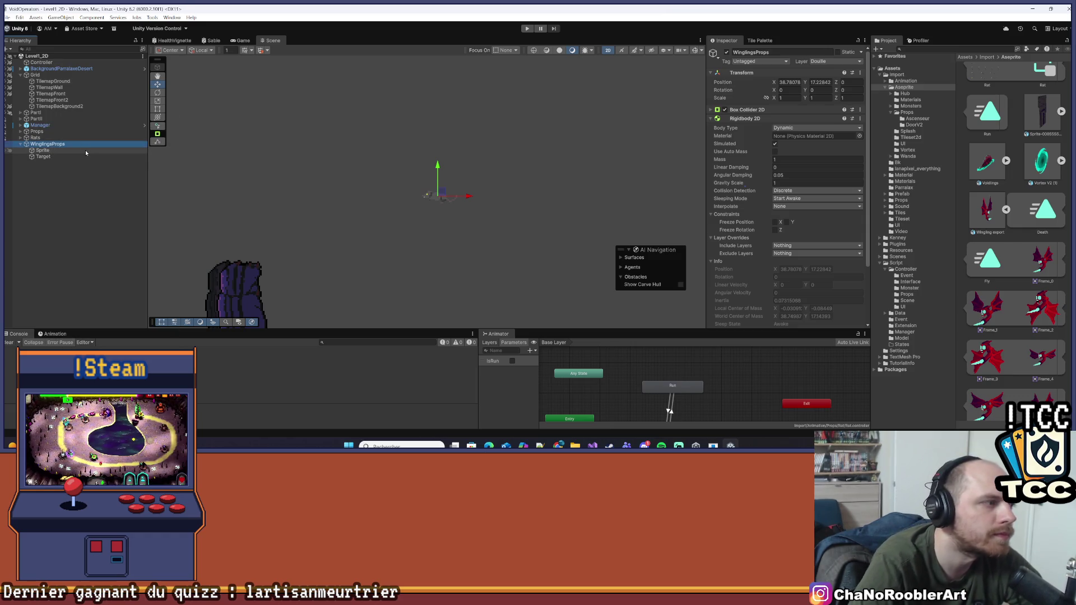
- Assign the Wingling Frame_0 image to the Sprite child's Sprite Renderer
left_click(88, 150)
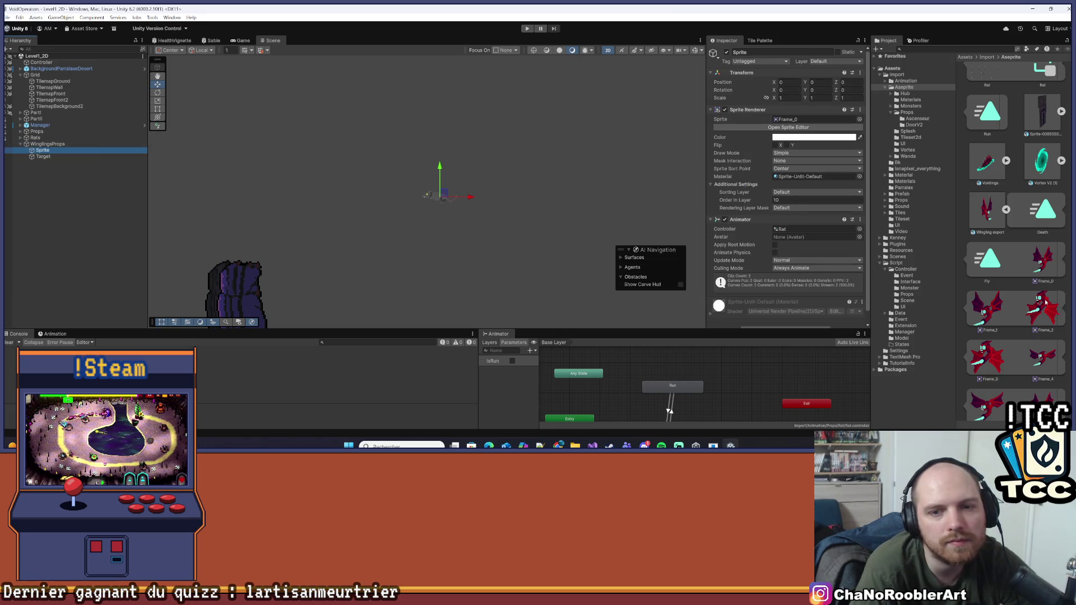
left_click_drag(1042, 260, 815, 120)
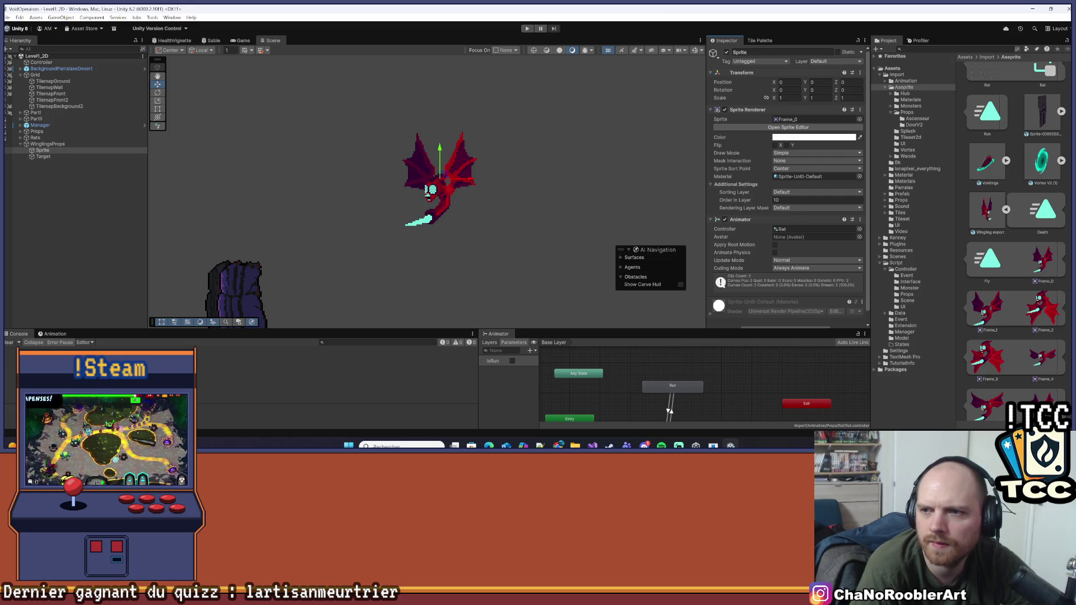
scroll(326, 259, "down", 8)
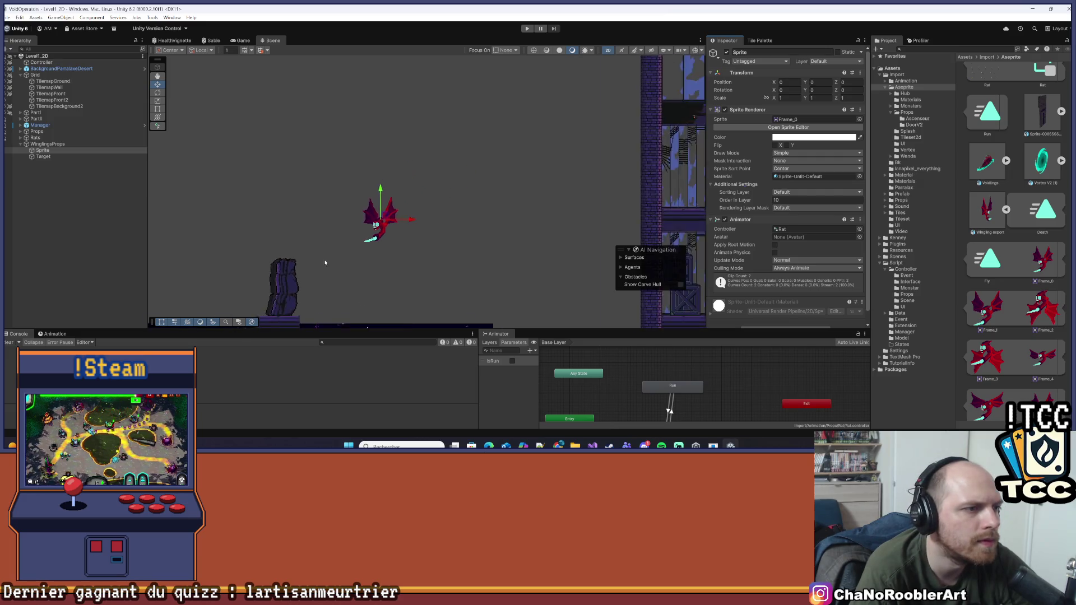
- Move the Wingling sprite into the sky and set its Sorting Layer to BG
mouse_move(302, 261)
left_mouse_down()
mouse_move(416, 187)
mouse_move(474, 182)
mouse_move(370, 190)
mouse_move(520, 203)
mouse_move(381, 210)
mouse_move(410, 213)
left_mouse_up()
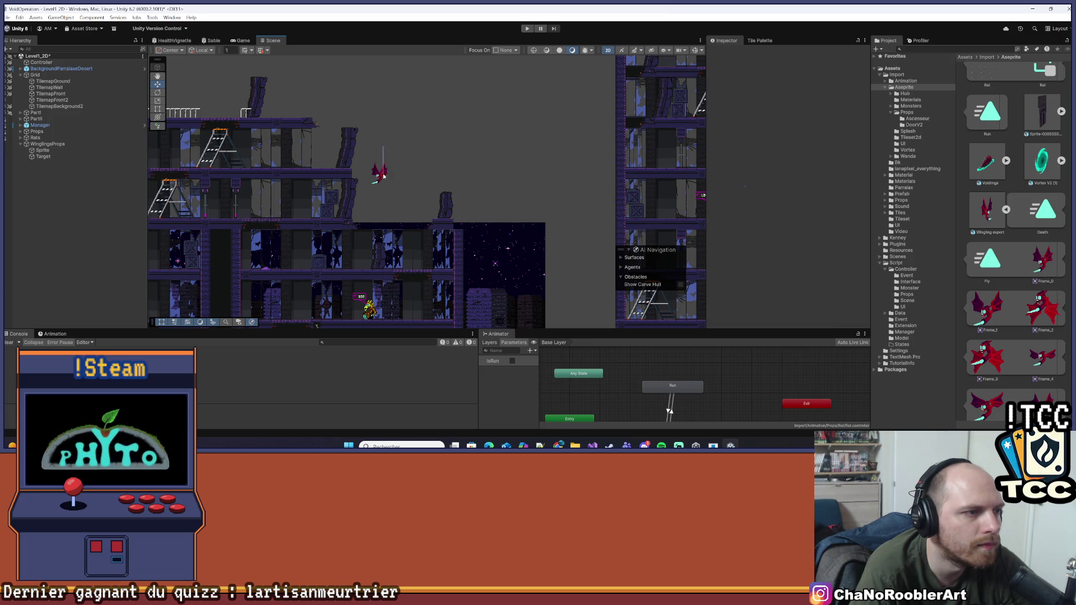
left_click_drag(381, 152, 371, 230)
scroll(387, 191, "down", 3)
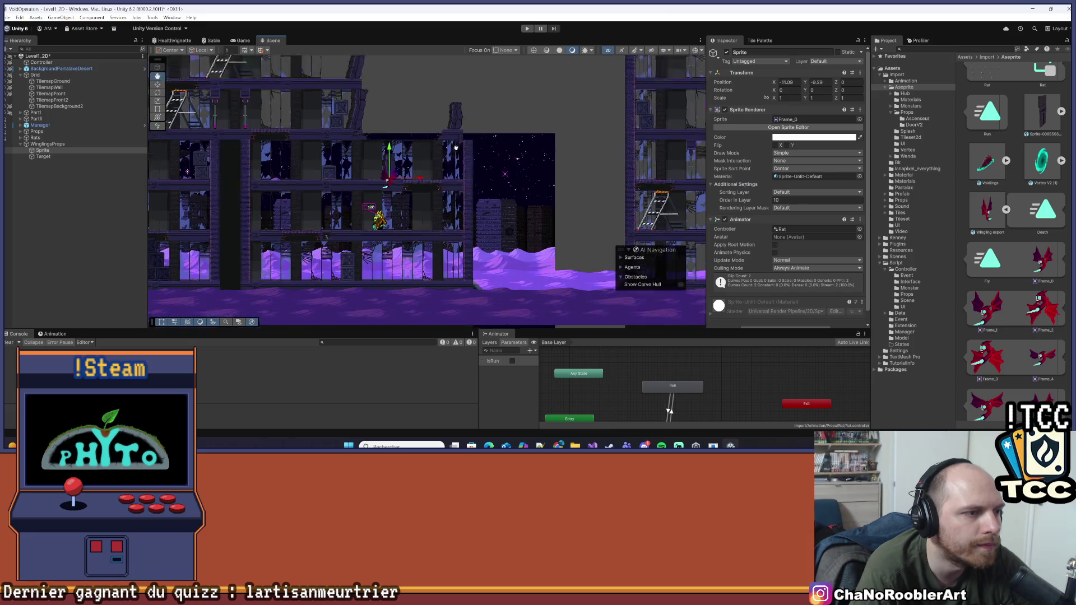
left_click_drag(426, 146, 550, 146)
scroll(547, 143, "up", 3)
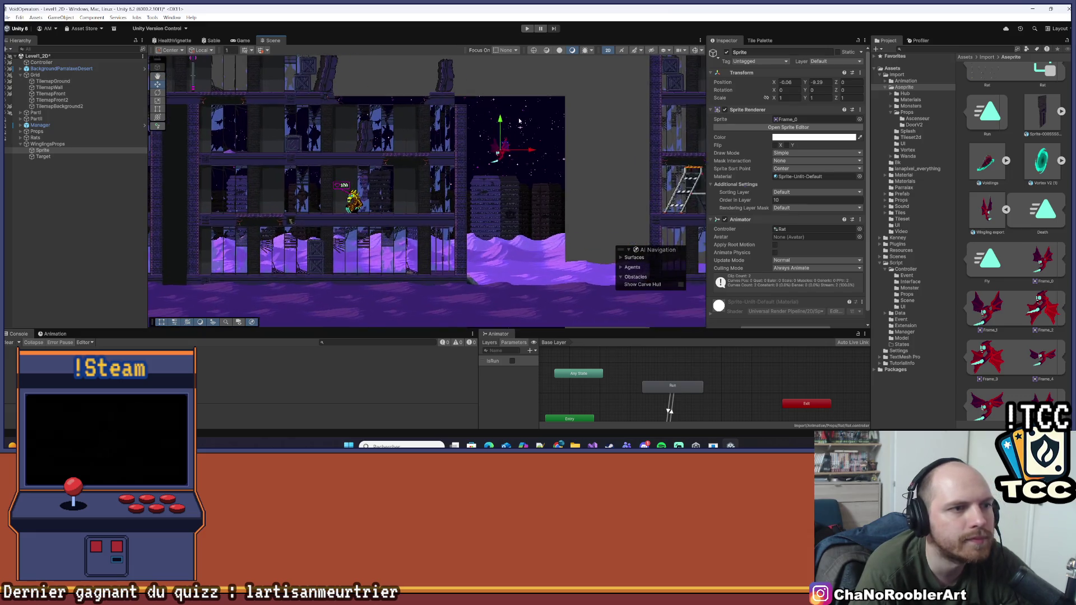
left_click(785, 192)
left_click(785, 209)
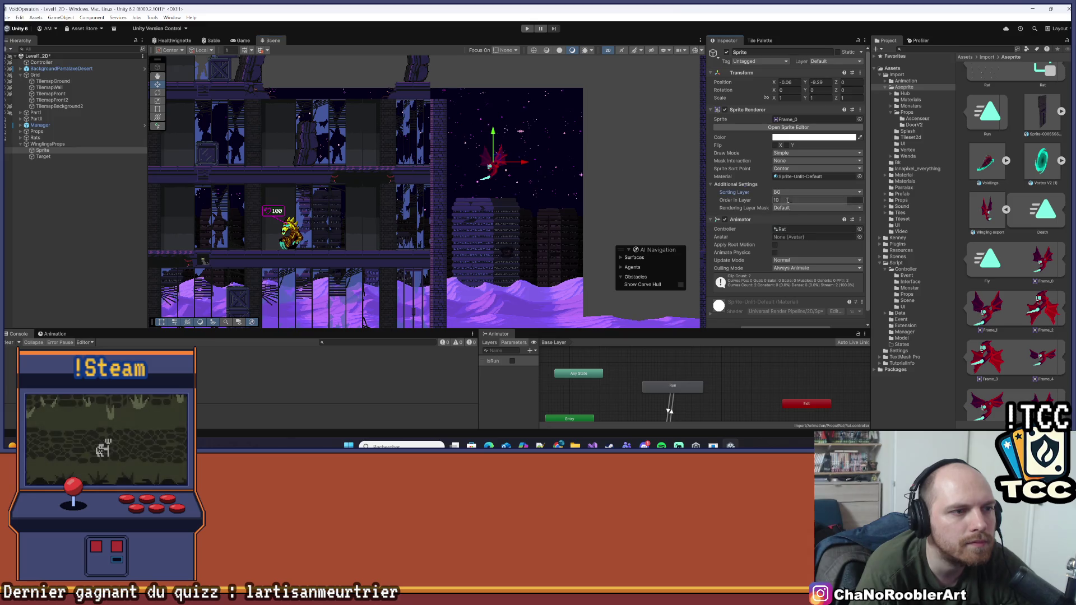
- Position the Wingling sprite just right of the right-hand tower, at X 58.26, Y -7.81
left_click_drag(527, 163, 318, 162)
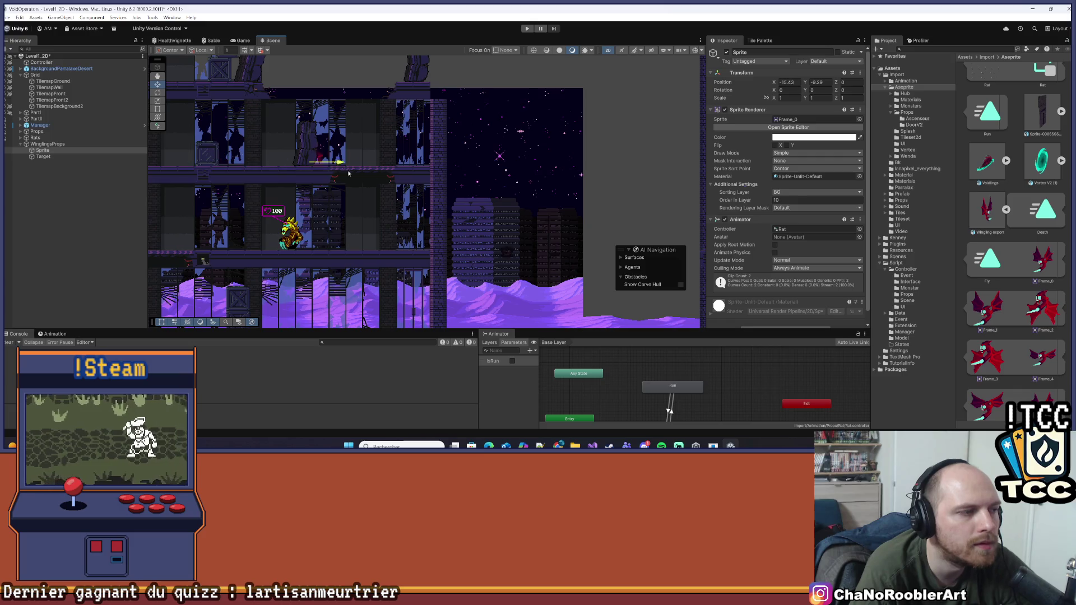
mouse_move(242, 160)
left_mouse_down()
mouse_move(256, 162)
mouse_move(169, 209)
mouse_move(255, 140)
mouse_move(625, 212)
mouse_move(478, 209)
mouse_move(634, 211)
left_mouse_up()
scroll(590, 206, "down", 6)
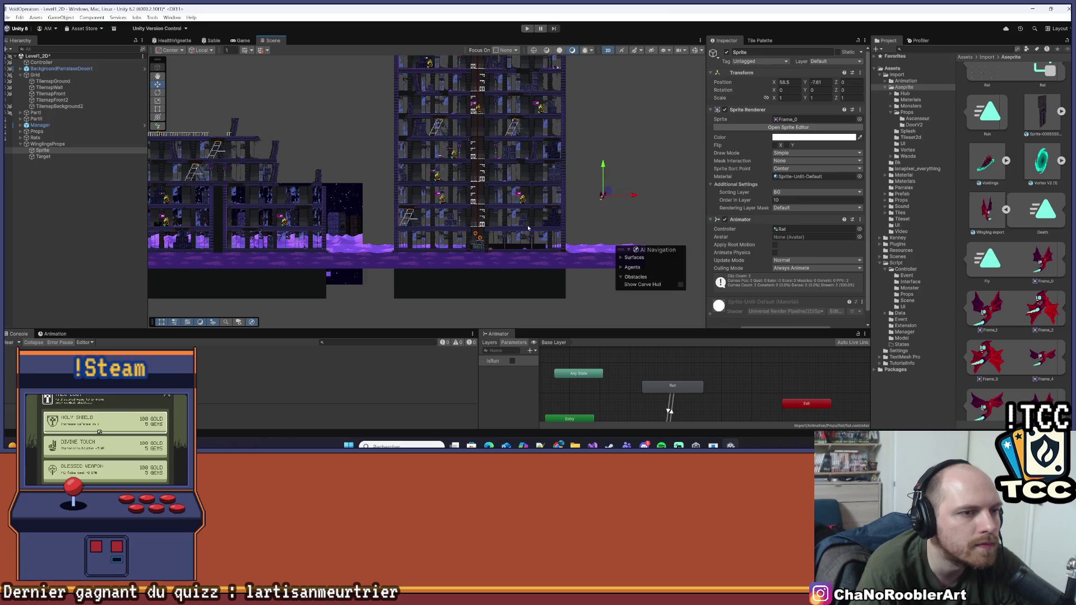
scroll(527, 225, "down", 1)
left_click_drag(615, 206, 618, 206)
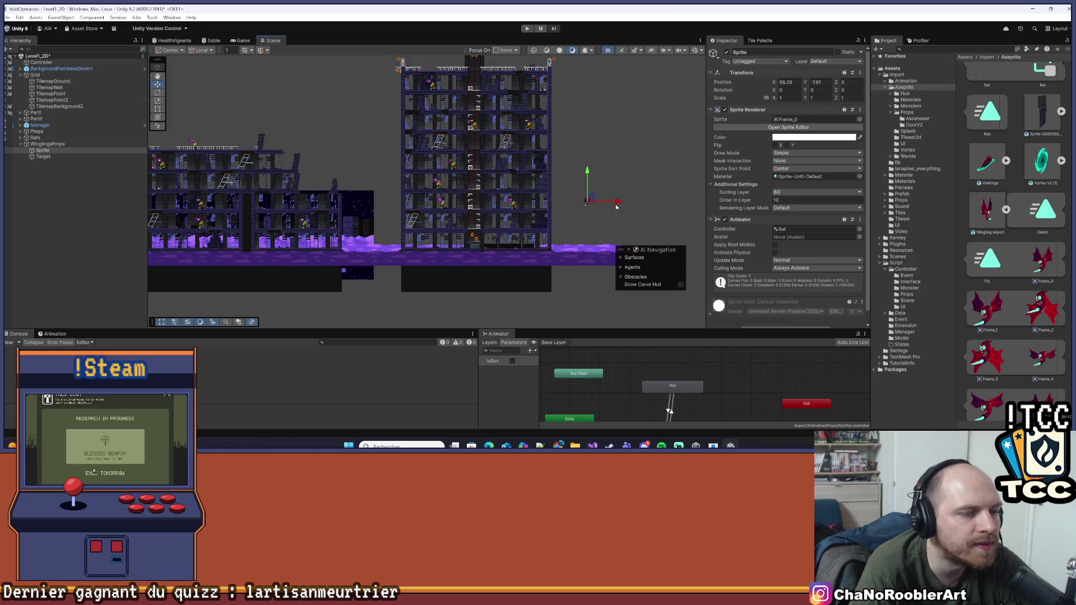
left_click_drag(373, 245, 445, 236)
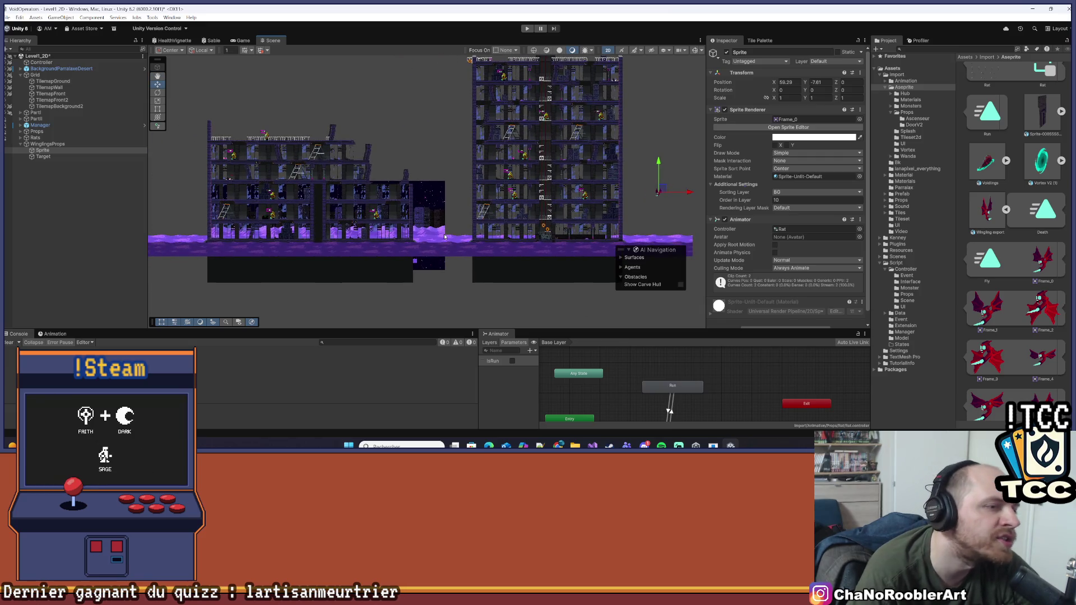
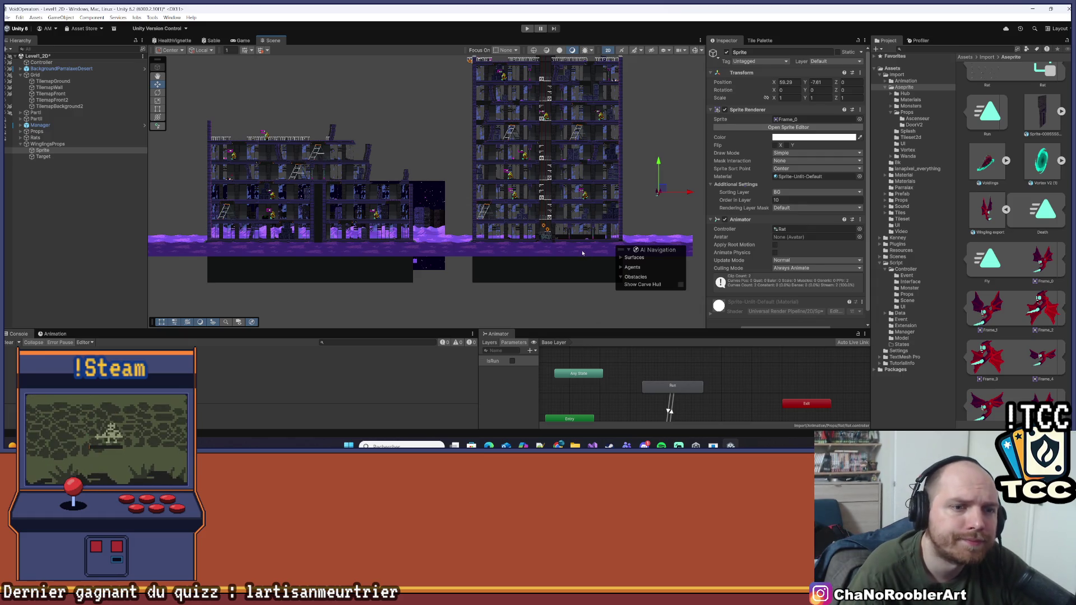
- Assign the Wingling export controller to the Sprite's Animator in place of the Rat controller
scroll(583, 253, "up", 2)
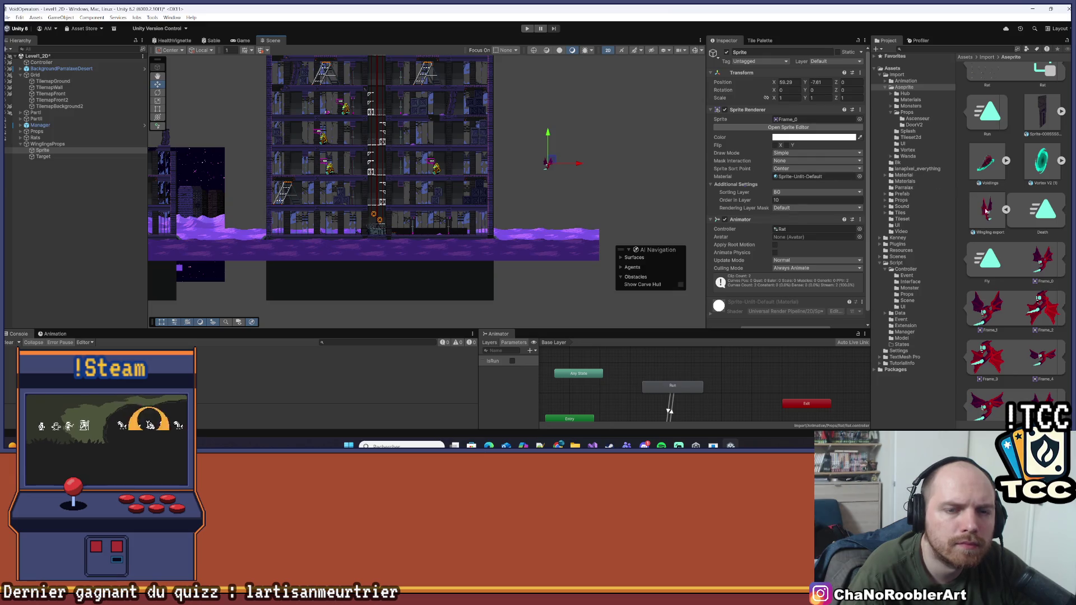
scroll(1007, 212, "up", 3)
left_click(905, 82)
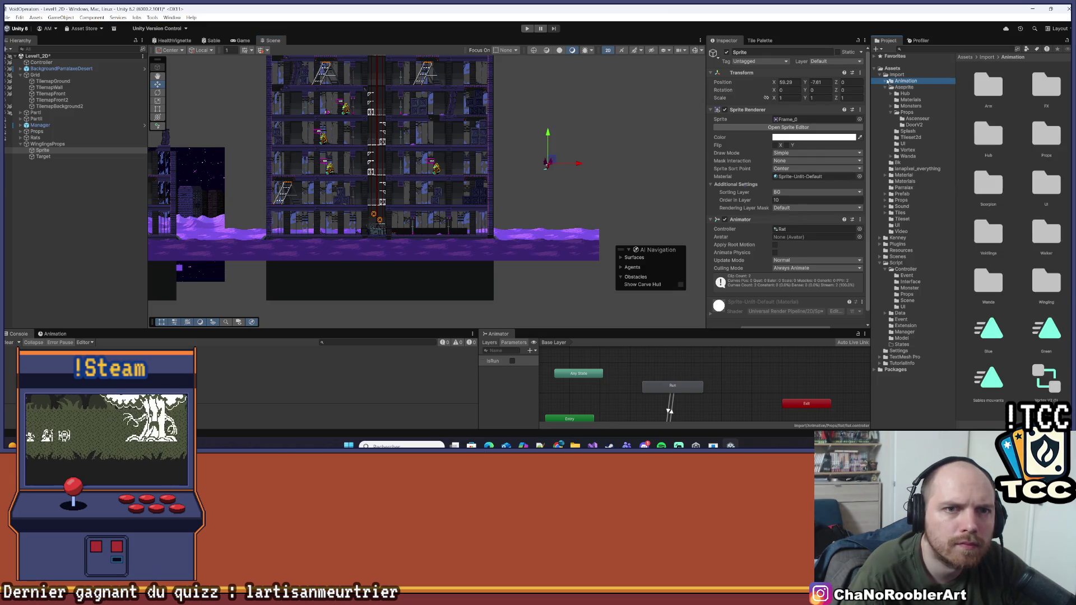
left_click(886, 82)
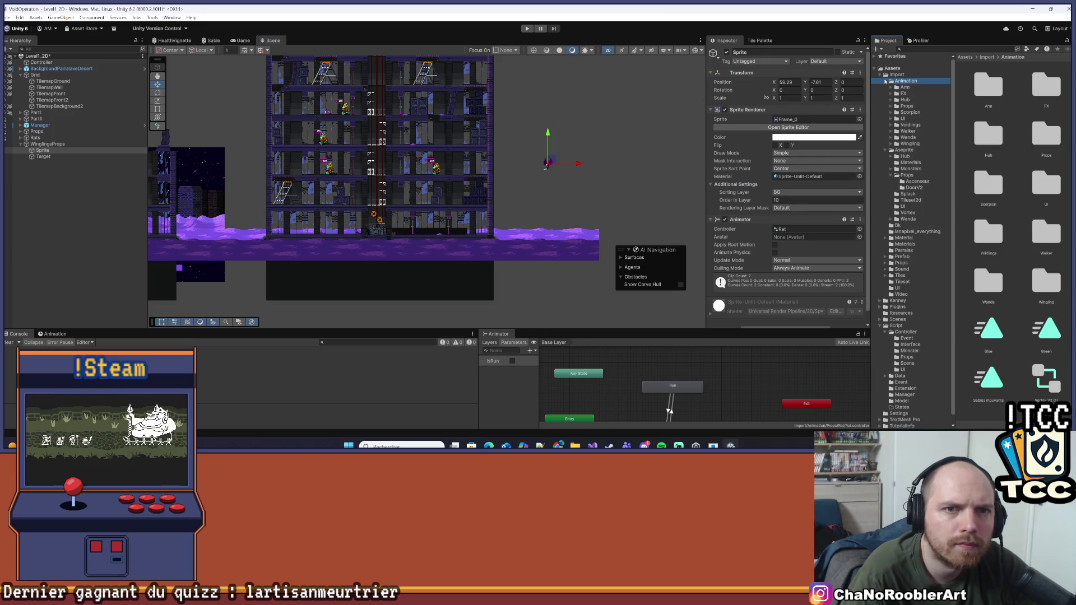
left_click(911, 144)
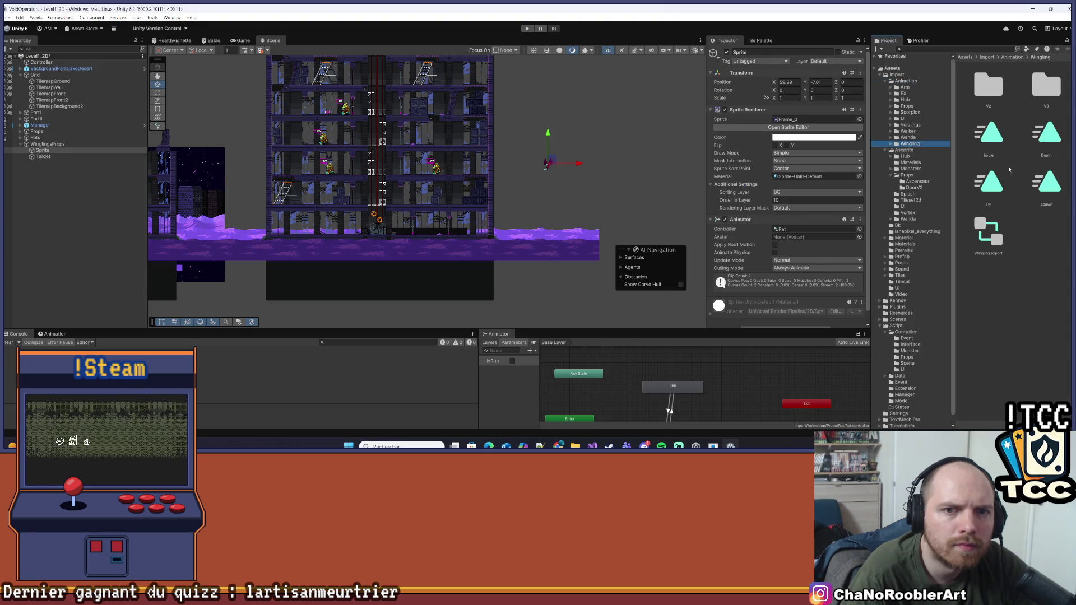
mouse_move(989, 236)
left_mouse_down()
mouse_move(813, 178)
mouse_move(823, 231)
left_mouse_up()
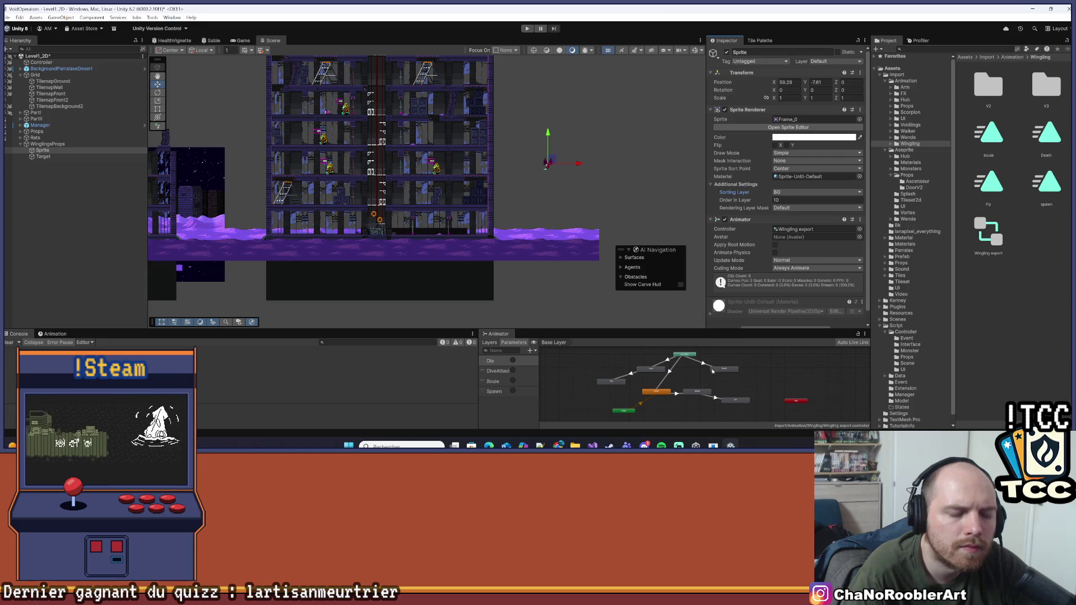
- Enlarge the Animator graph area and select the WinglingsProps parent object
scroll(712, 371, "up", 3)
left_click_drag(616, 330, 616, 263)
scroll(677, 321, "up", 2)
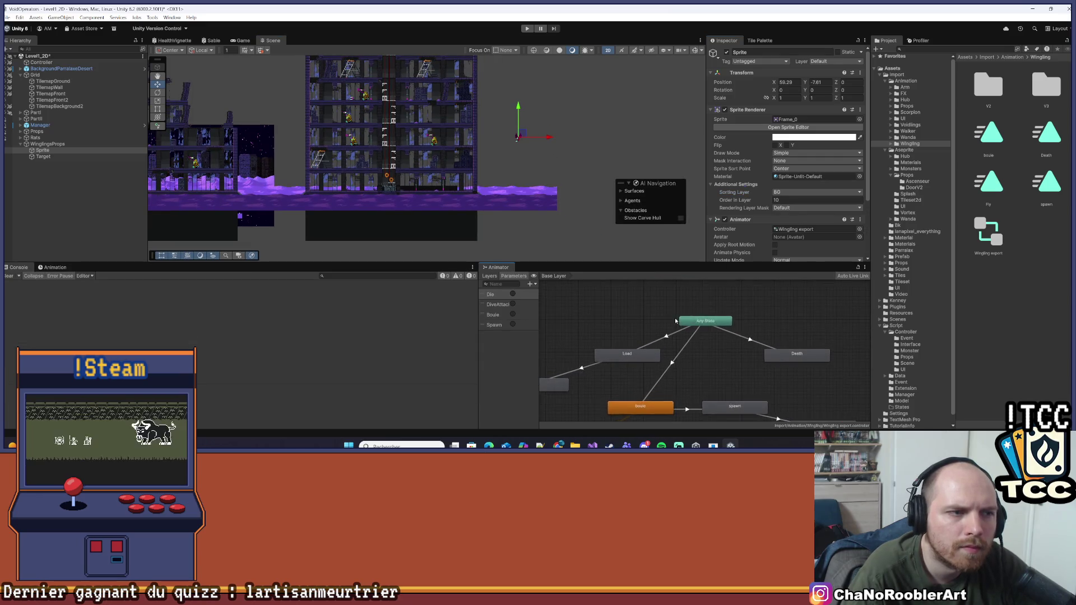
scroll(676, 321, "up", 1)
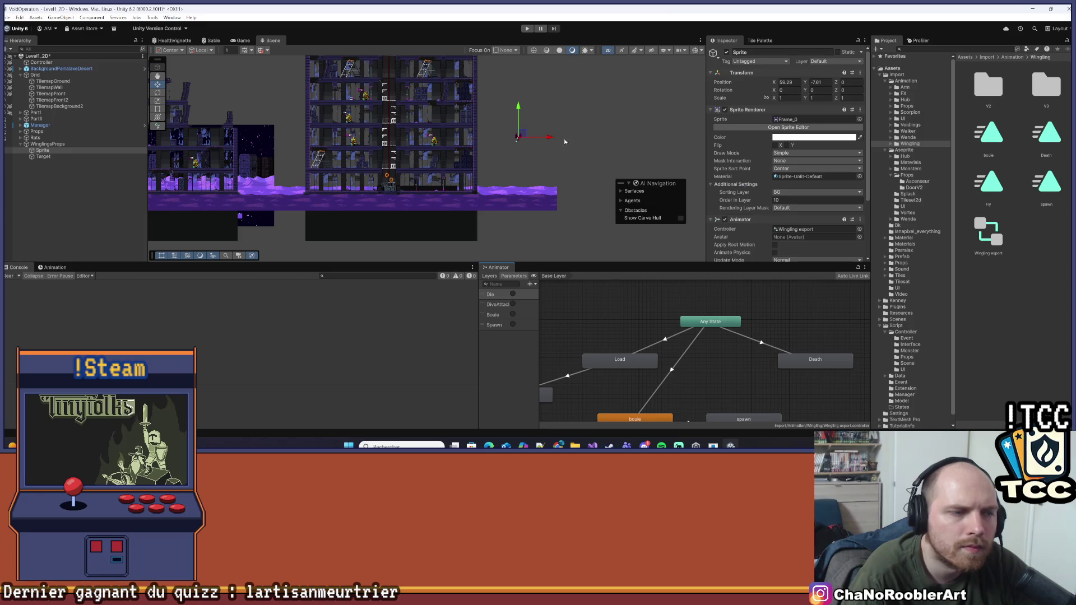
left_click(48, 144)
scroll(771, 139, "down", 5)
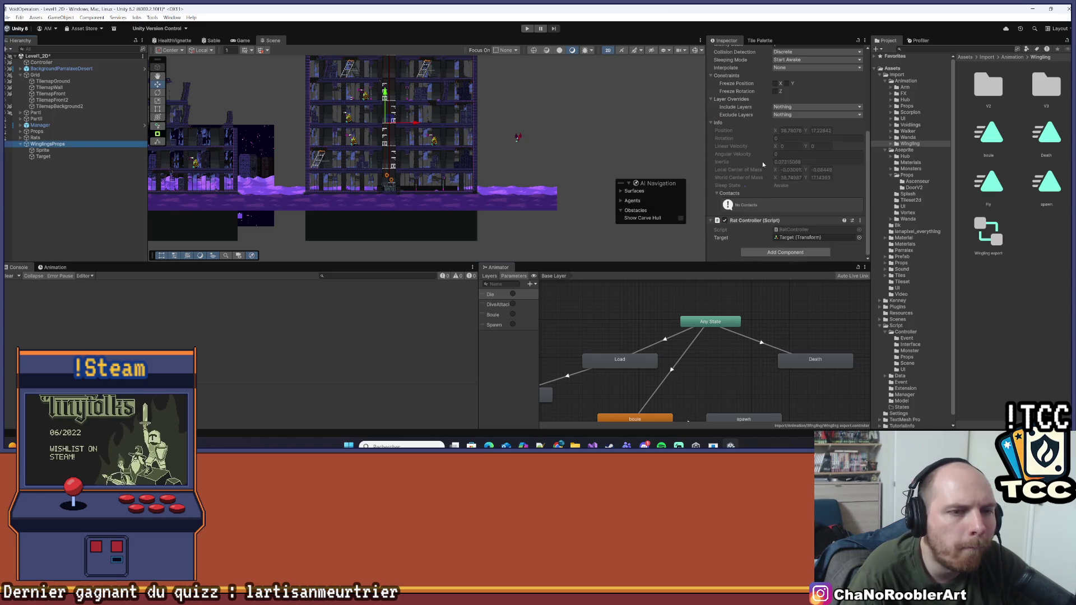
- Pan and zoom the Animator to look over the Wingling state graph
scroll(776, 354, "down", 3)
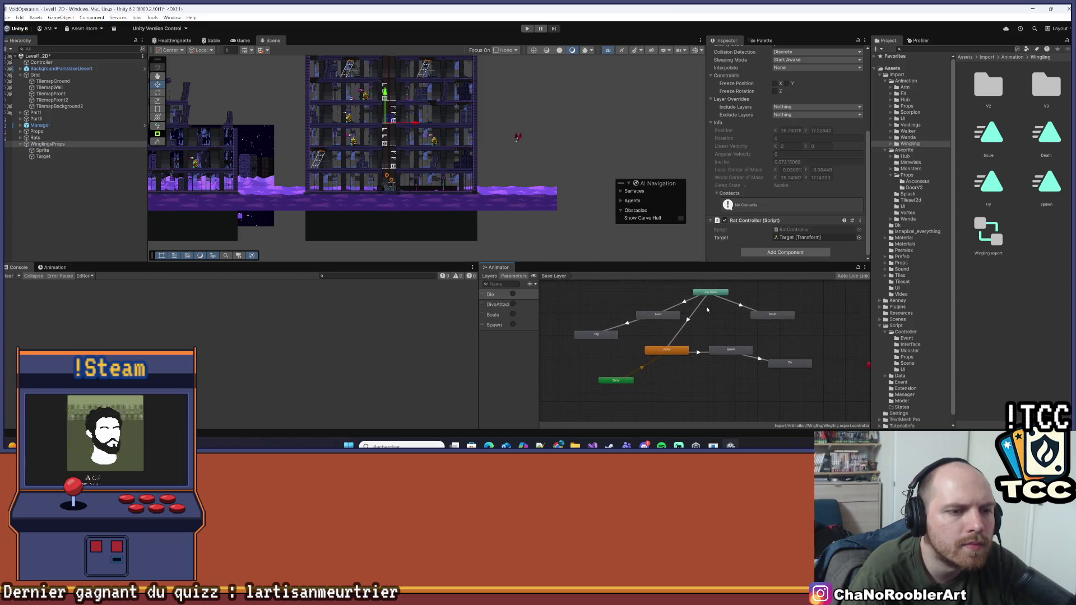
left_click_drag(708, 309, 720, 313)
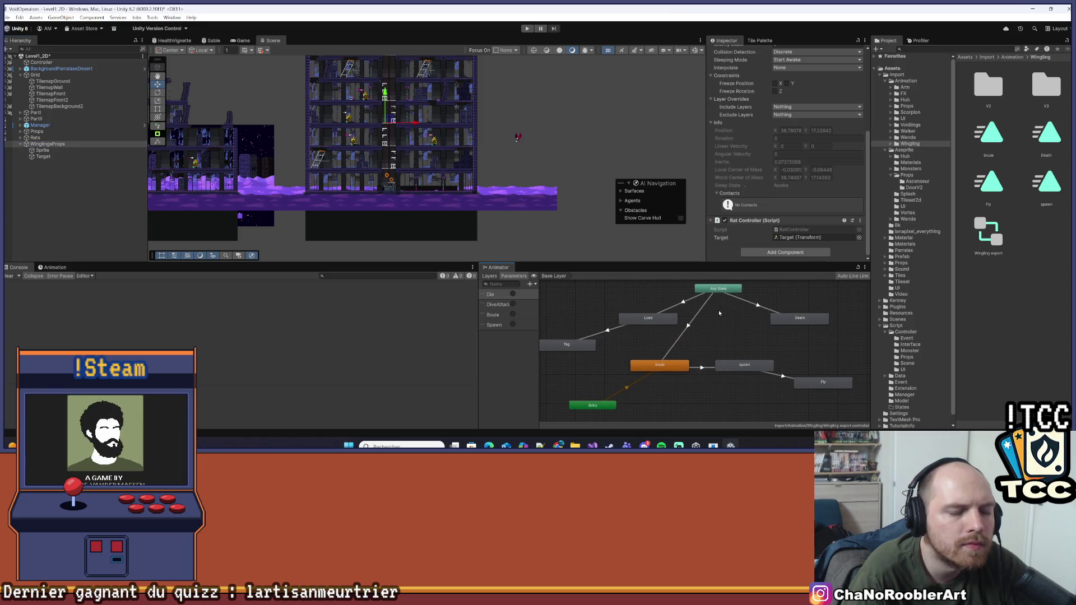
scroll(719, 313, "down", 2)
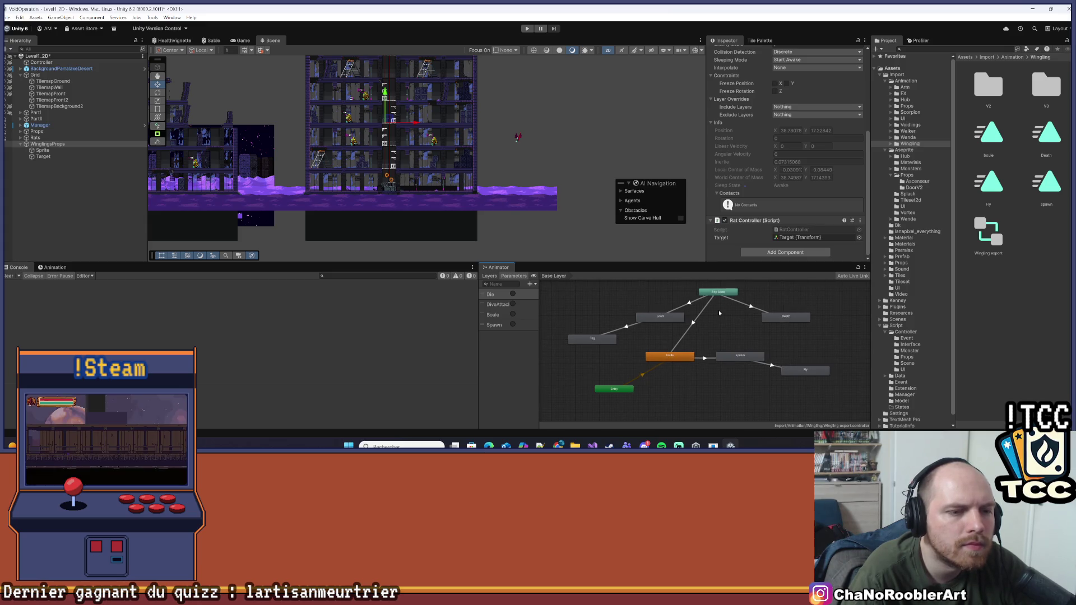
scroll(719, 313, "up", 1)
left_click_drag(720, 313, 721, 317)
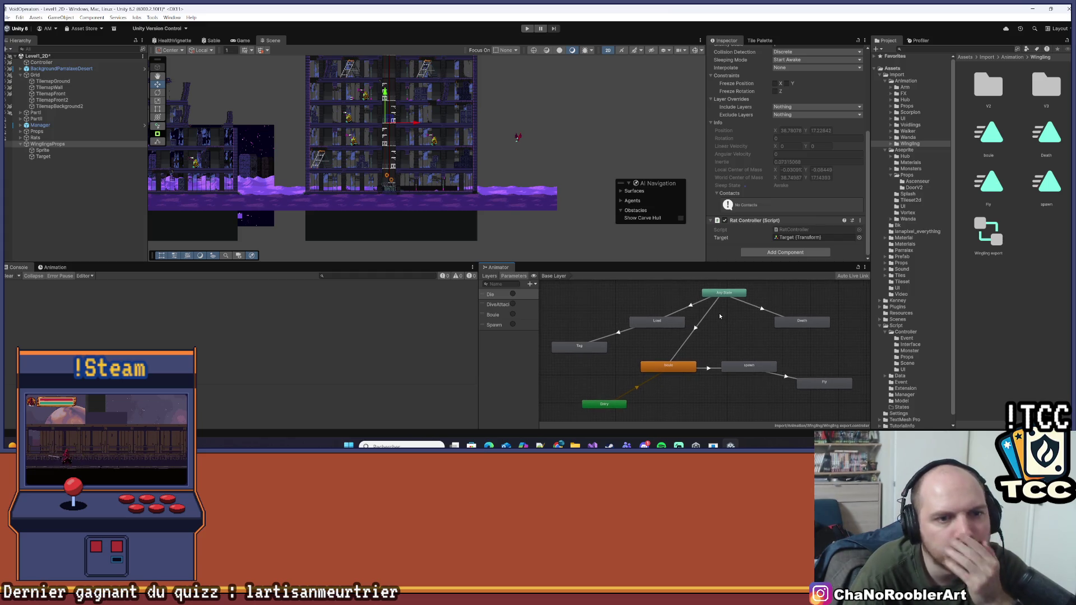
- Select the Sprite child and open its Animator Controller picker
left_click(48, 152)
scroll(801, 196, "down", 1)
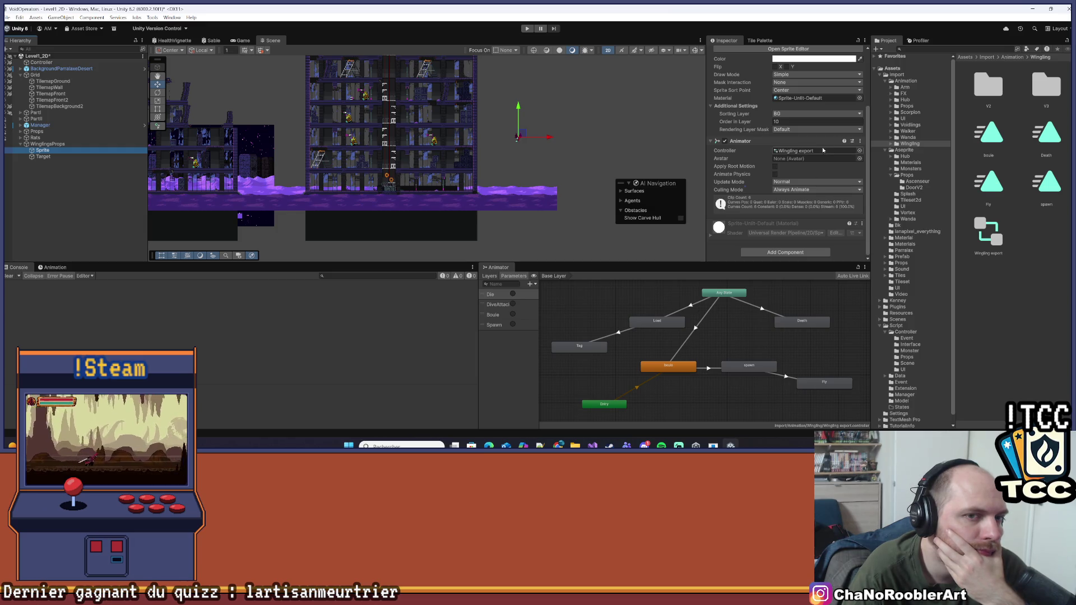
left_click(860, 151)
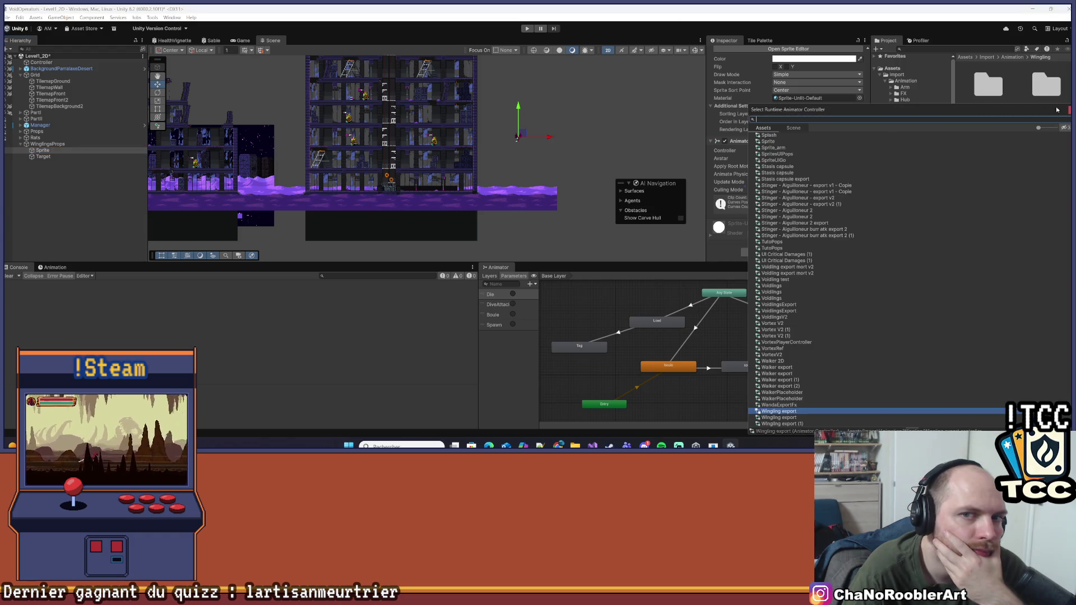
- Set the Sprite's Animator Controller to None, then reselect Sprite and show the Animation timeline
left_click(867, 150)
left_click(859, 151)
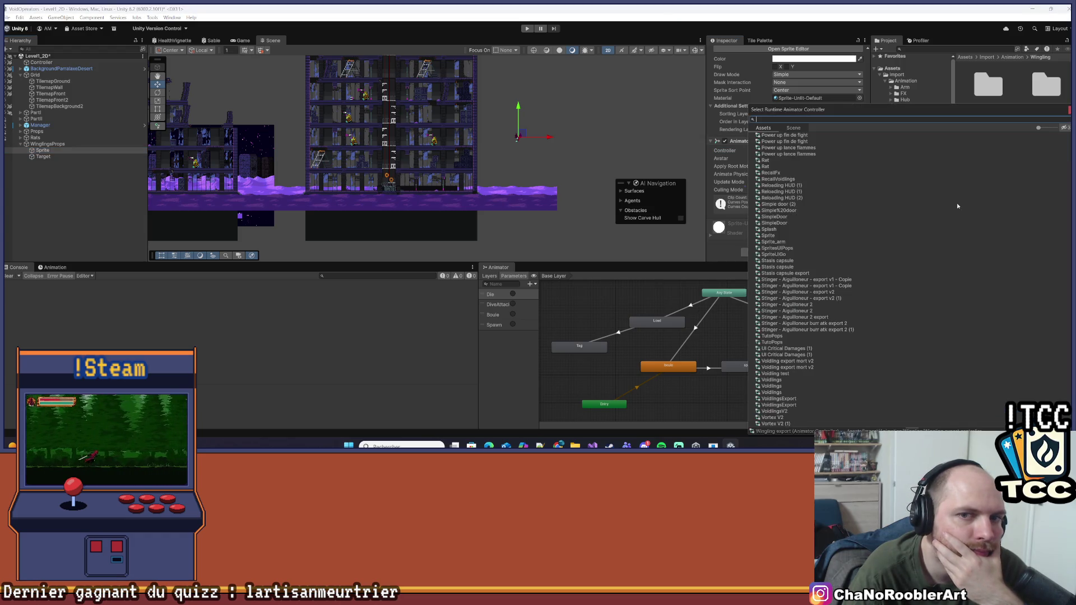
scroll(850, 159, "up", 15)
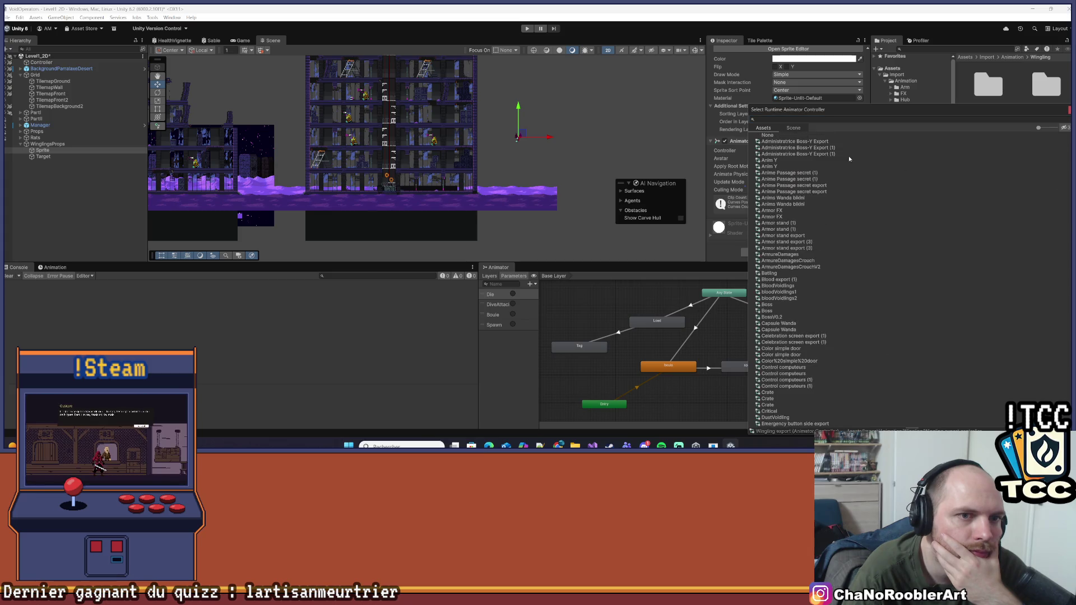
double_click(768, 135)
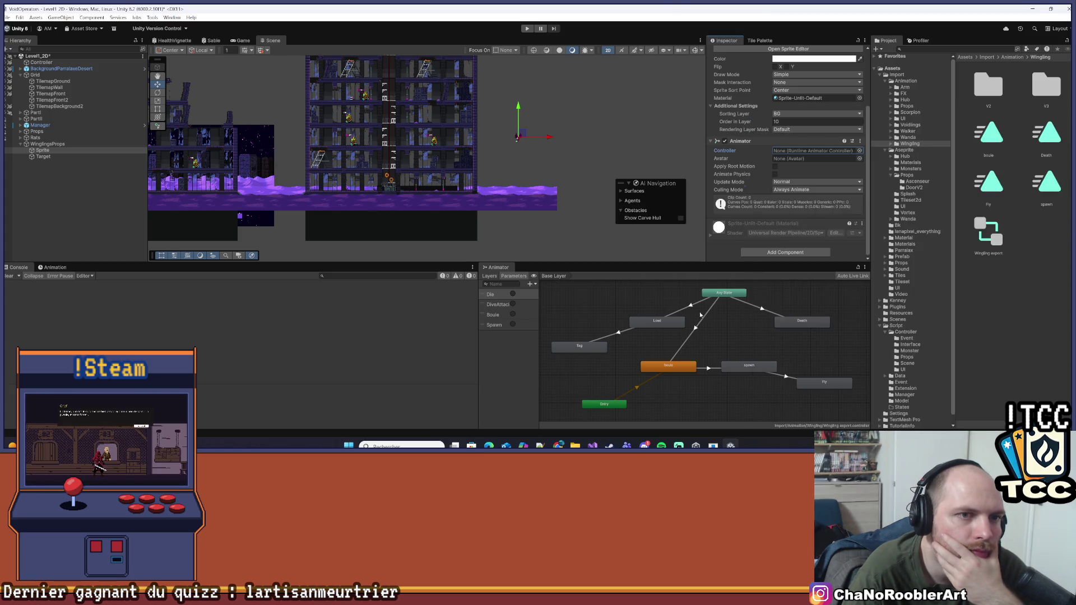
left_click(400, 342)
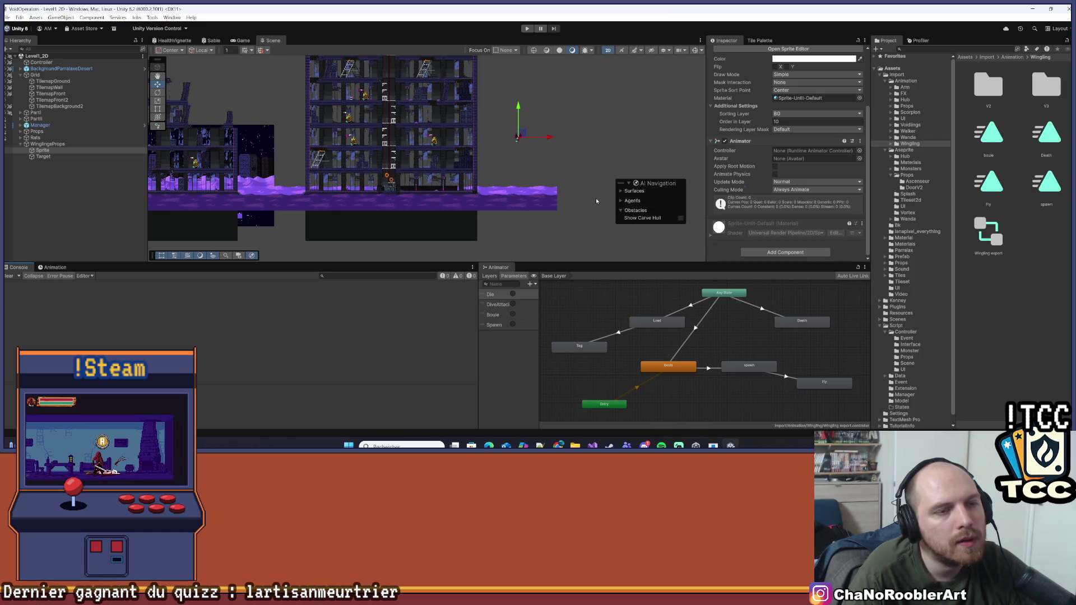
left_click(73, 151)
left_click(50, 268)
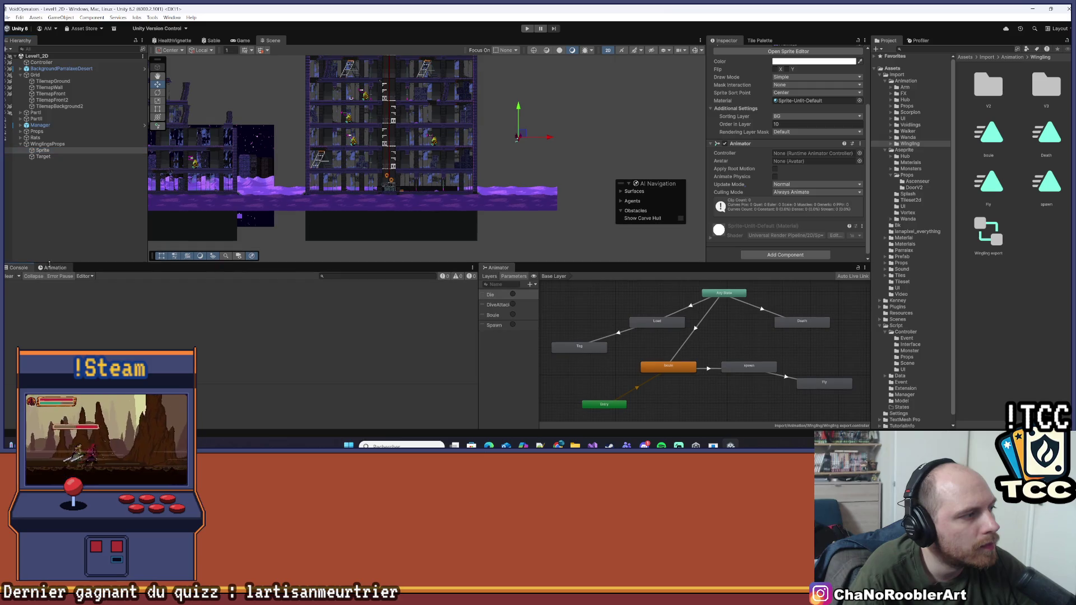
- Create a New Animation clip for the Sprite, saved in a new Animation/Props/WinglingsProp folder
left_click(295, 365)
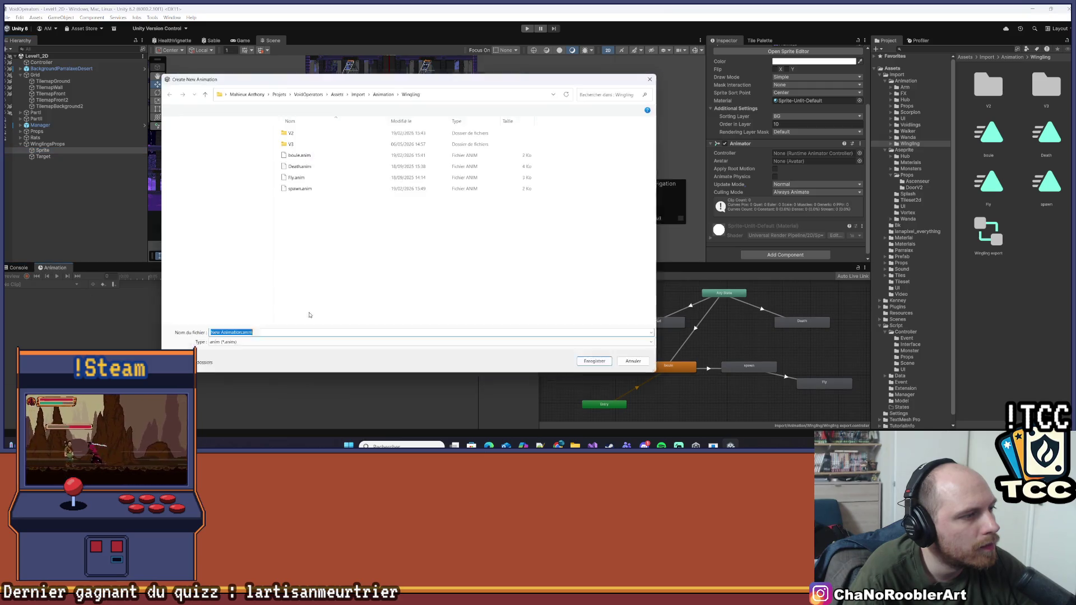
left_click(383, 89)
double_click(292, 164)
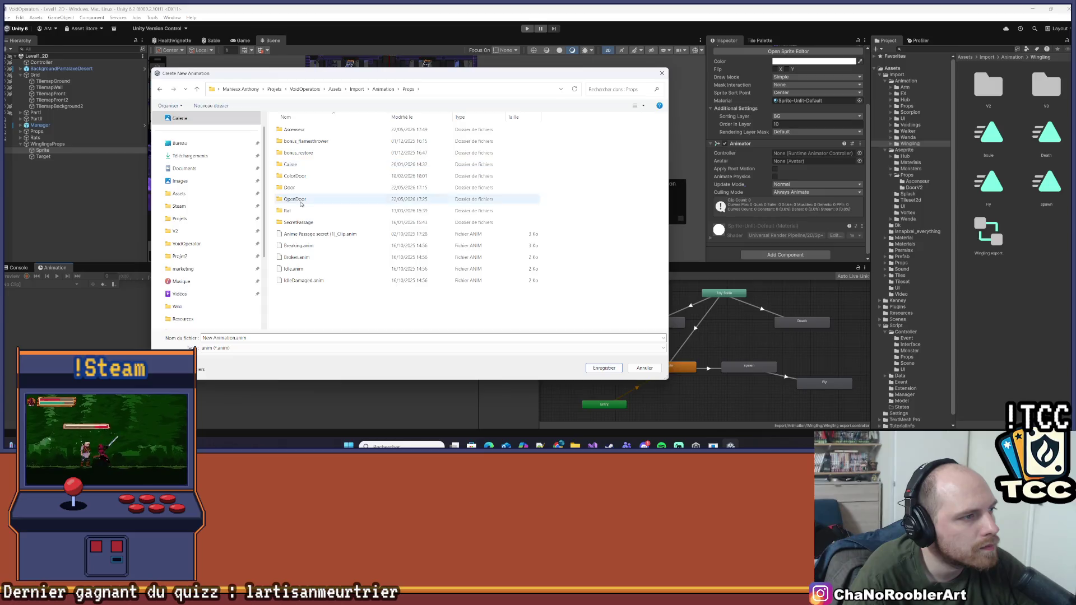
right_click(298, 305)
mouse_move(336, 309)
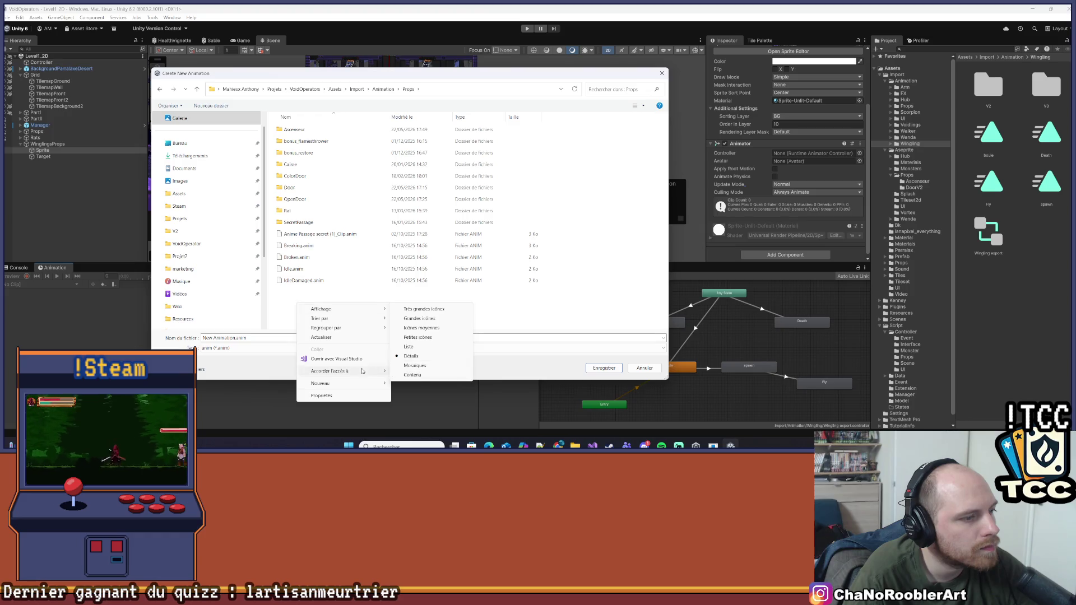
mouse_move(348, 384)
left_click(411, 295)
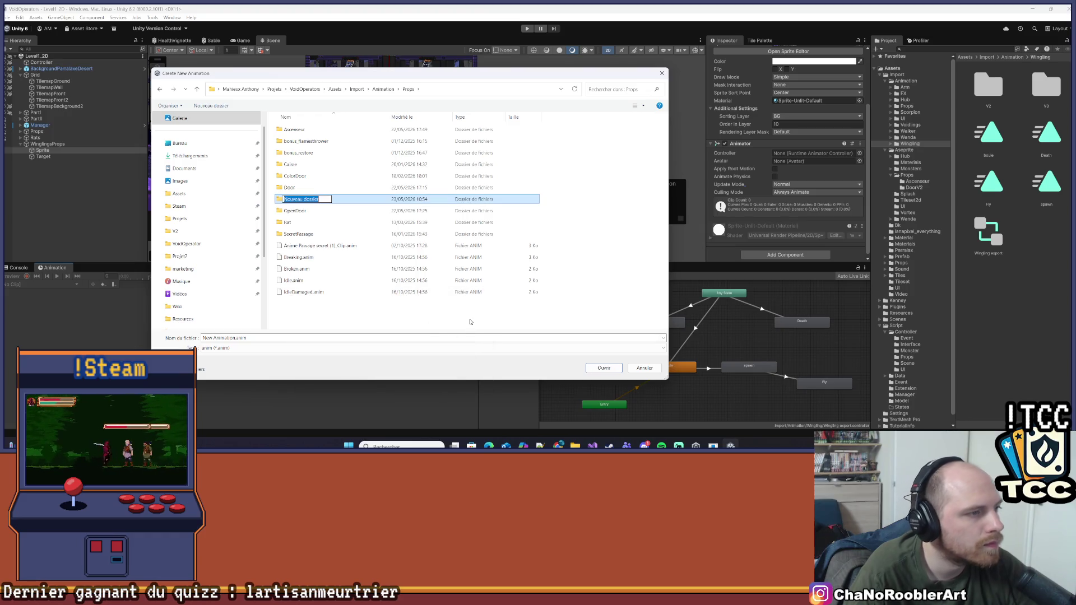
type("W")
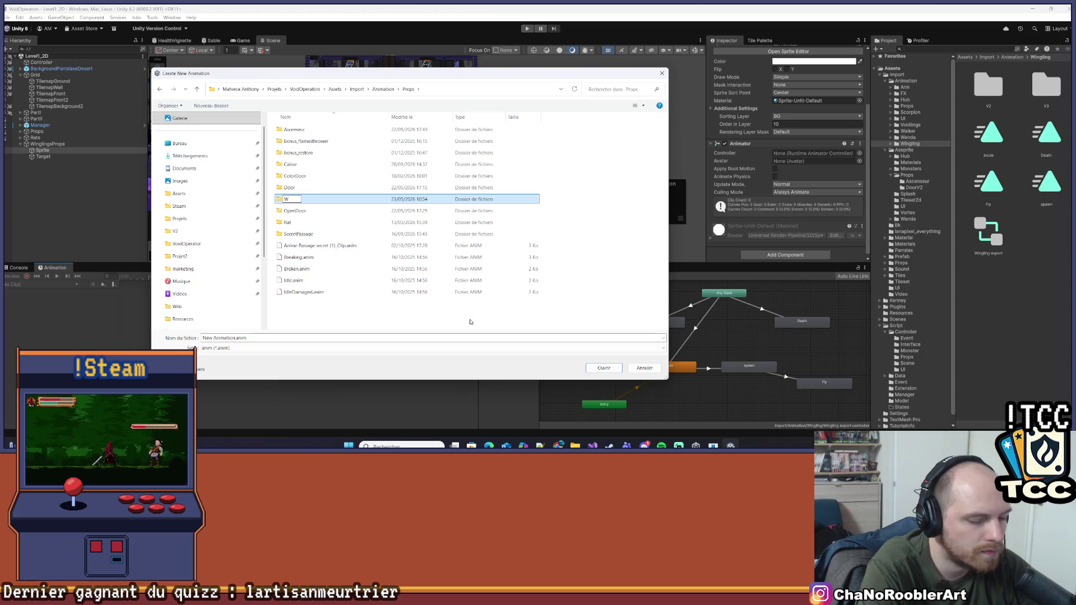
type("inglings")
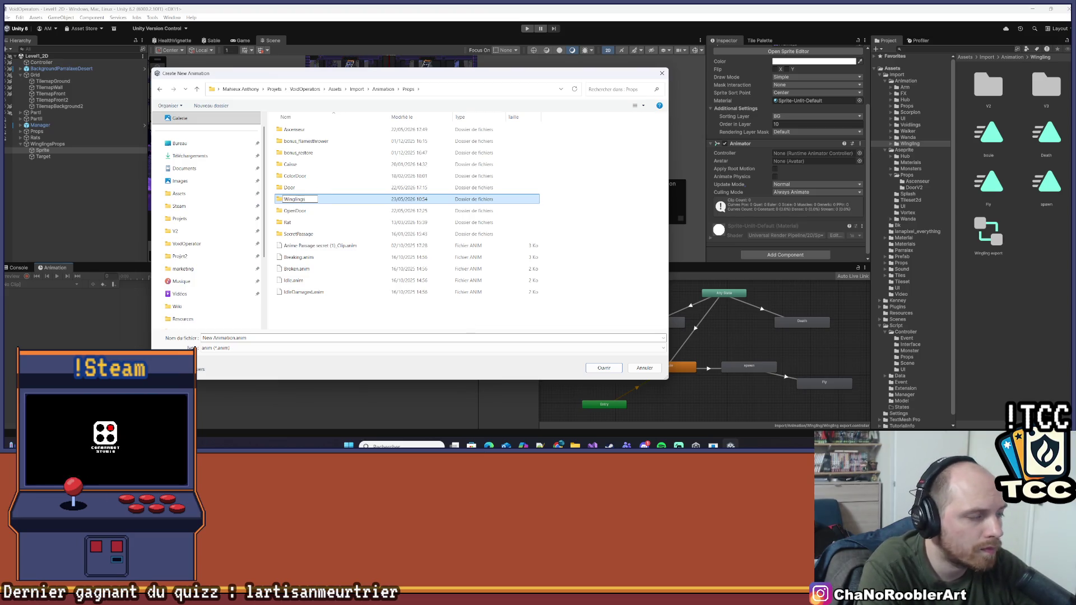
type("Prop")
key("Return")
key("Return")
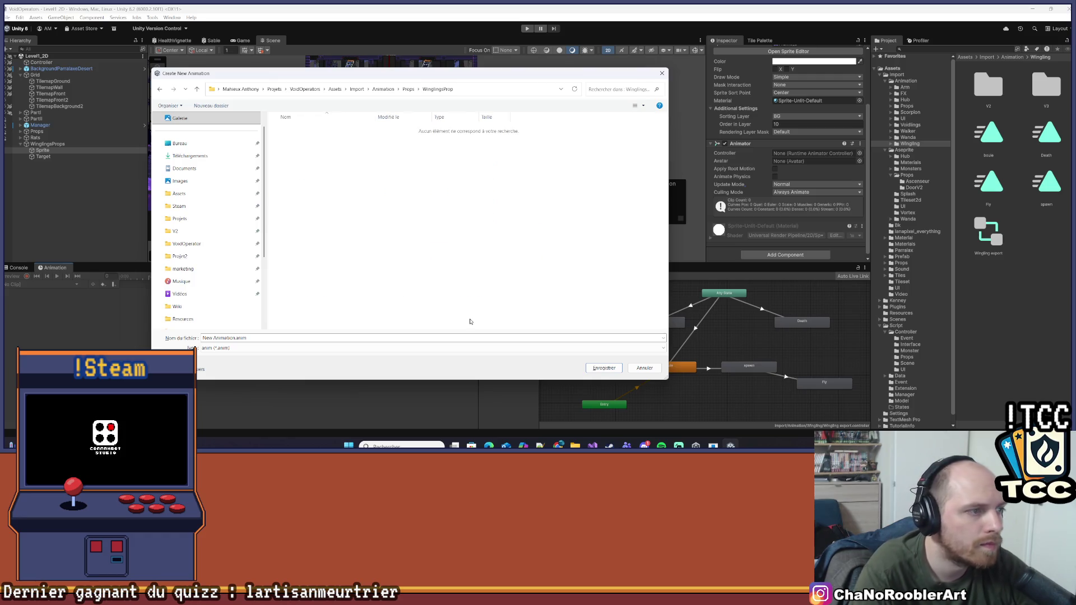
left_click(609, 370)
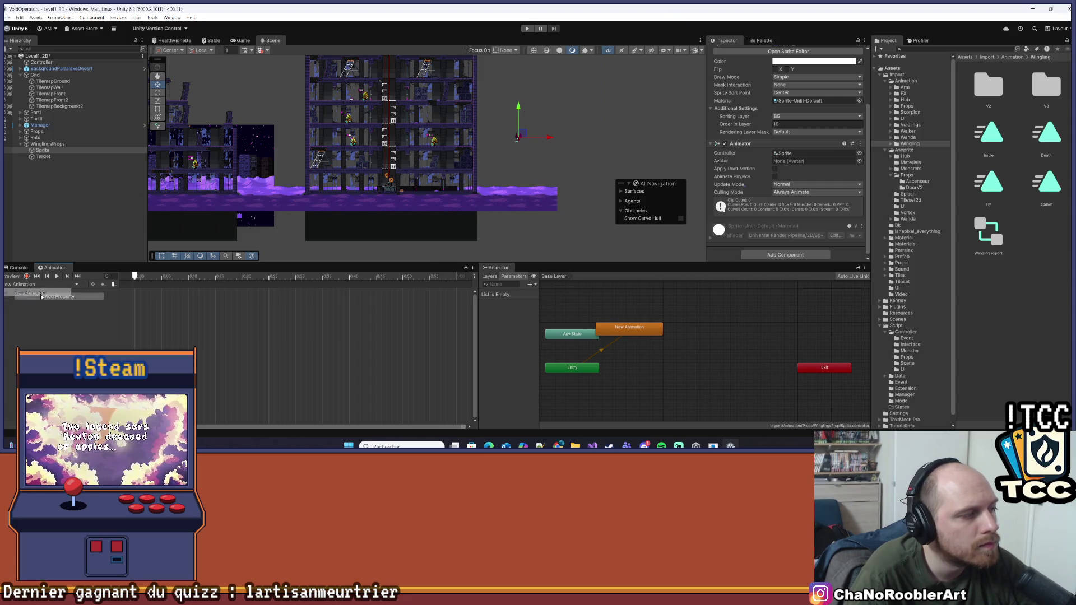
- Select the New Animation state, check the Sprite's clip list, and reselect Sprite
scroll(645, 336, "up", 2)
left_click(673, 354)
scroll(668, 335, "down", 3)
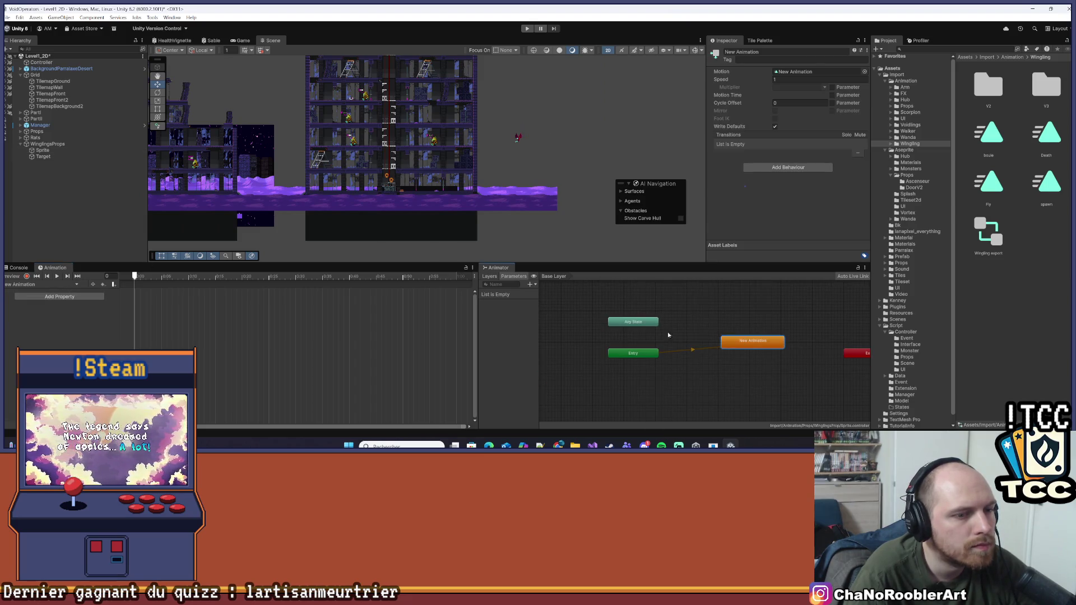
left_click(37, 285)
left_click(34, 293)
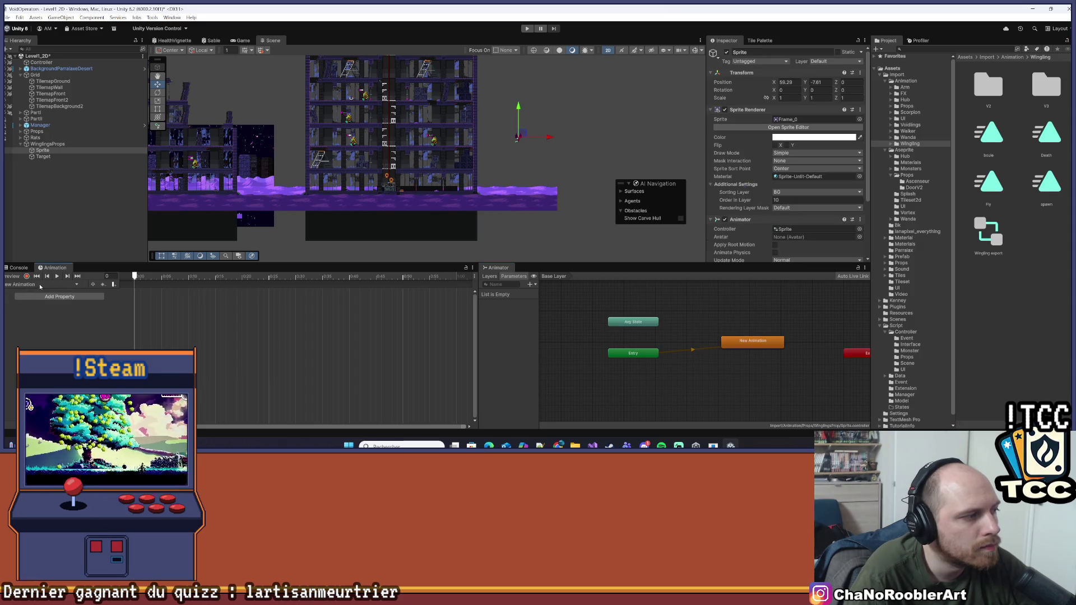
left_click(34, 285)
key("Escape")
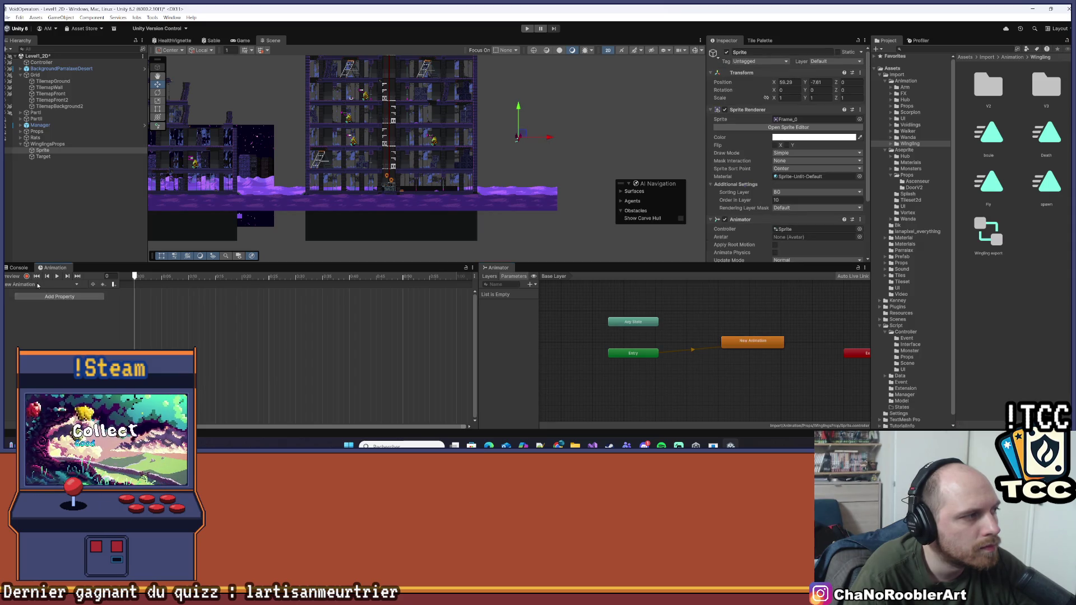
left_click(44, 151)
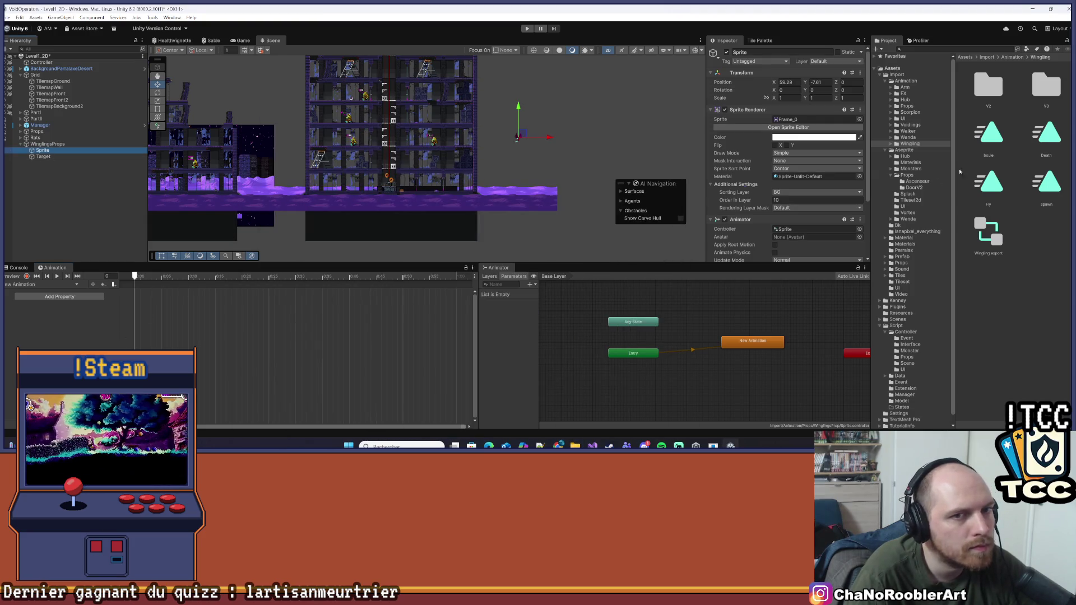
- Rename the New Animation clip in Props/WinglingsProp to Idle
left_click(908, 107)
scroll(1003, 270, "down", 1)
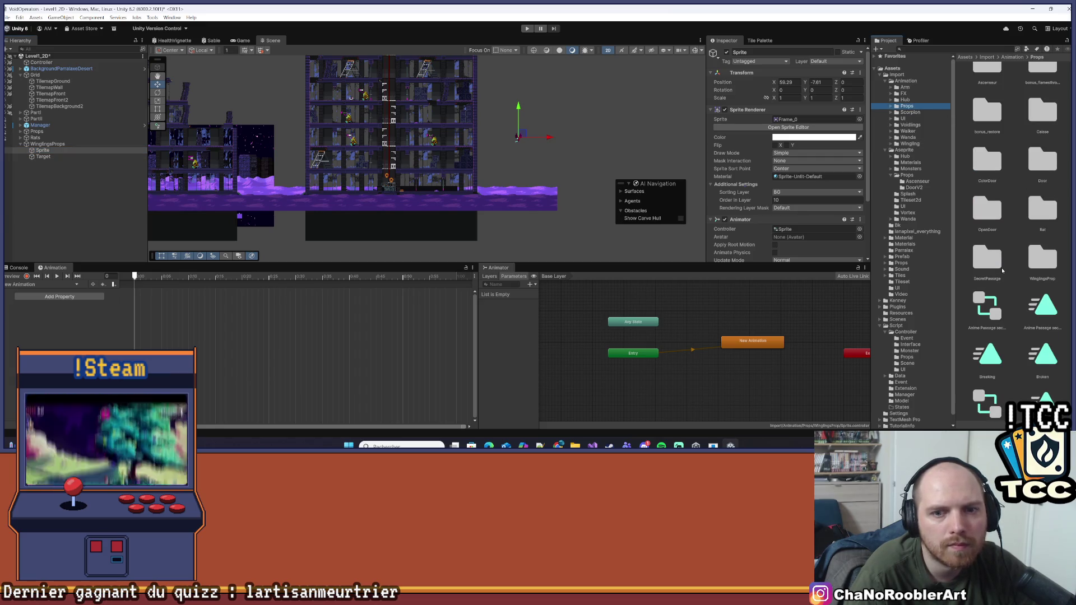
double_click(1035, 263)
right_click(994, 86)
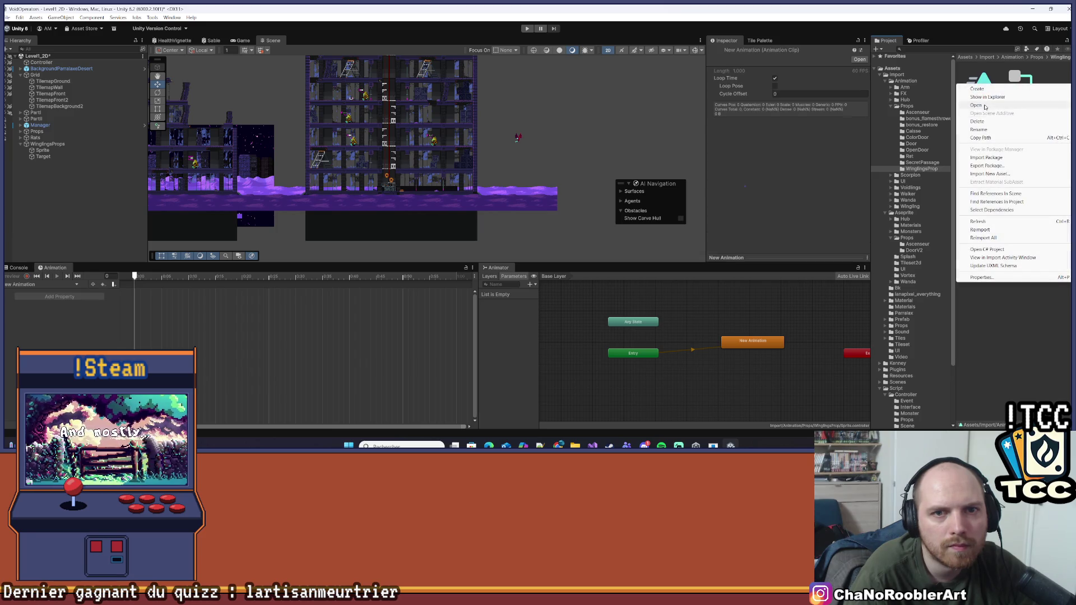
left_click(987, 130)
type("Idle")
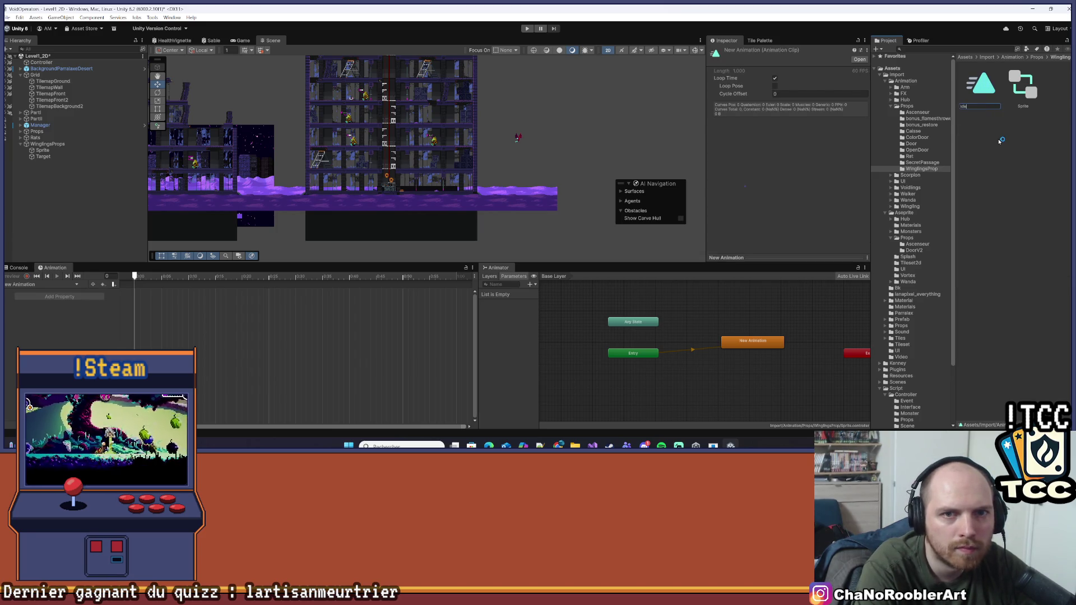
key("Return")
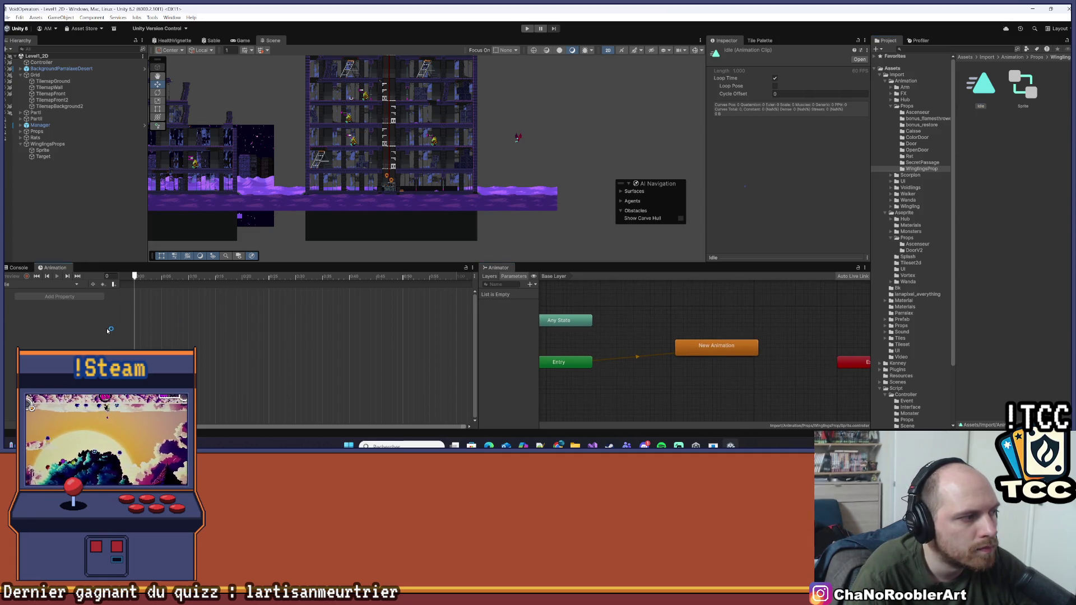
- Delete the leftover New Animation state from the Sprite's animator graph
left_click(43, 150)
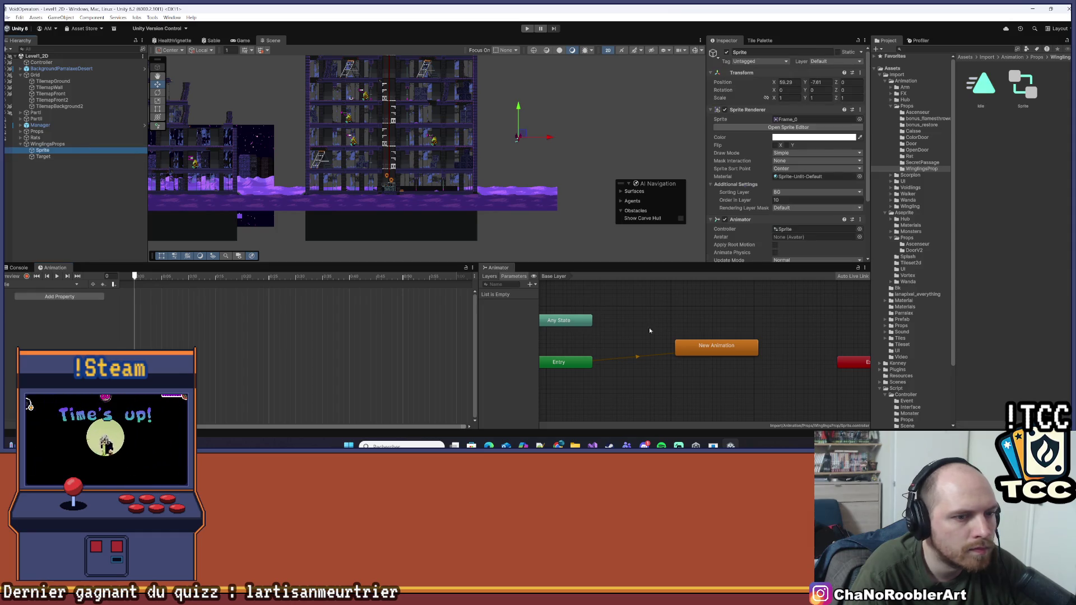
left_click(697, 343)
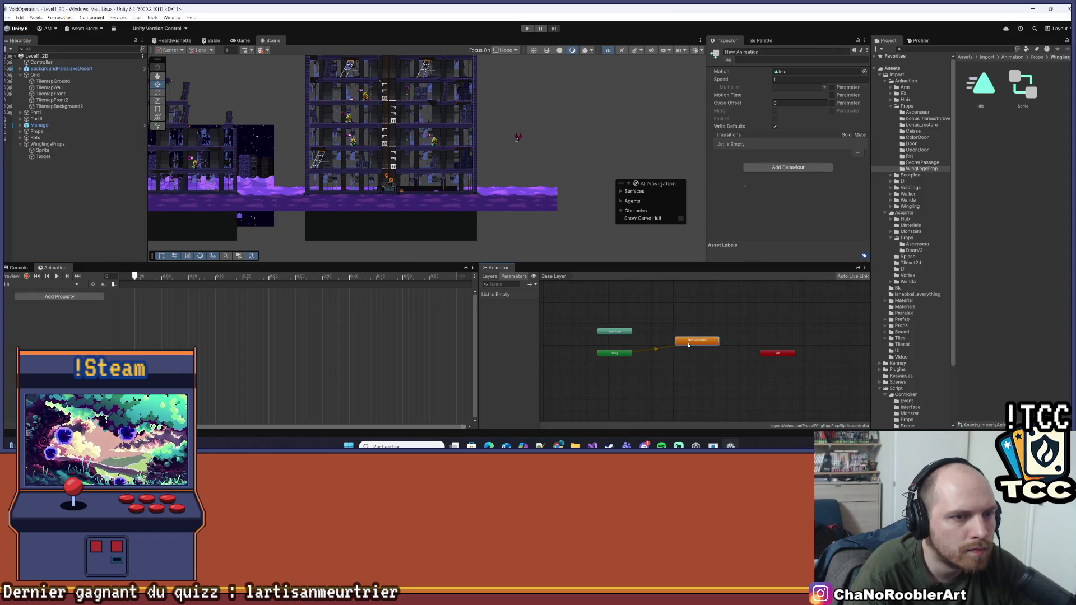
key("Delete")
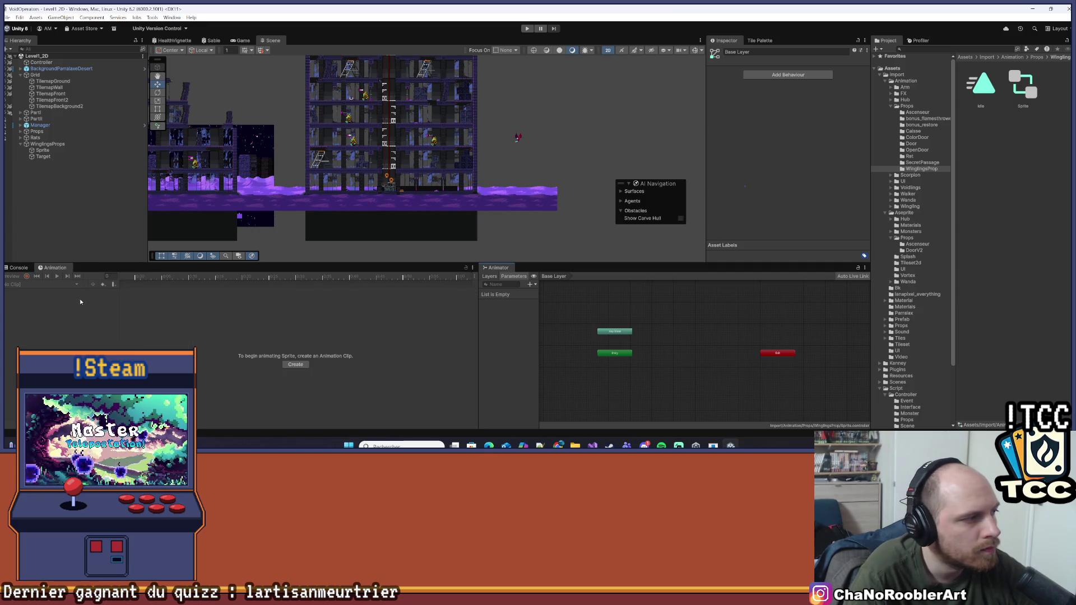
left_click(62, 152)
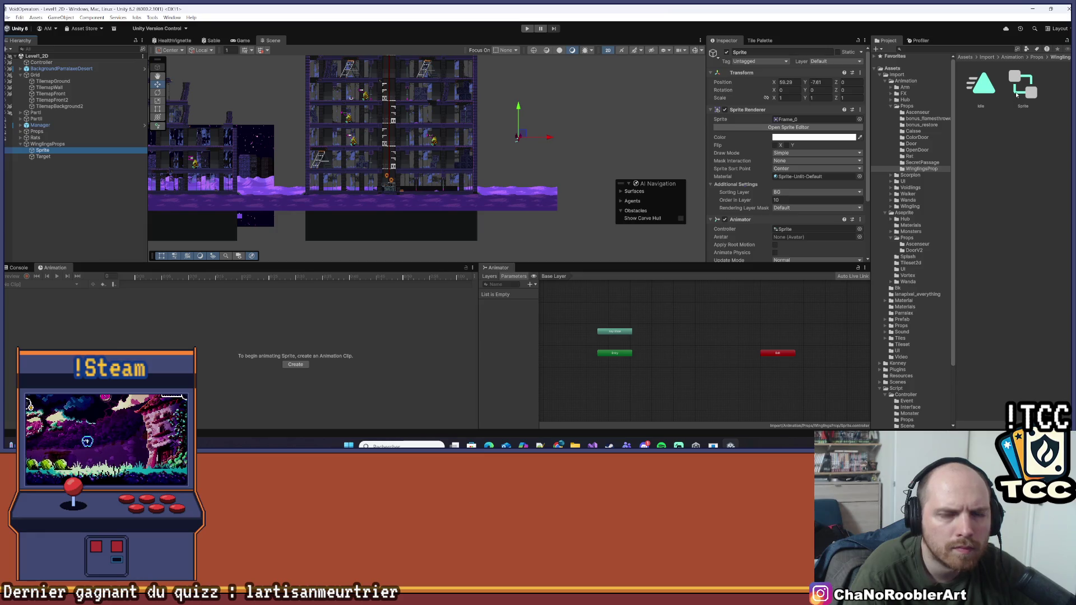
- Assign the Sprite controller to the Sprite's Animator and add the Idle clip as its default state
mouse_move(1023, 83)
left_mouse_down()
mouse_move(931, 174)
mouse_move(786, 230)
left_mouse_up()
left_click(51, 157)
left_click(54, 150)
left_click(57, 144)
left_click(52, 150)
scroll(767, 178, "down", 3)
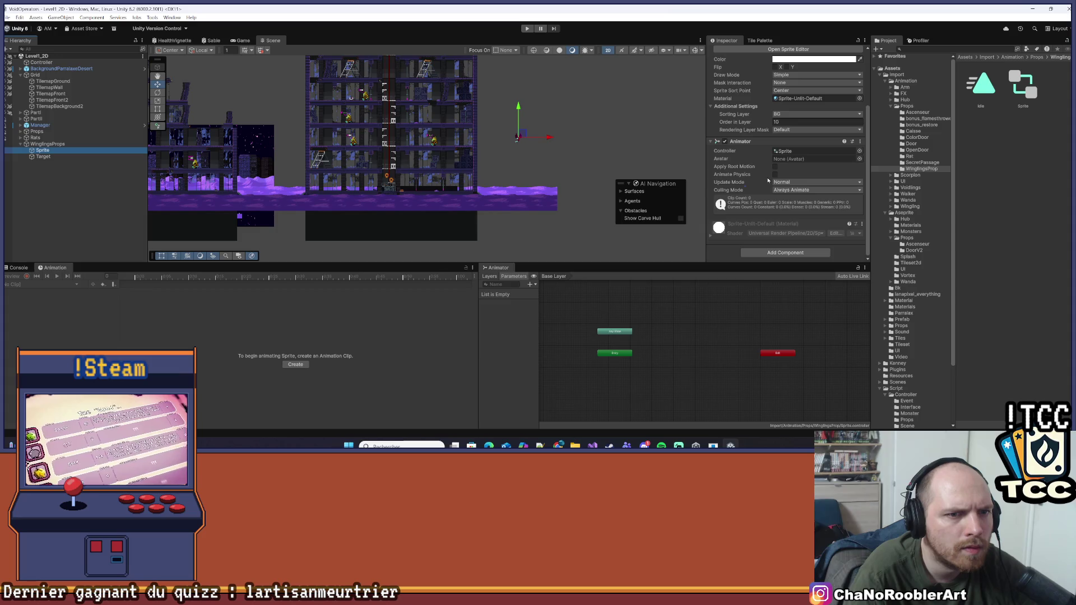
left_click_drag(995, 87, 701, 324)
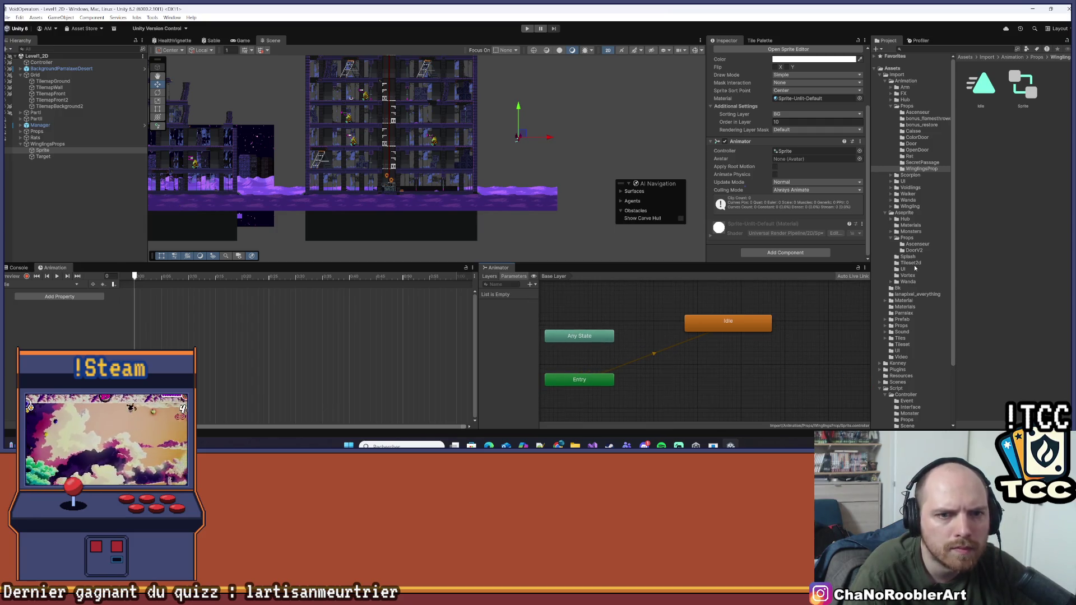
- Key the Batling's Frame_0 sprite from Monsters/Wingling/V2 into the Idle clip
left_click(912, 232)
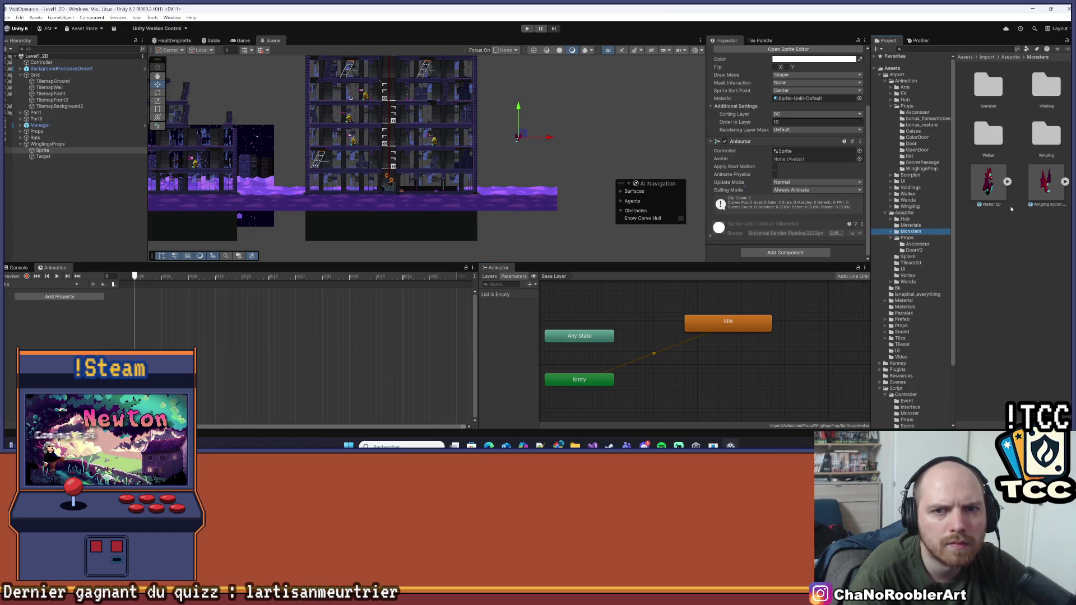
double_click(1046, 142)
double_click(984, 98)
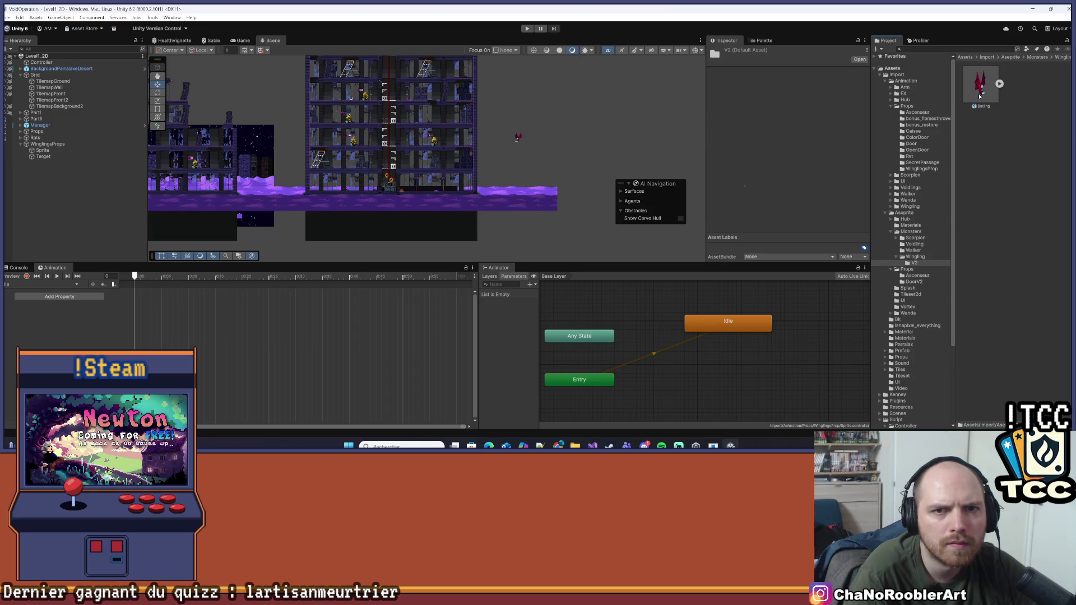
left_click(999, 84)
scroll(1037, 178, "down", 2)
left_click_drag(1050, 140, 165, 316)
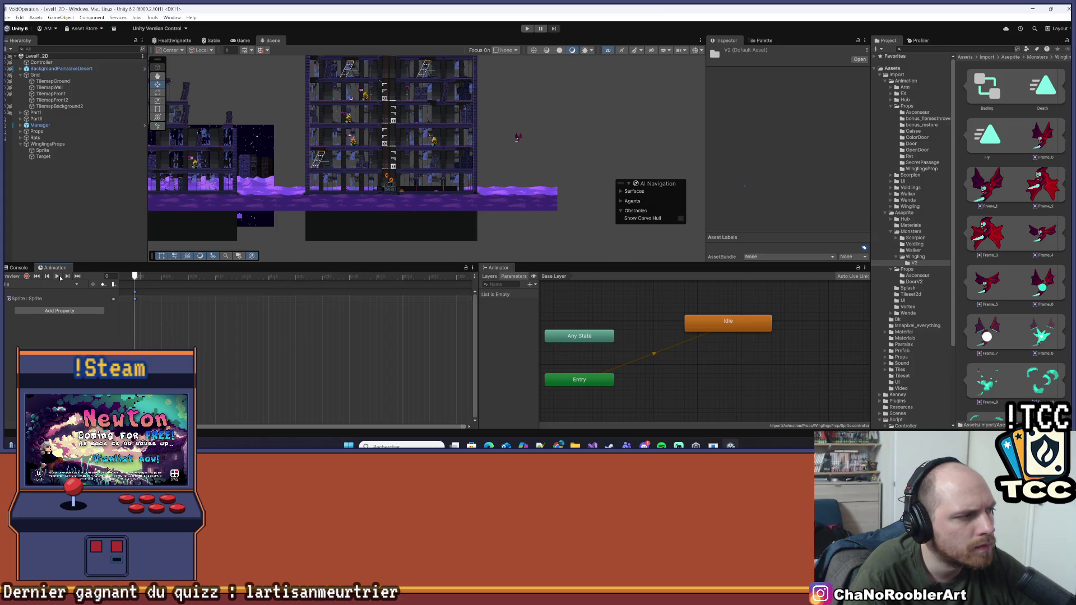
left_click(60, 277)
- Move the Idle state lower in the Animator graph and select WinglingsProps
scroll(604, 176, "up", 1)
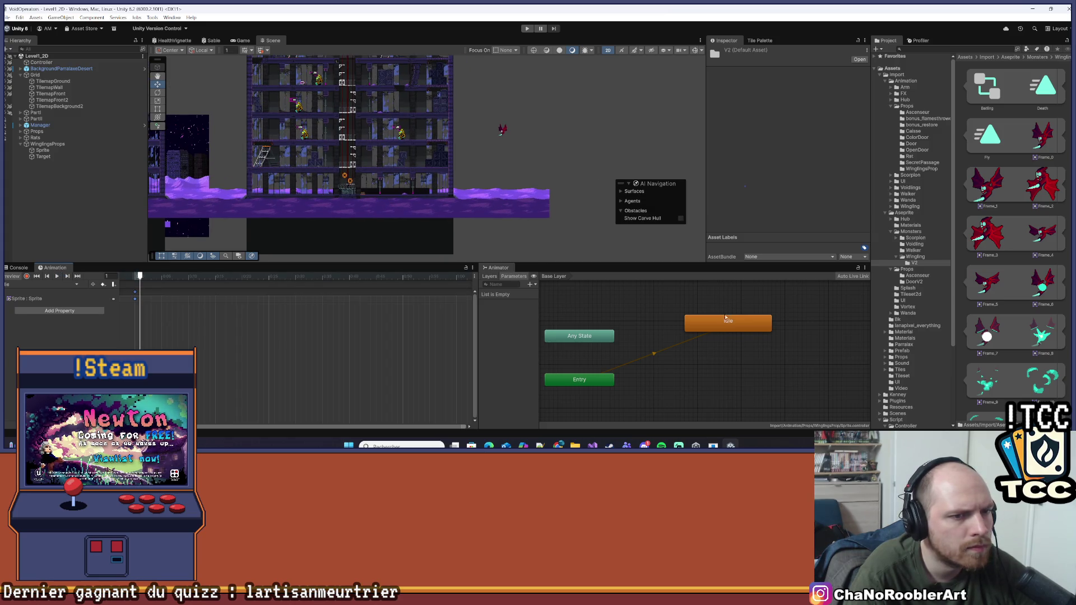
left_click_drag(726, 317, 726, 346)
scroll(532, 102, "up", 3)
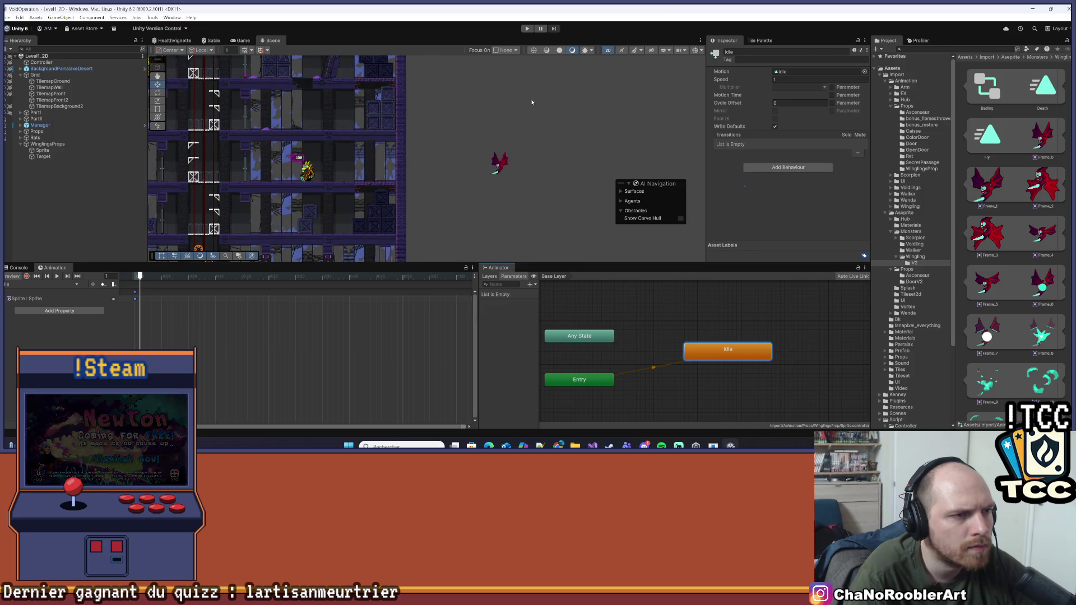
scroll(557, 108, "down", 1)
scroll(557, 107, "down", 1)
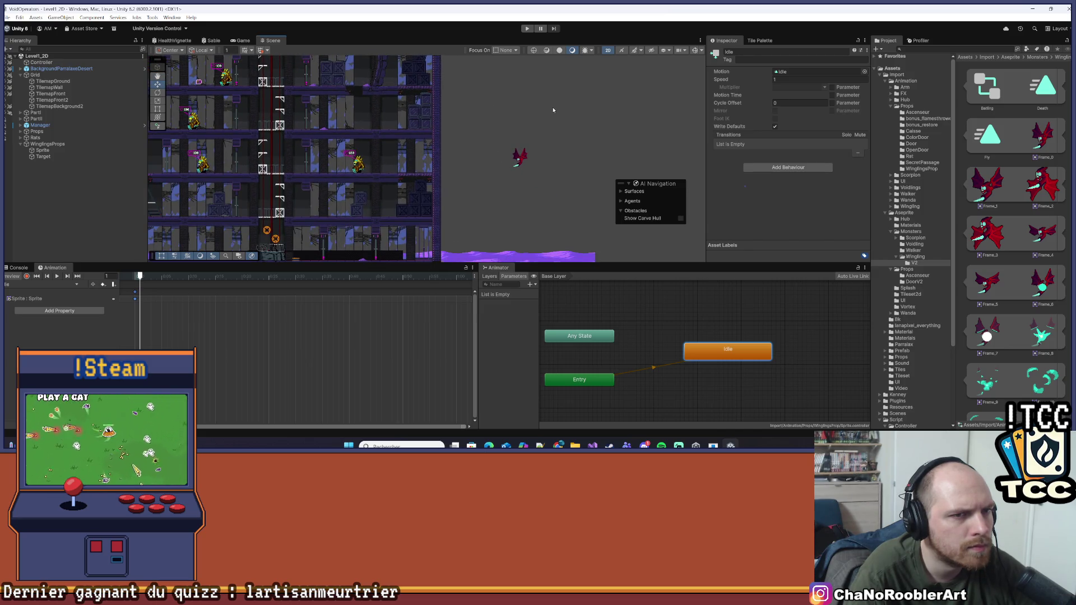
left_click(48, 144)
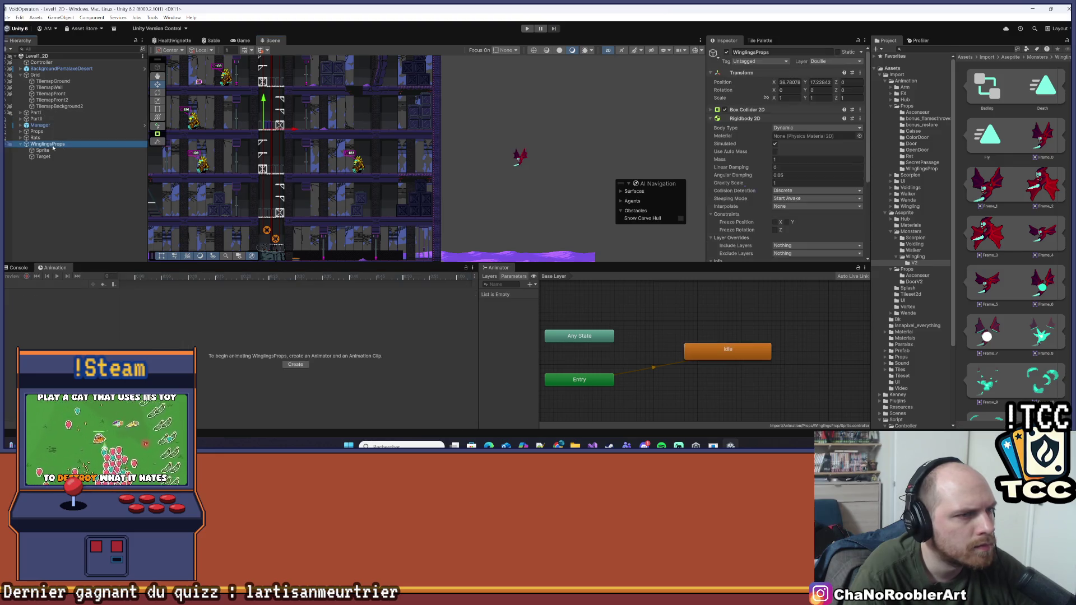
- Open WinglingsProps' Rat Controller script in Visual Studio from the Inspector
scroll(824, 148, "down", 3)
scroll(824, 148, "down", 2)
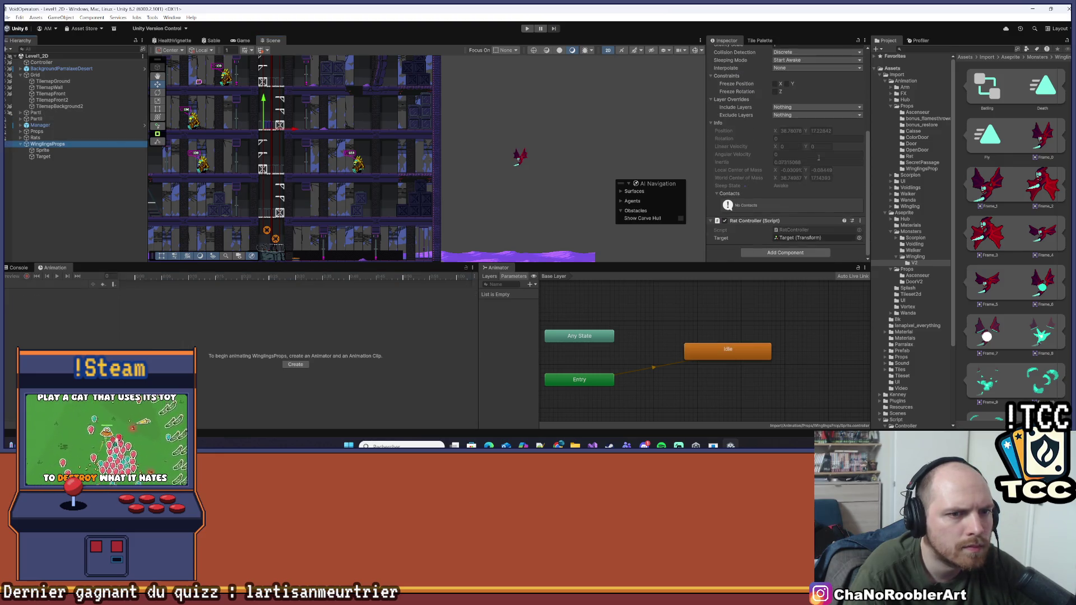
left_click(794, 230)
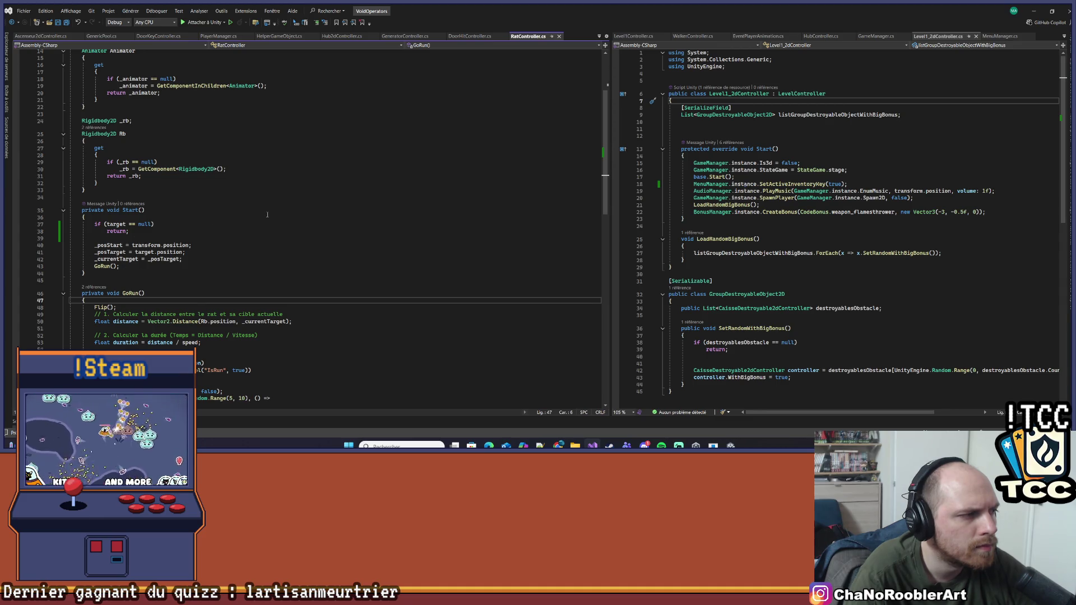
- Find the IsRun parameter name in GoRun() on line 57, then return to Unity
scroll(268, 215, "down", 8)
scroll(267, 221, "up", 5)
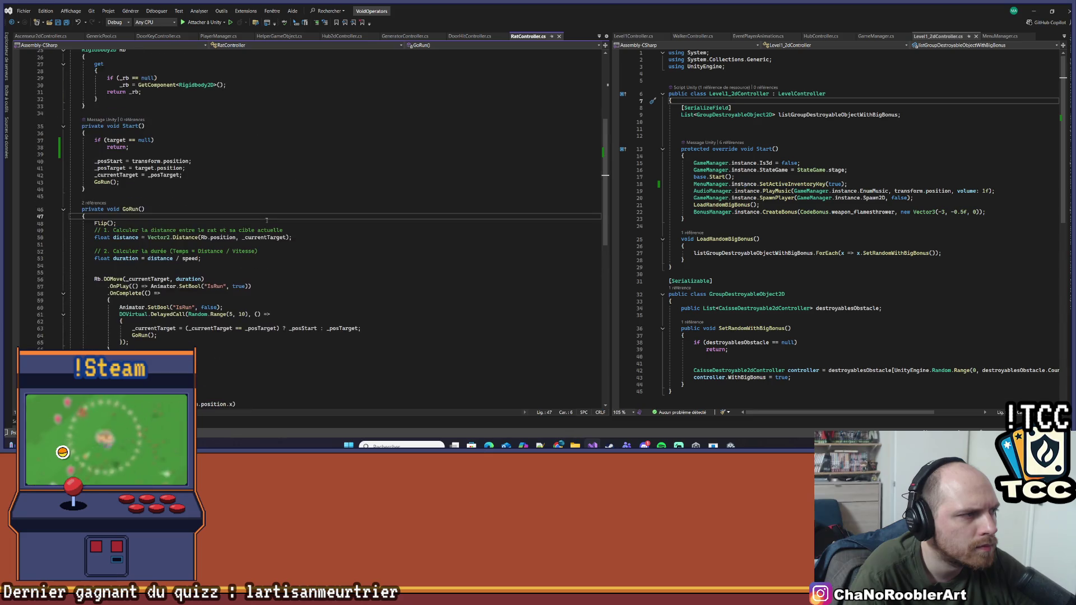
double_click(216, 286)
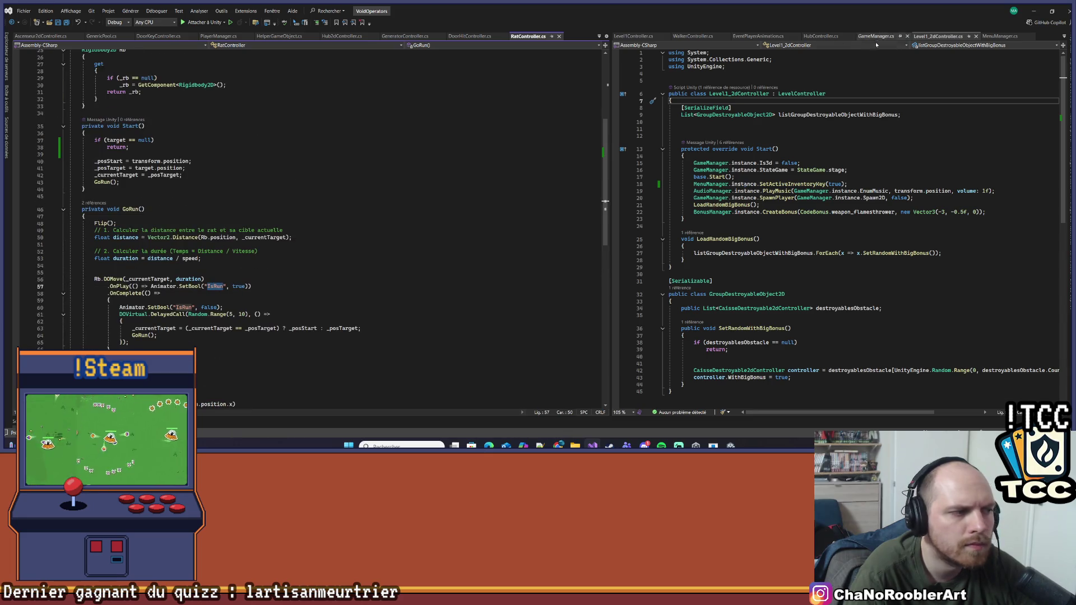
left_click(1034, 11)
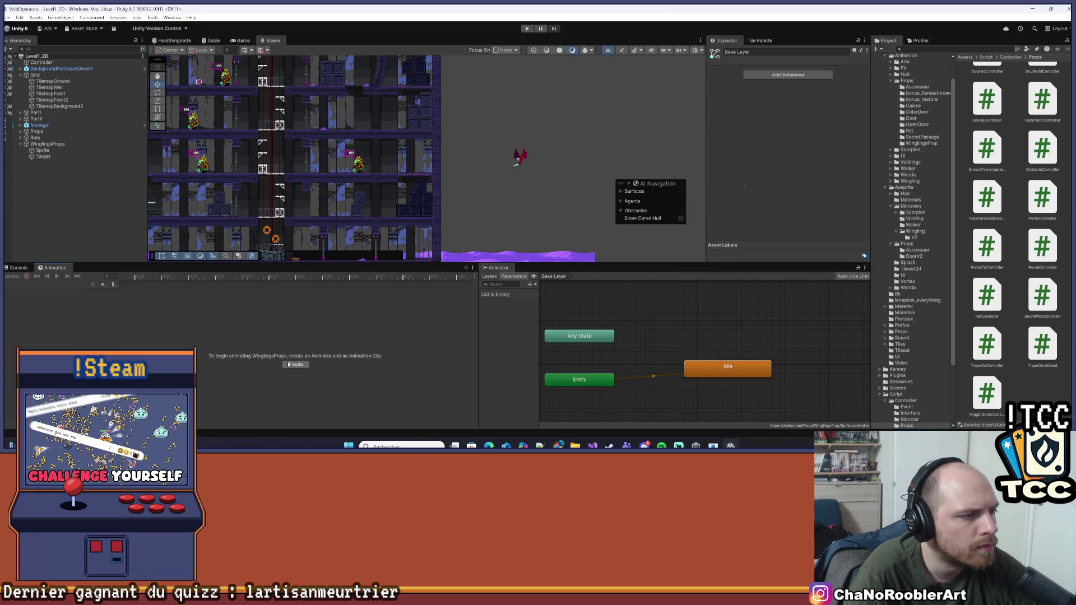
- Create a new Run animation clip for the Sprite and place its state above Idle
left_click(43, 151)
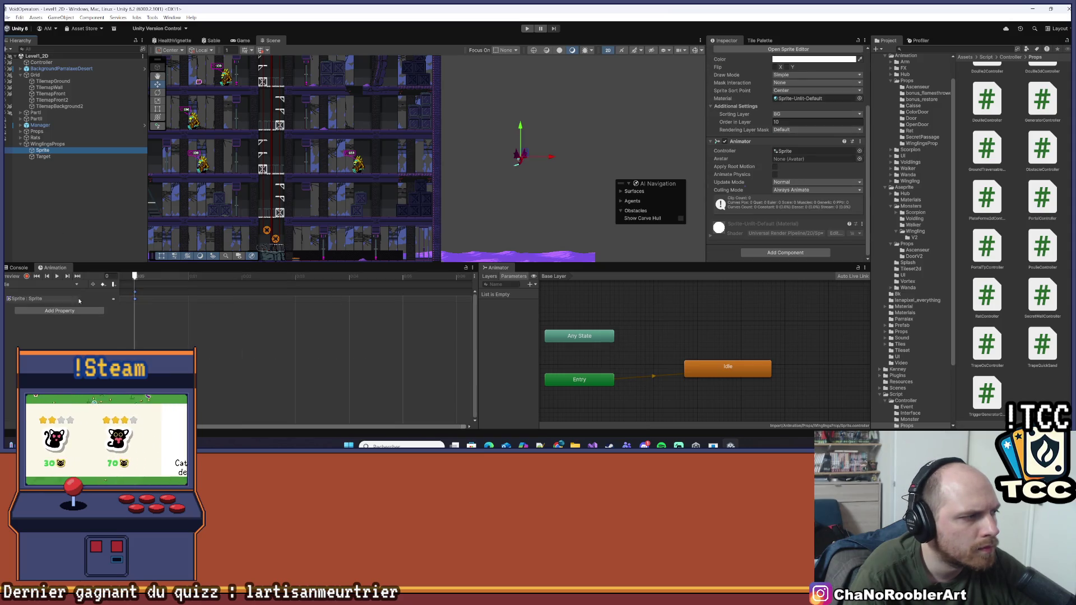
left_click(34, 284)
left_click(32, 304)
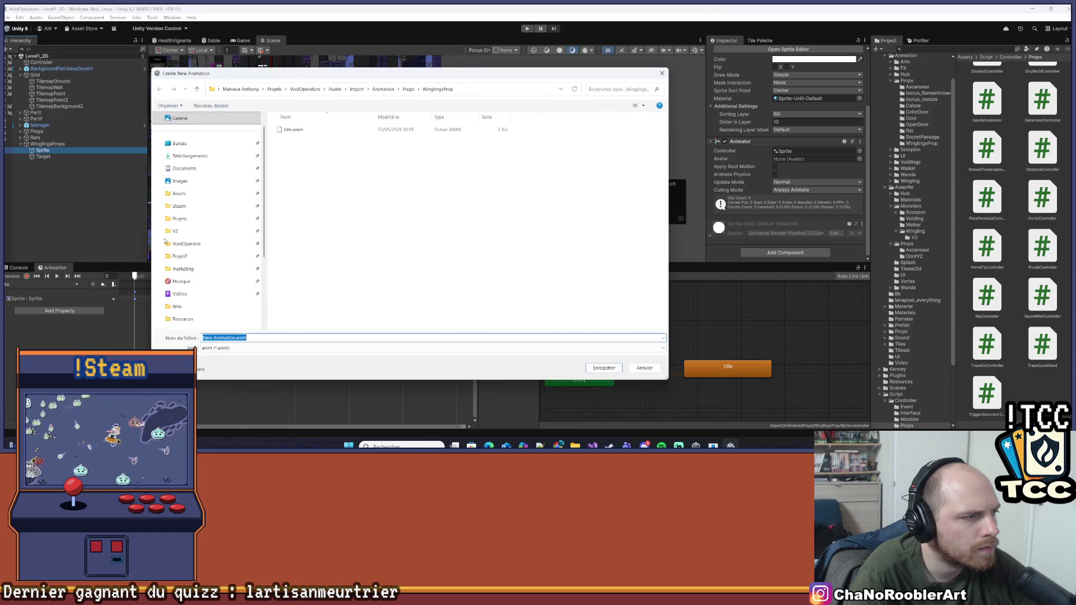
type("Iun")
key("Return")
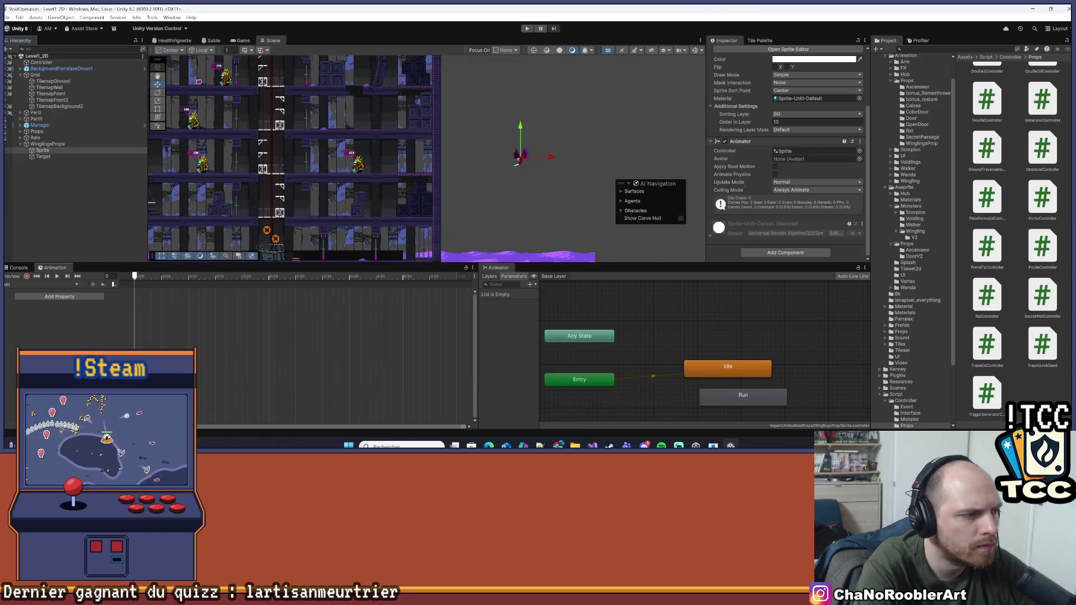
left_click_drag(743, 395, 702, 310)
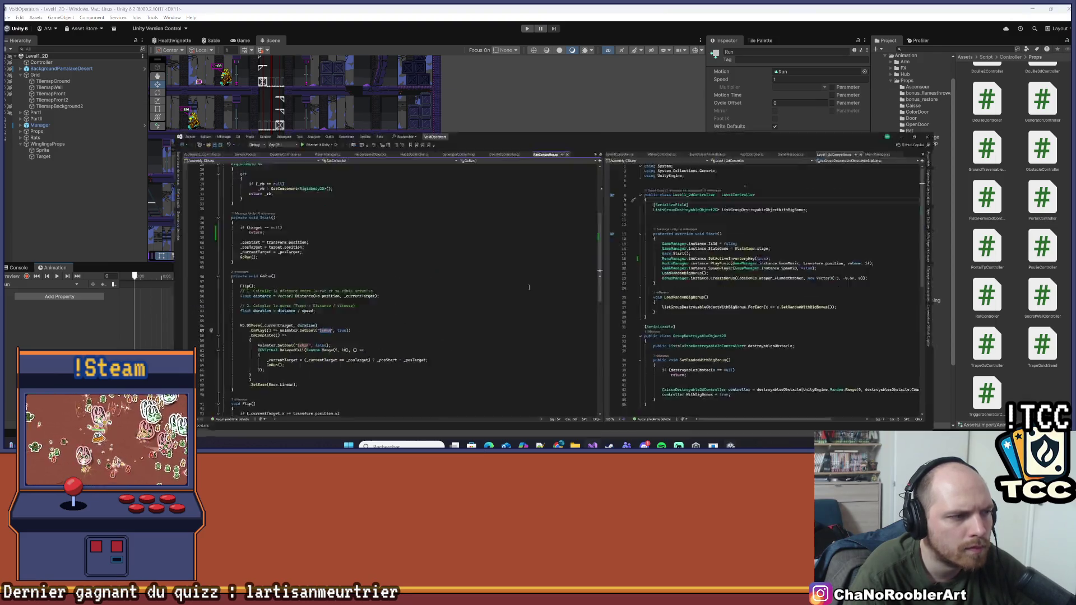
- Add a Bool animator parameter named isRun
key("alt+Tab")
key("alt+Tab")
left_click(530, 285)
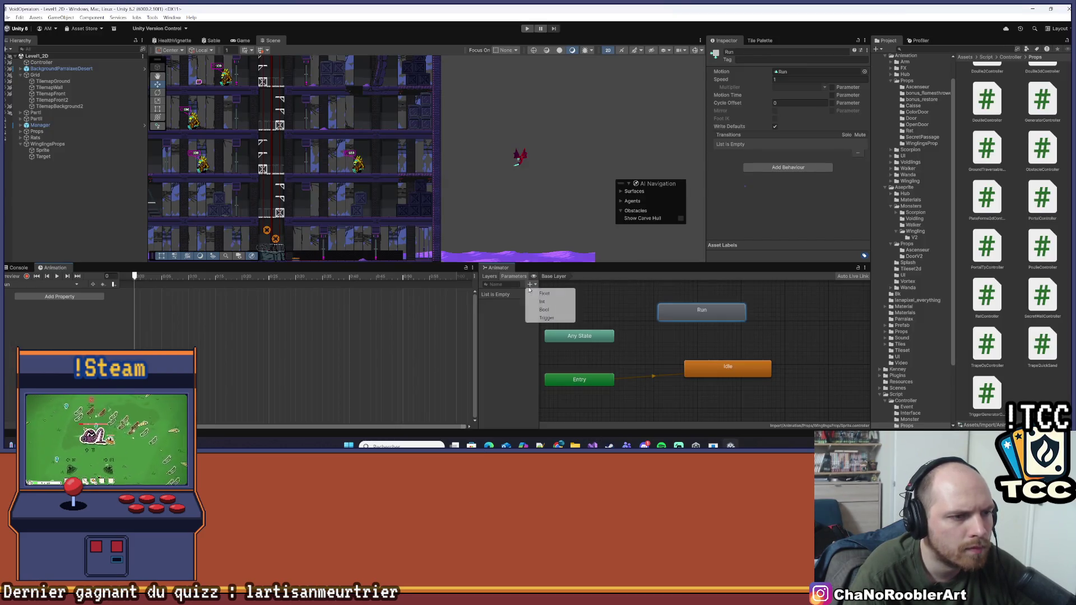
left_click(545, 310)
type("isRun")
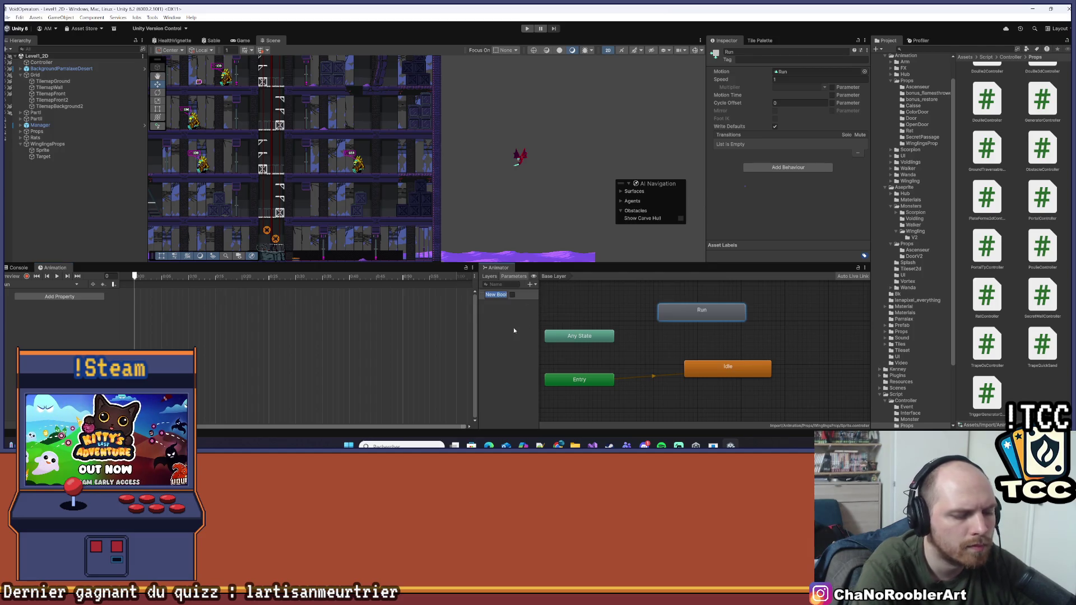
key("Return")
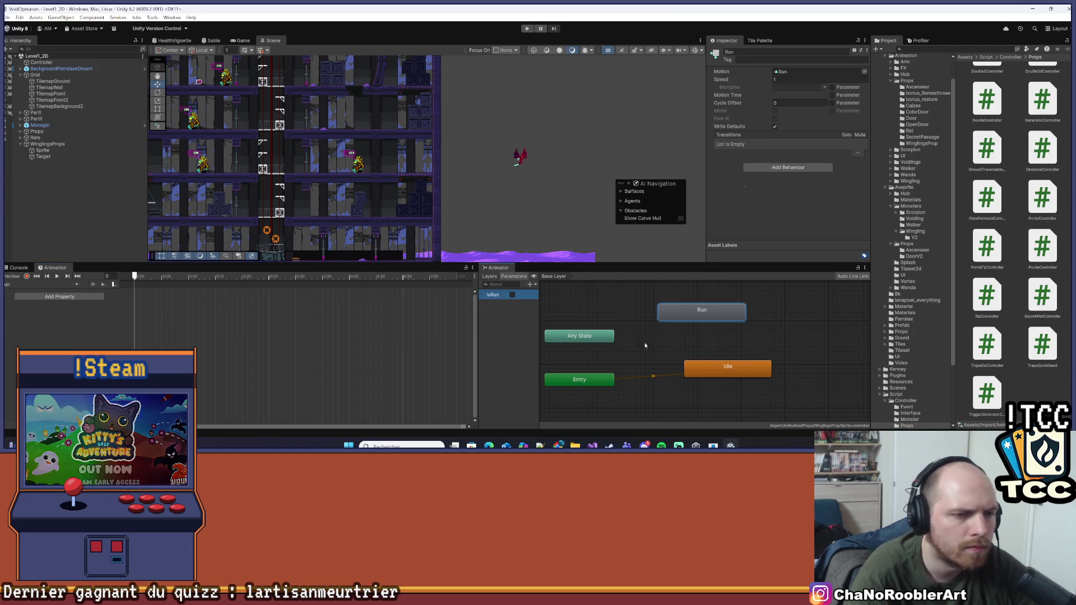
- Make an Idle-to-Run transition with an IsRun true condition
left_click_drag(708, 307, 729, 316)
right_click(722, 367)
left_click(740, 368)
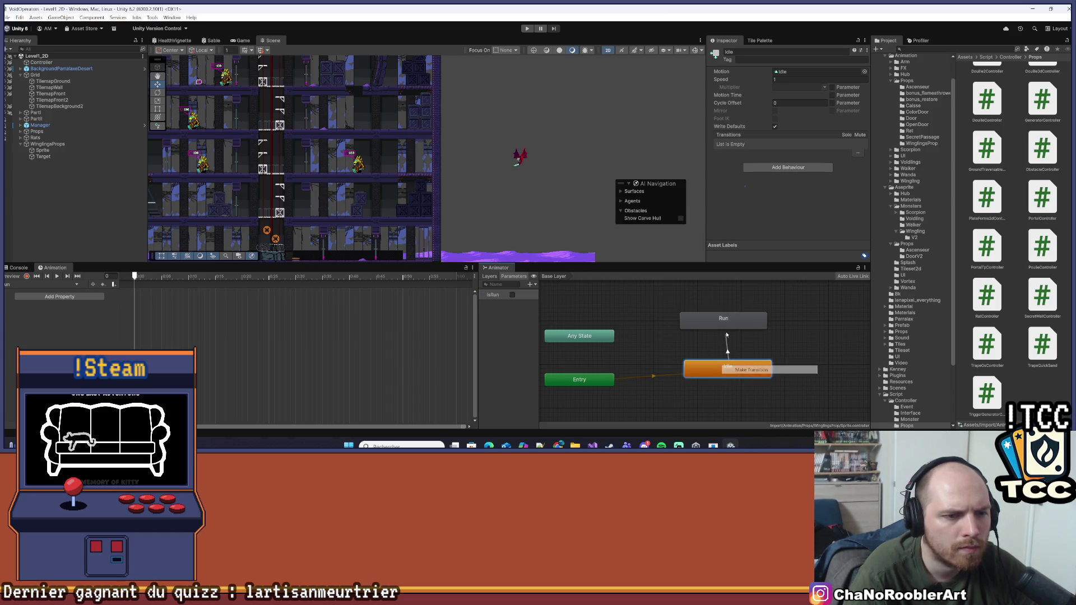
left_click(735, 322)
right_click(741, 324)
key("Escape")
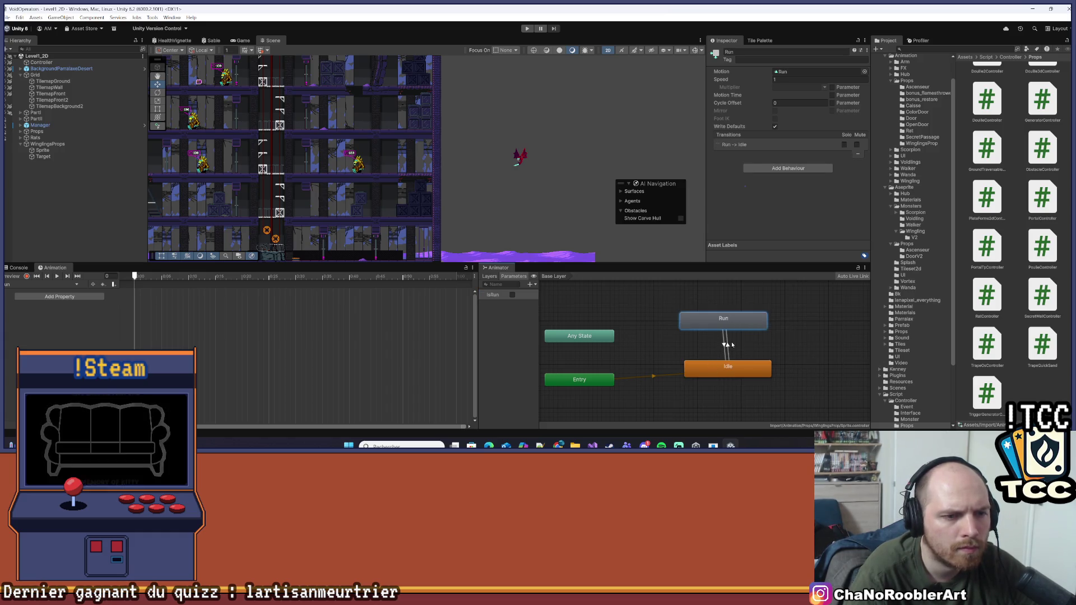
left_click(729, 344)
left_click(849, 224)
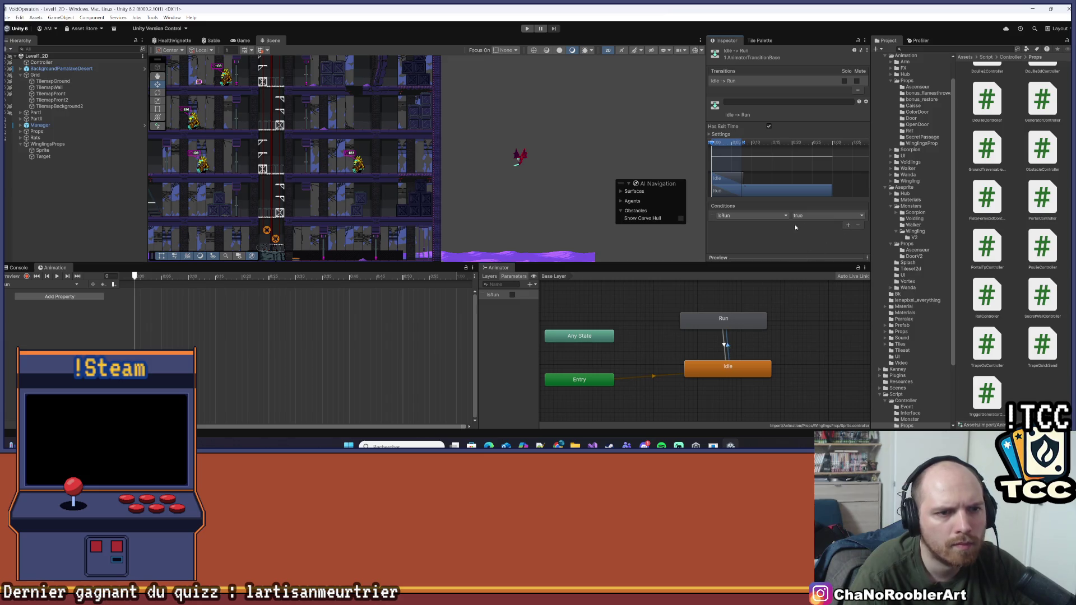
left_click(711, 134)
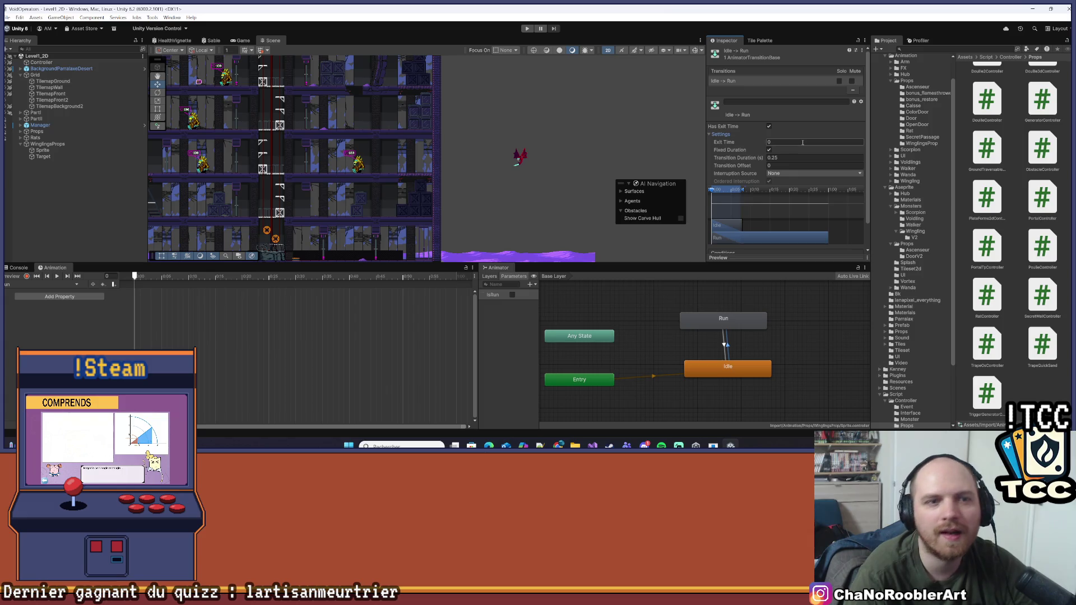
left_click(789, 158)
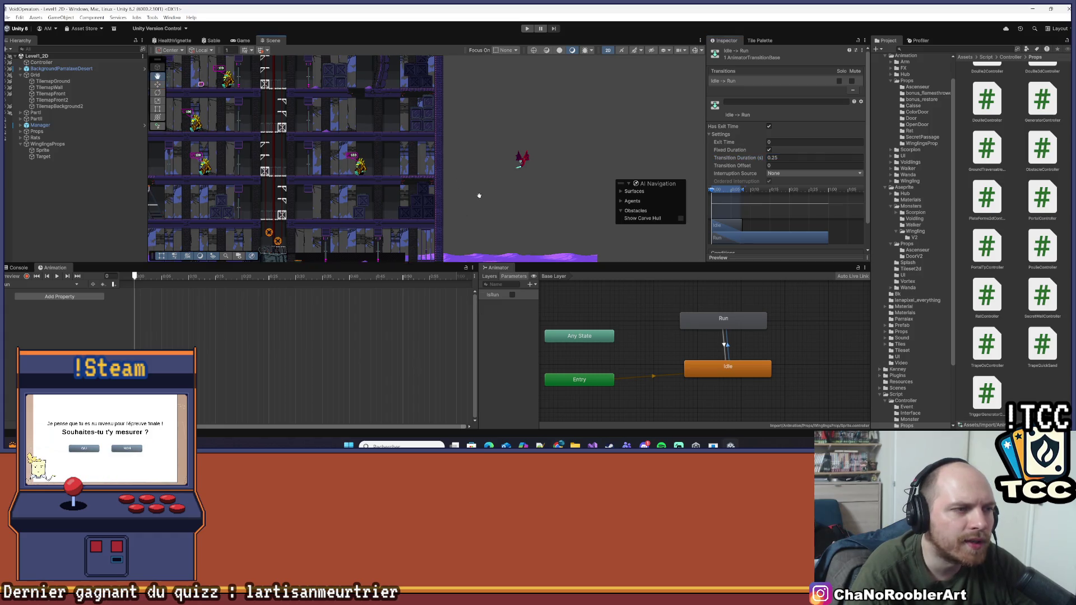
left_click(65, 145)
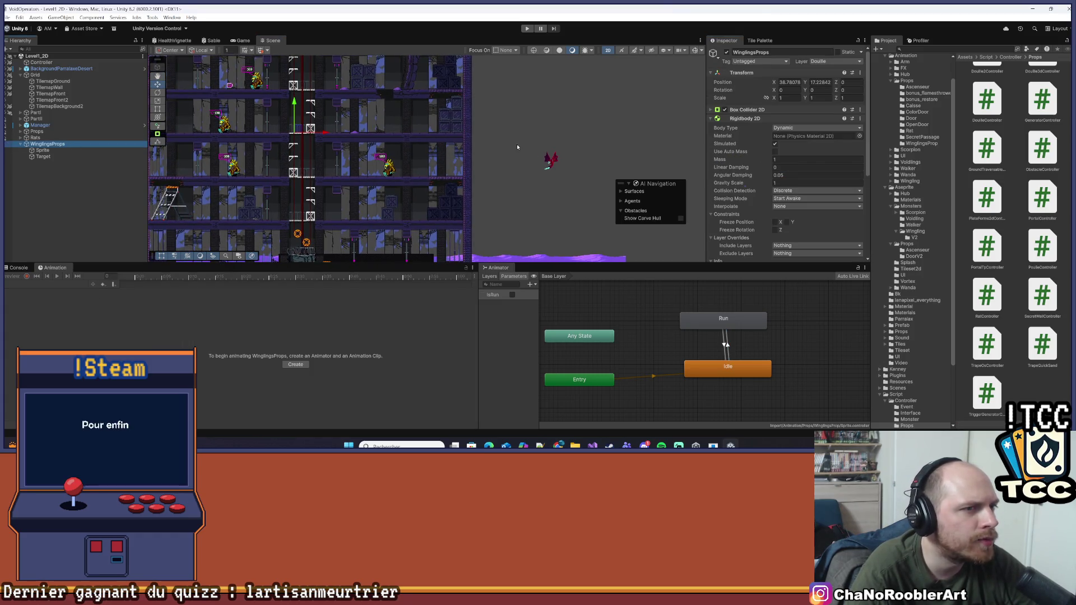
- Make the Idle→Run transition instant: Transition Duration 0 and Has Exit Time off
left_click(551, 160)
key("ctrl+z")
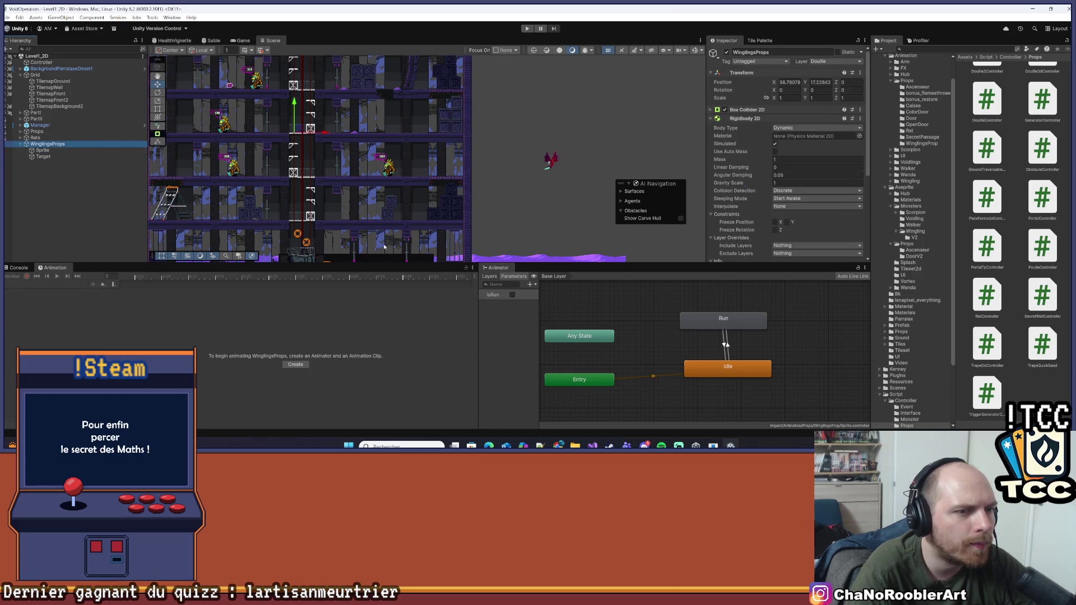
left_click_drag(741, 330, 744, 333)
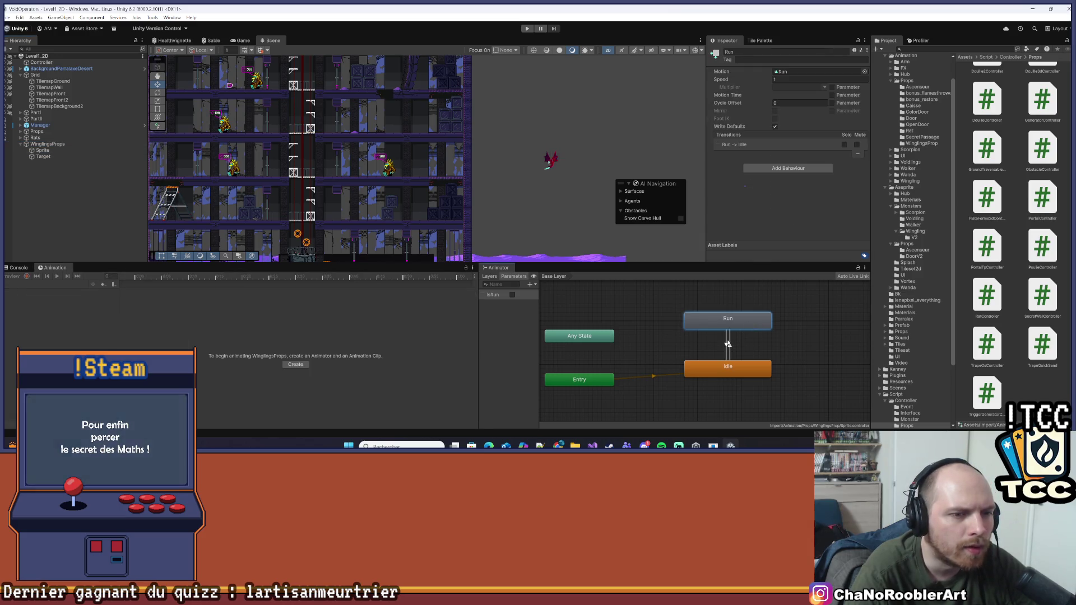
left_click(729, 344)
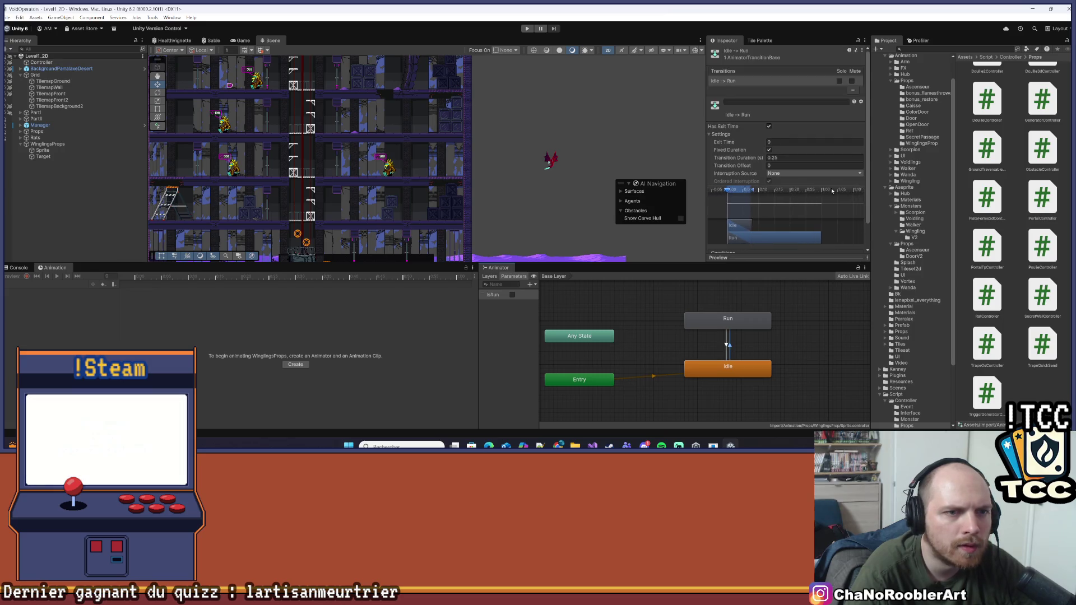
scroll(794, 197, "down", 1)
left_click(812, 130)
type("0")
key("Tab")
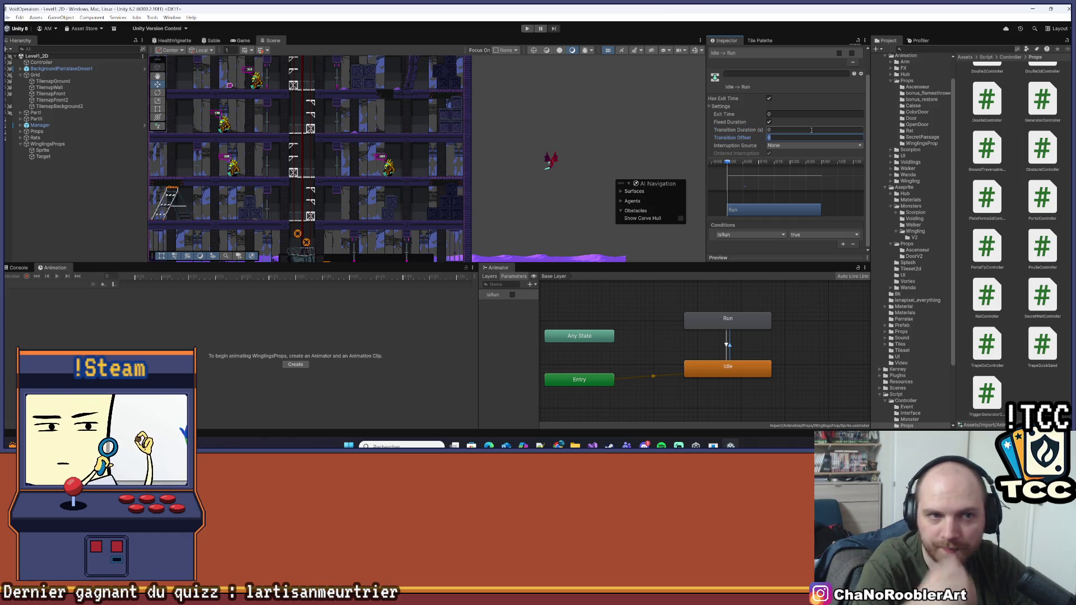
left_click(769, 99)
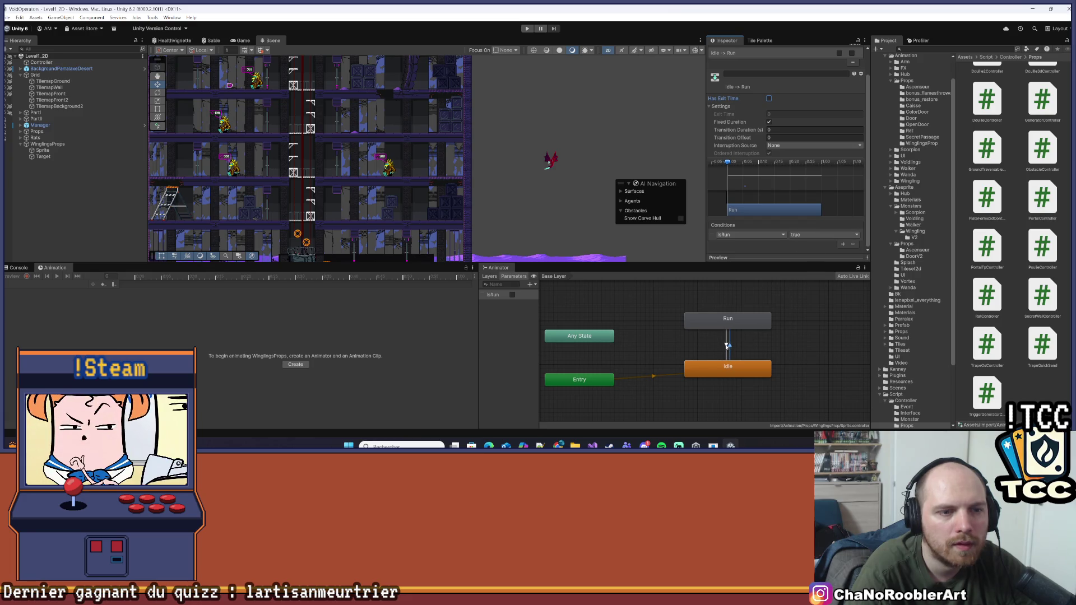
- Give Run→Idle no exit time, duration 0, and the condition IsRun = false
left_click(730, 348)
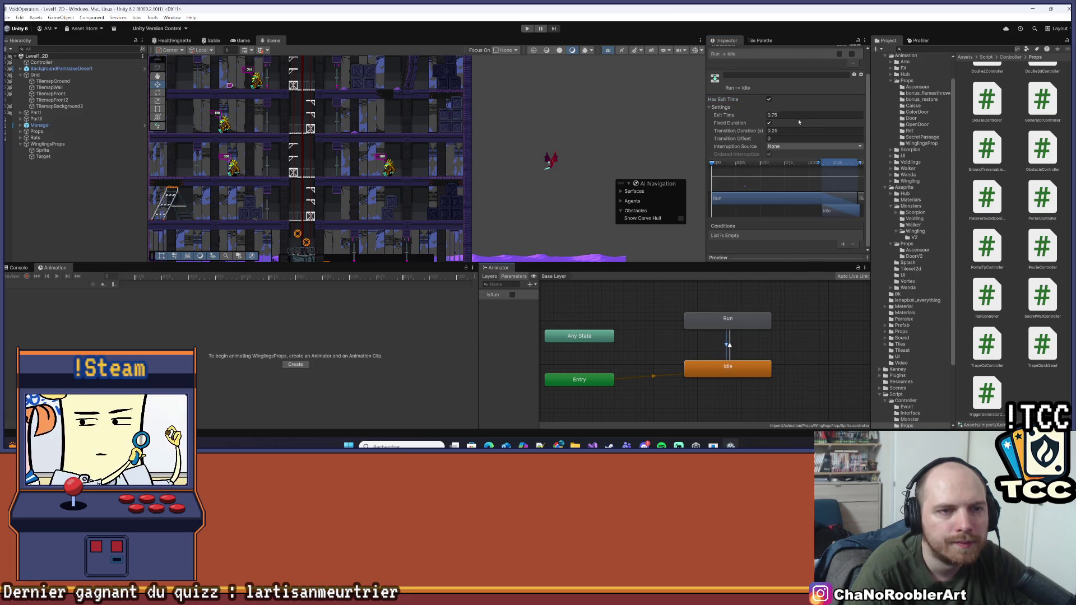
left_click(770, 100)
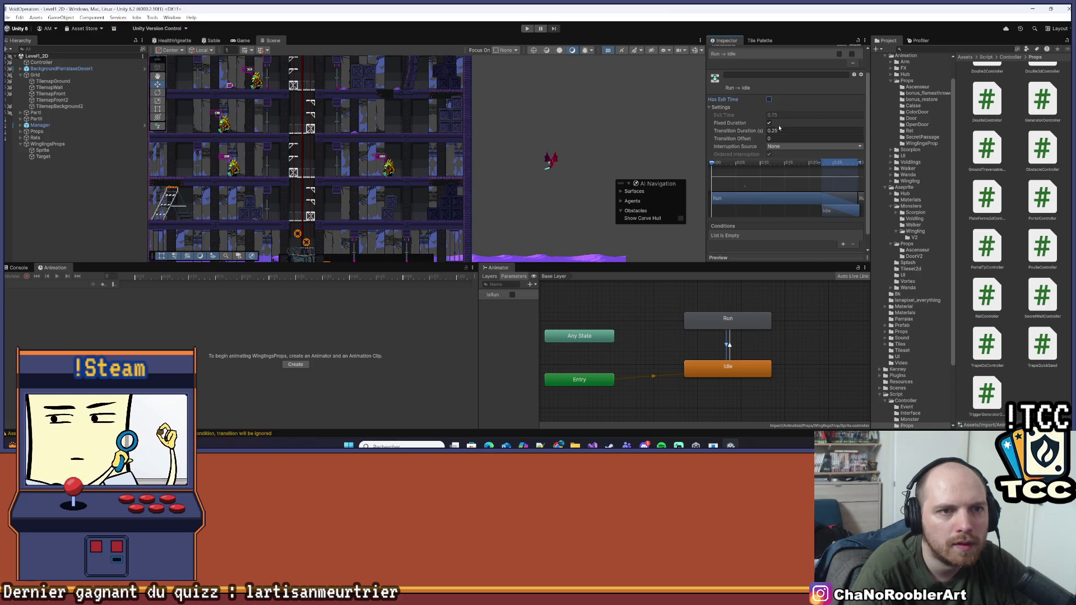
type("0")
key("Tab")
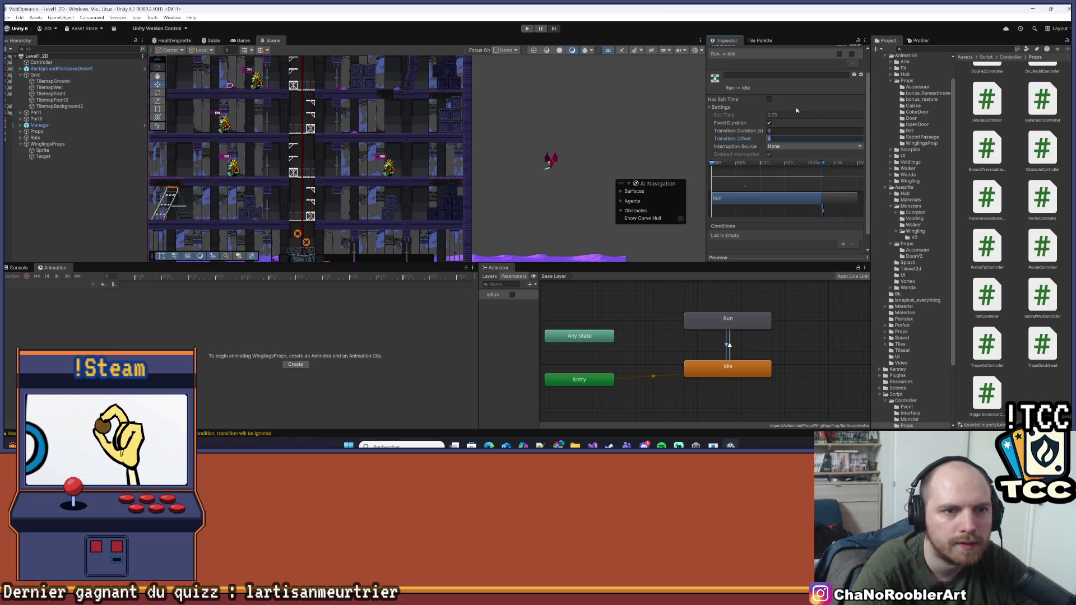
scroll(743, 171, "down", 1)
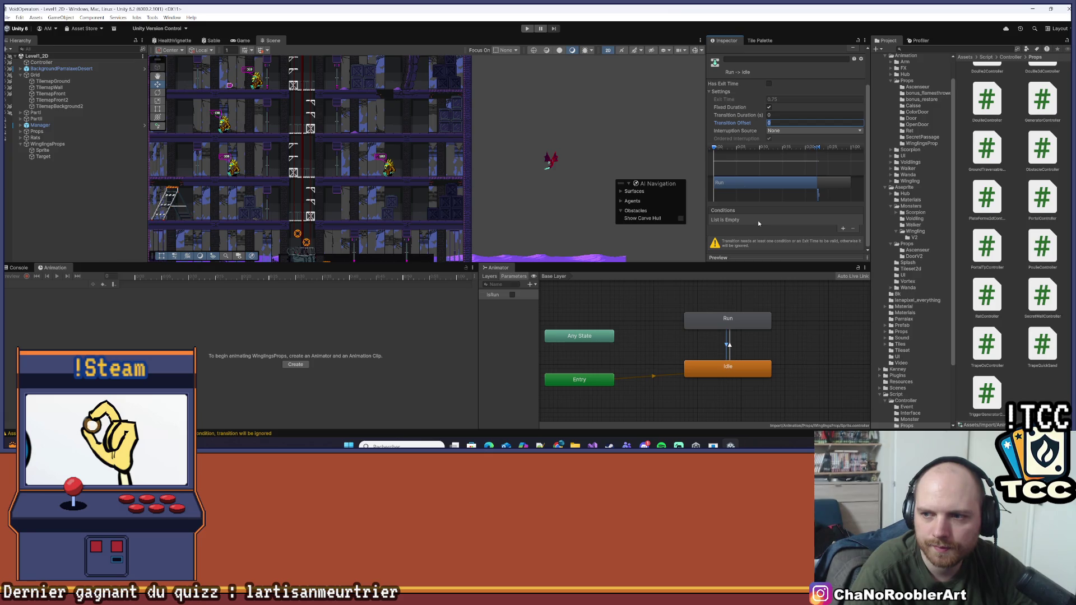
left_click(843, 230)
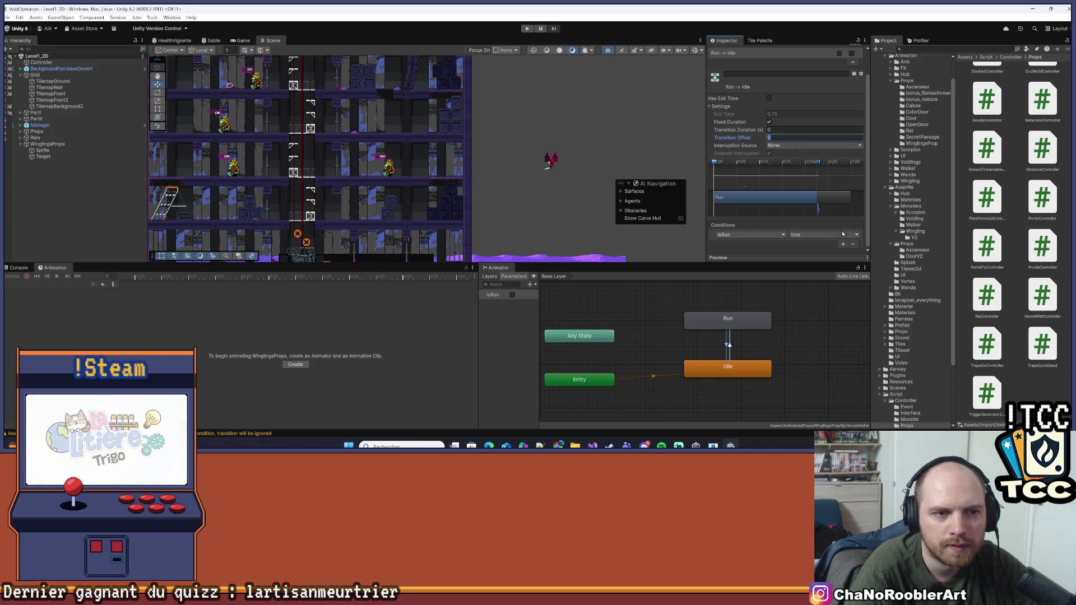
left_click(812, 235)
left_click(805, 253)
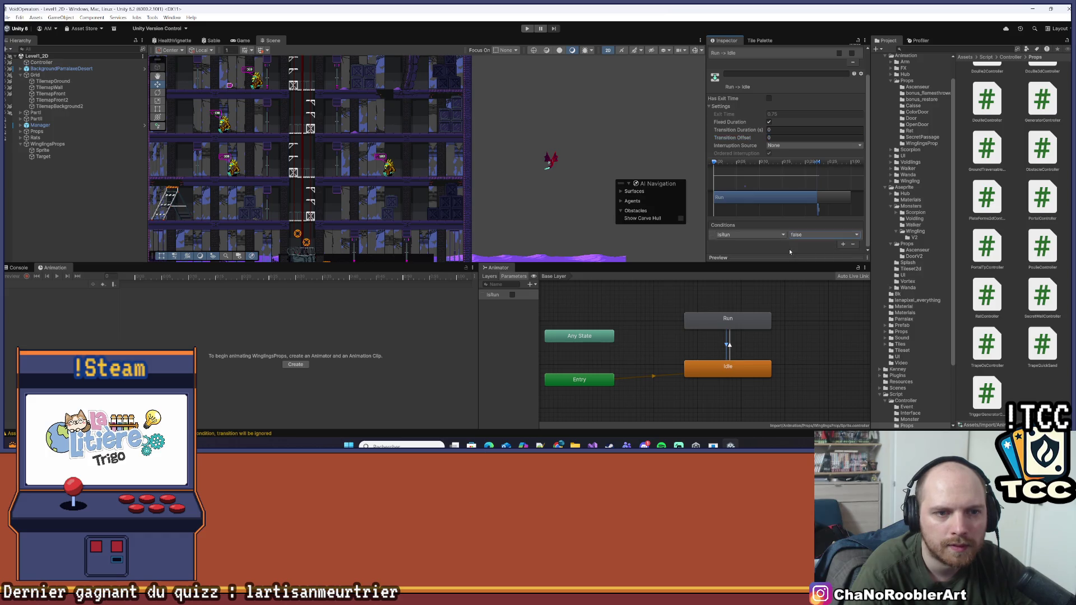
left_click(794, 332)
left_click(560, 171)
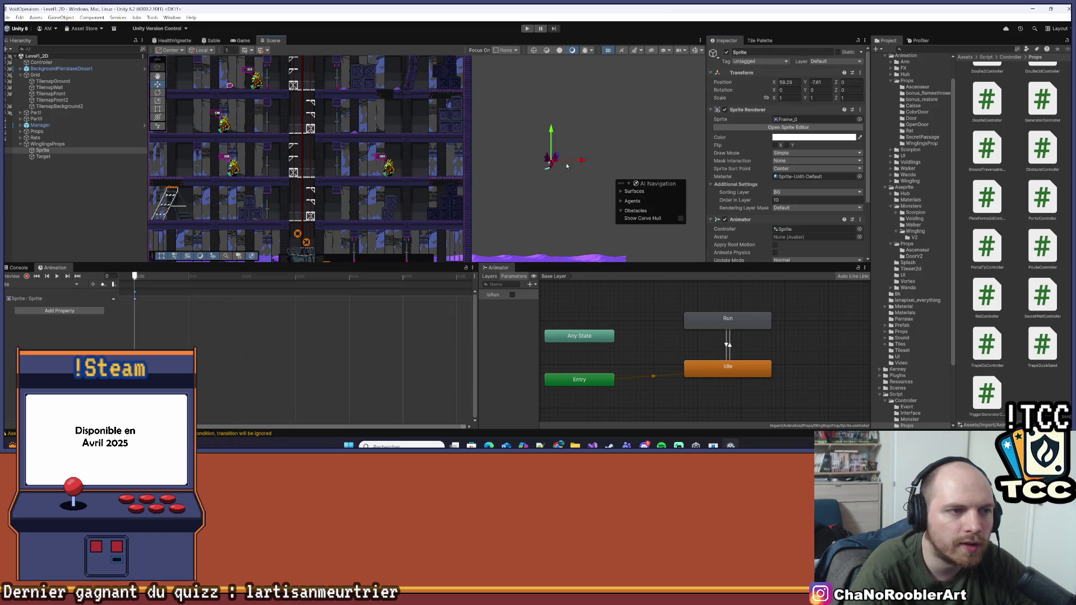
- Zero the Target child's X position and set the Sprite child's Y position to 0
scroll(566, 168, "down", 6)
left_click_drag(594, 158, 620, 160)
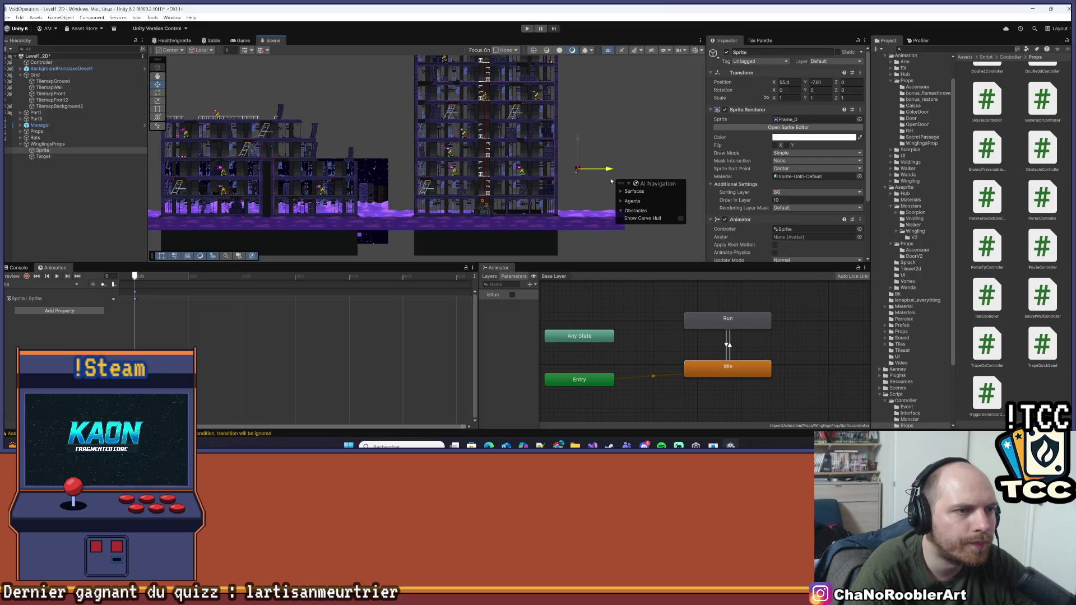
scroll(611, 180, "down", 4)
left_click_drag(528, 210, 483, 210)
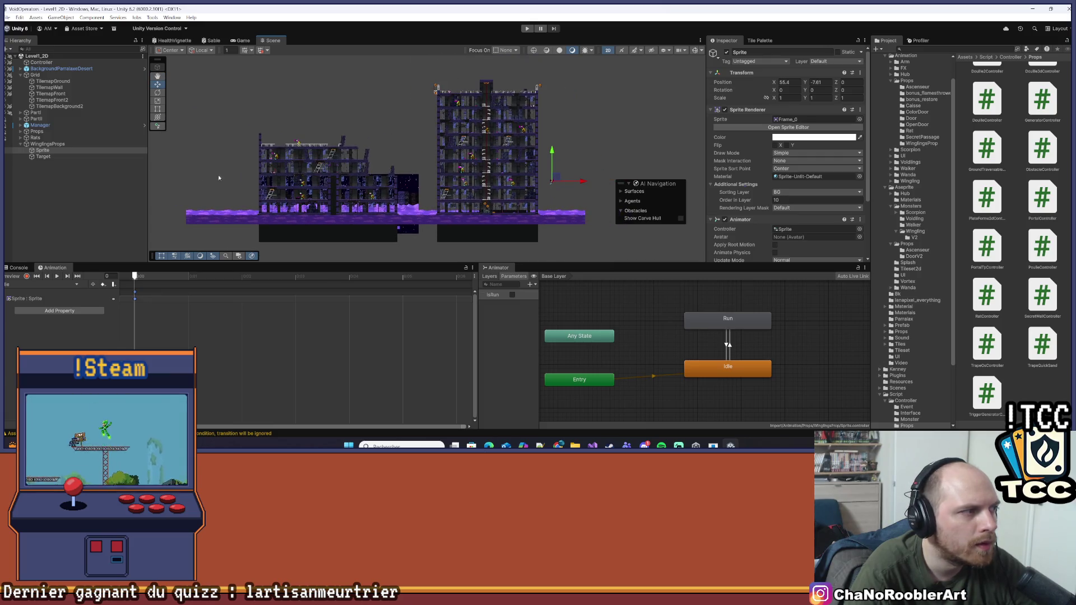
left_click(43, 157)
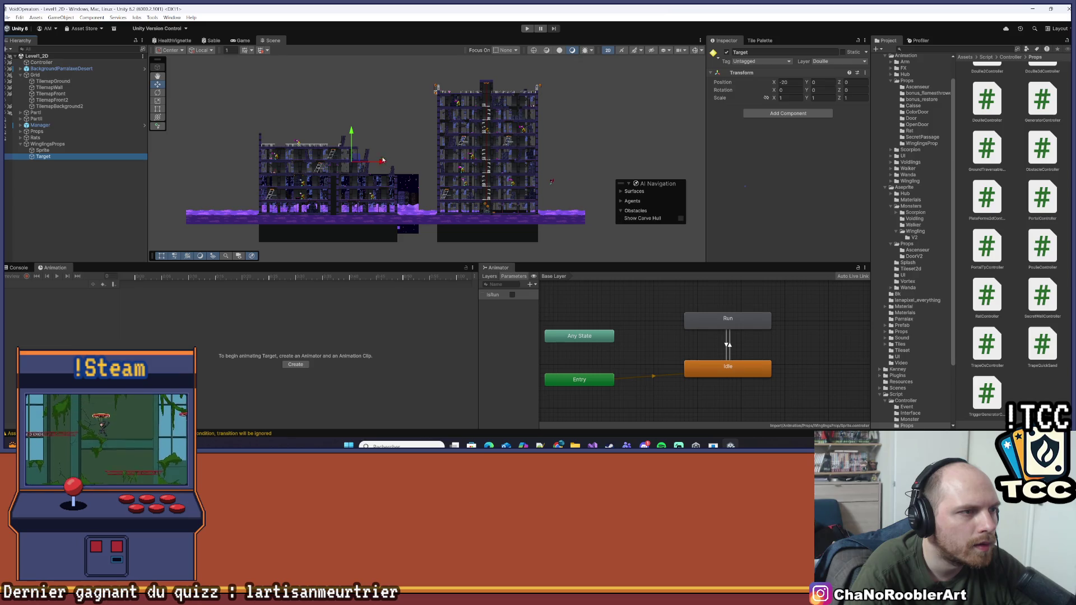
left_click(791, 82)
type("0")
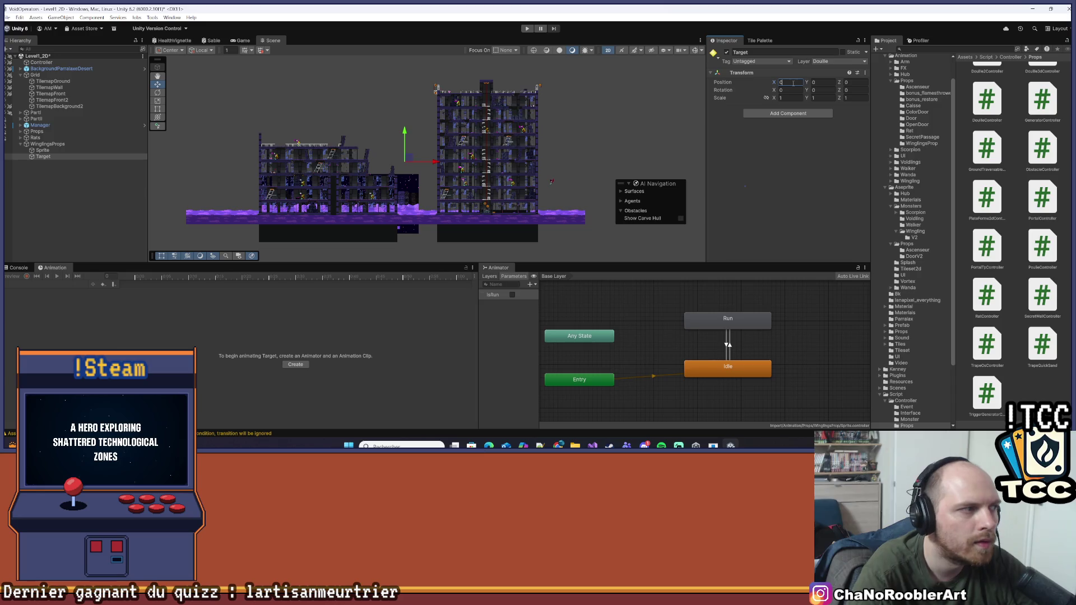
left_click(43, 151)
left_click(791, 82)
key("Tab")
type("0")
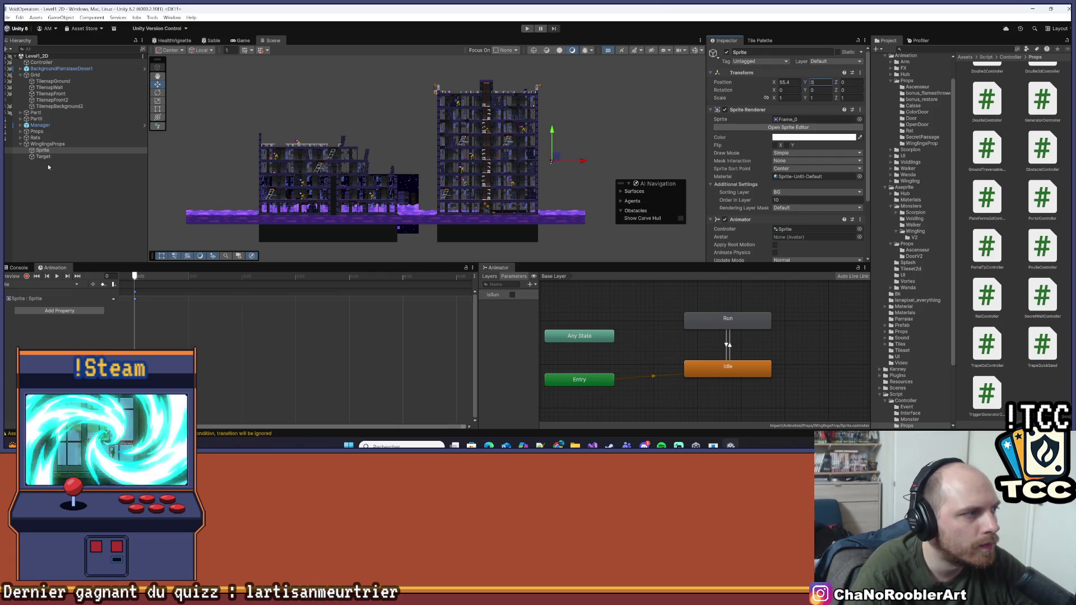
- Drag Target to the left of the prop and lower WinglingsProps to Y 5.7
left_click(45, 157)
left_click_drag(437, 163, 279, 179)
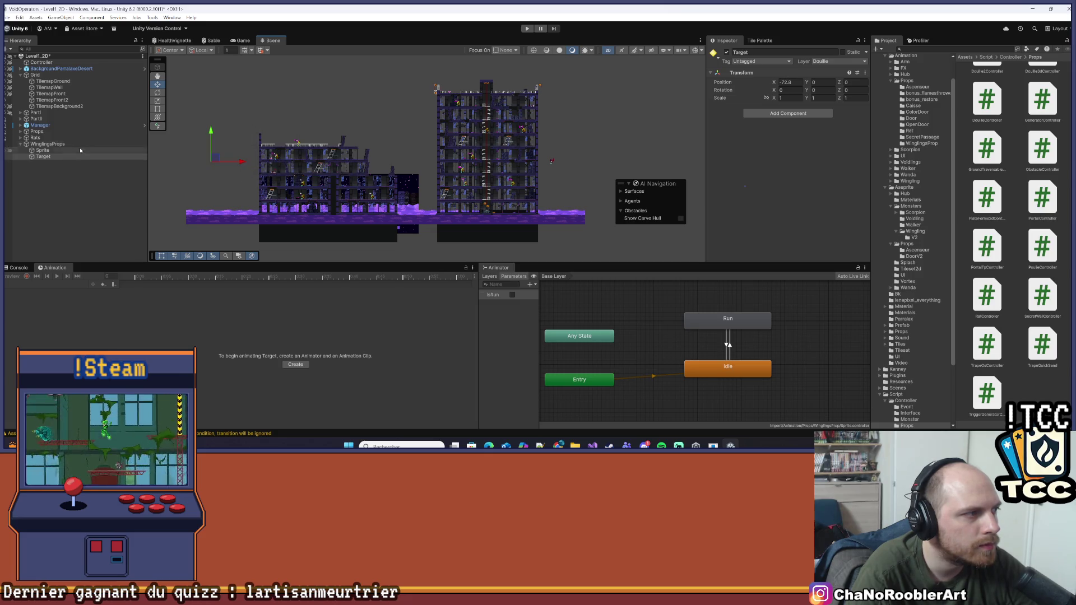
left_click(48, 144)
key("f")
left_click_drag(474, 141, 472, 176)
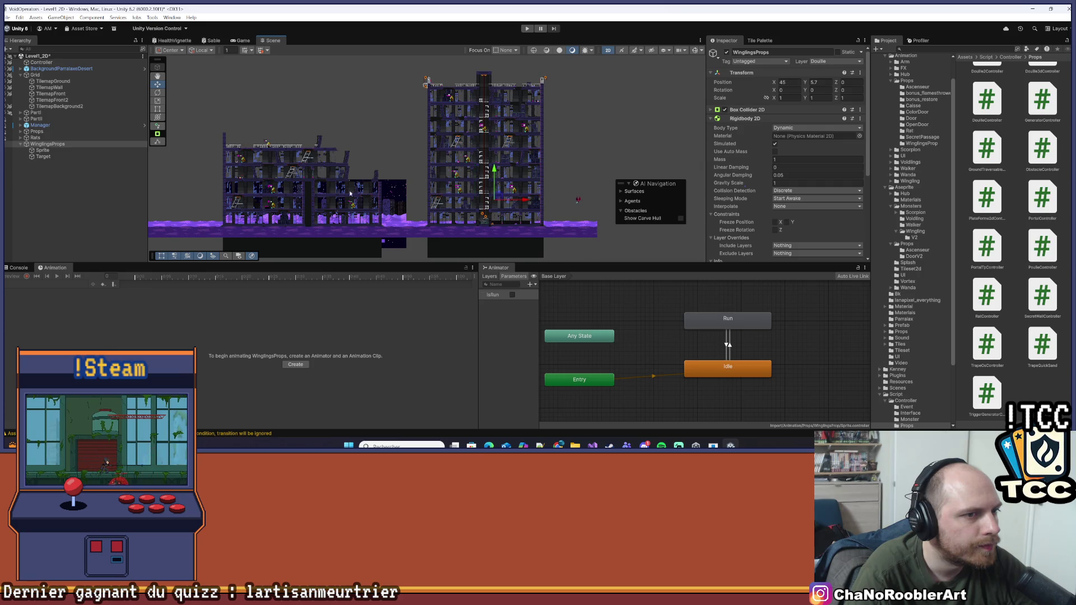
- Push the Target child further left, then reselect WinglingsProps
left_click_drag(351, 193, 387, 193)
left_click(43, 156)
left_click_drag(255, 204, 237, 205)
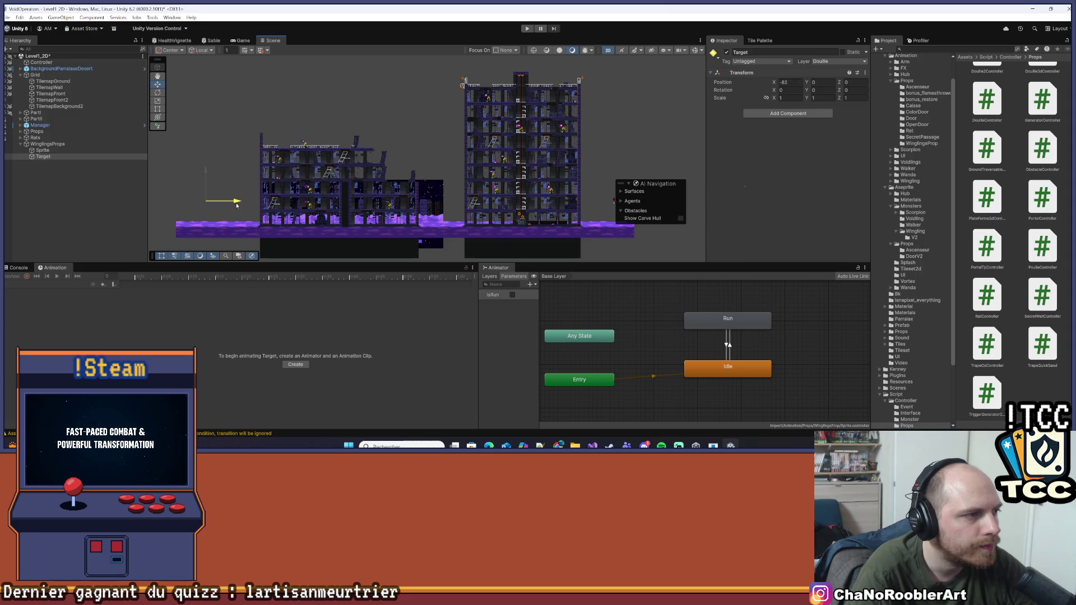
left_click(54, 216)
left_click(48, 144)
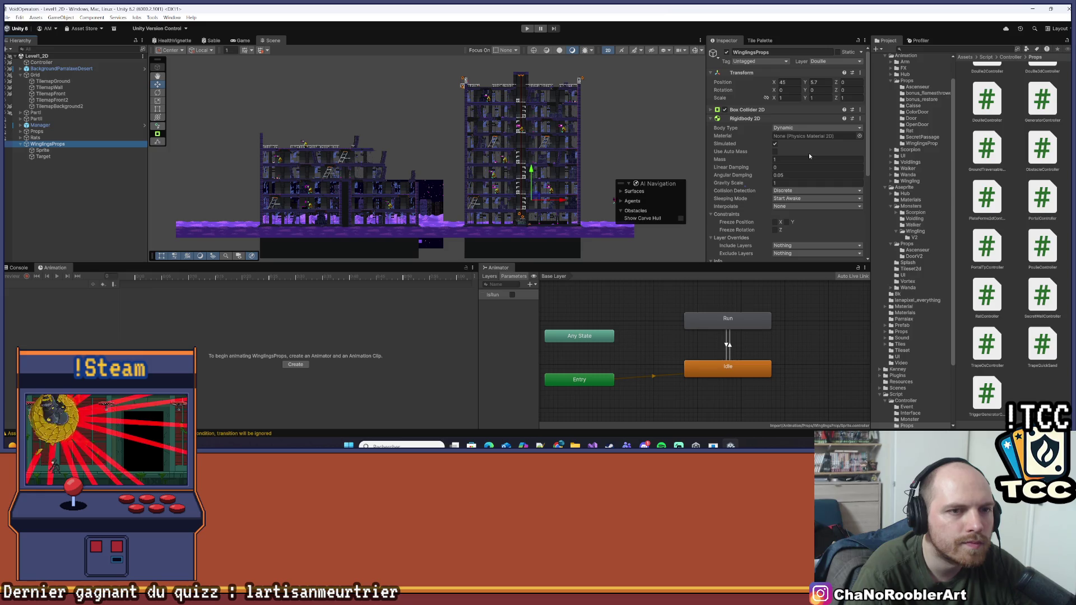
- Set the WinglingsProps Rigidbody 2D Body Type to Kinematic
left_click(801, 128)
left_click(798, 143)
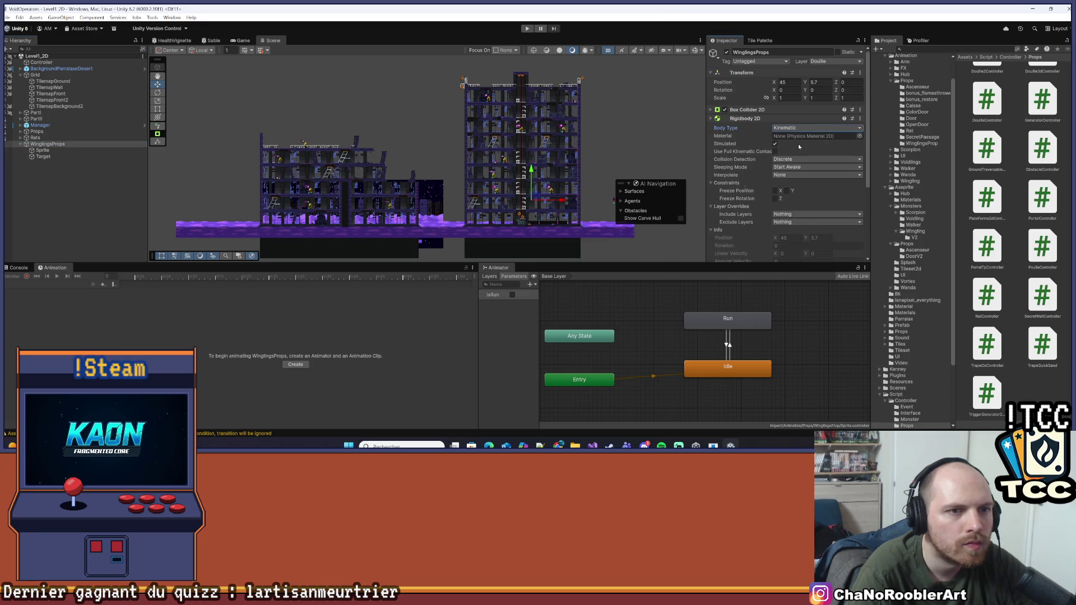
scroll(798, 144, "down", 2)
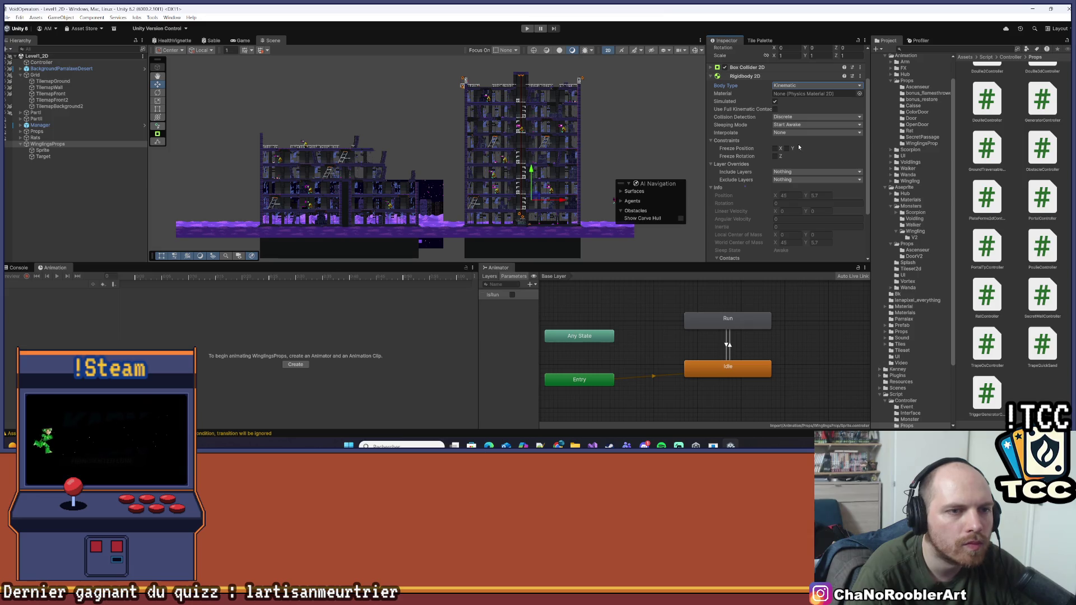
scroll(799, 144, "up", 3)
left_click(711, 119)
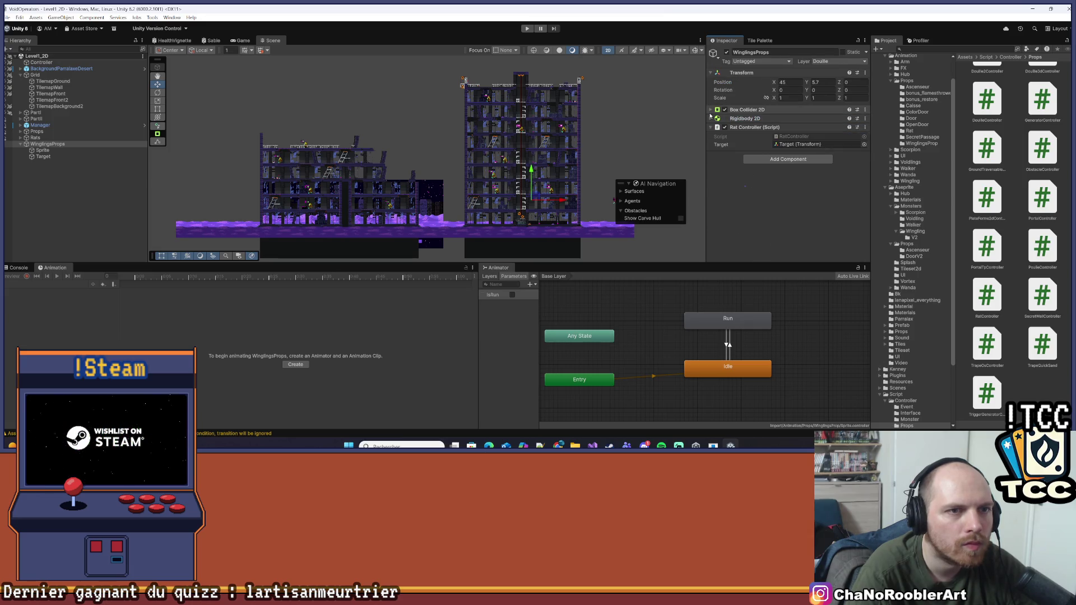
- Check the Box Collider settings, deselect, and enter Play mode to test the level
left_click(711, 110)
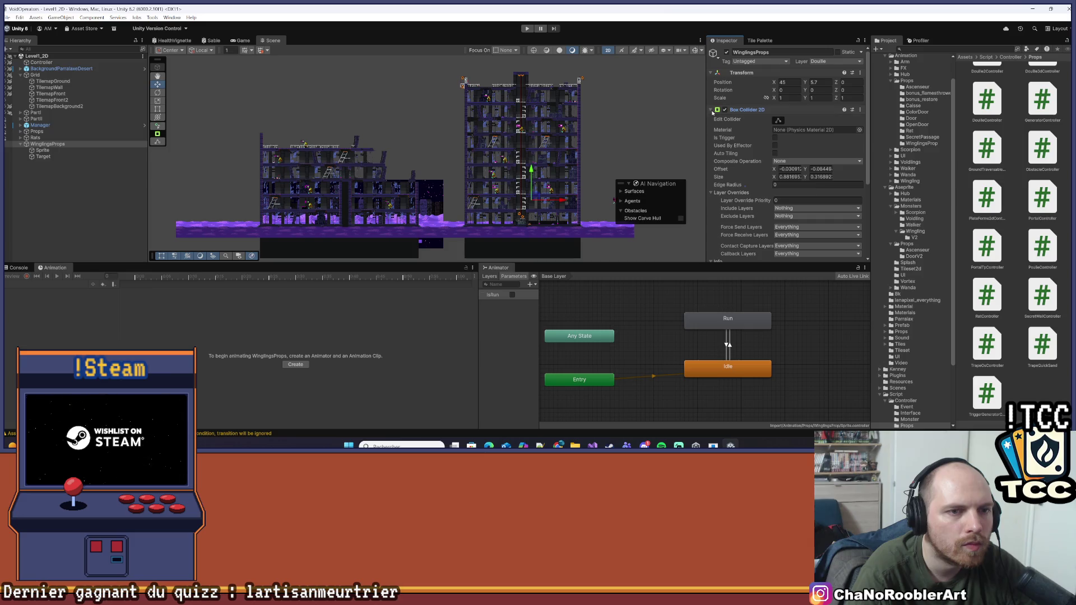
left_click(711, 110)
left_click(56, 223)
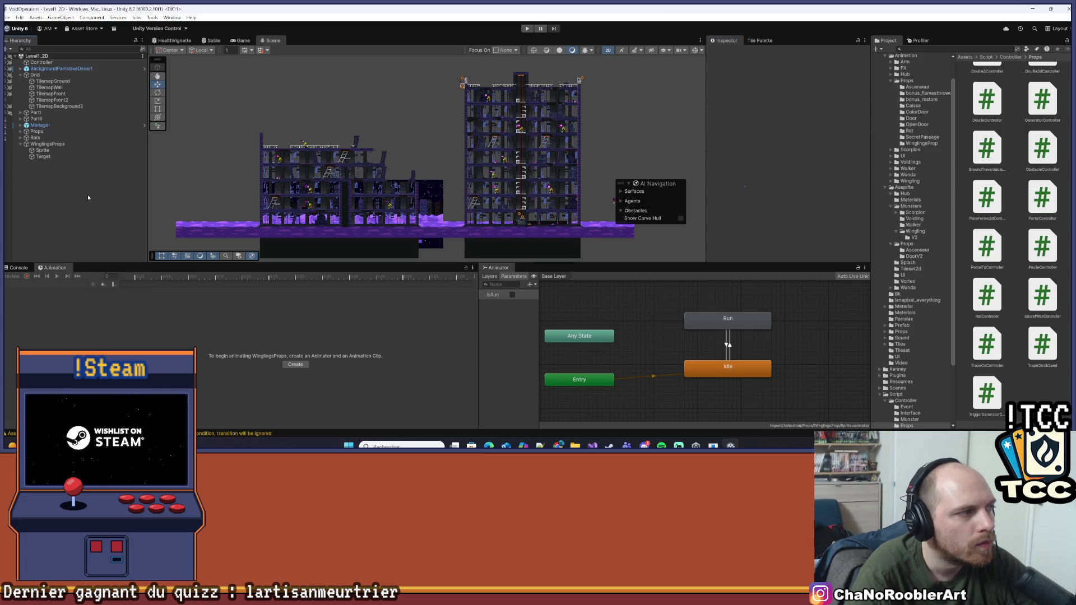
left_click(527, 29)
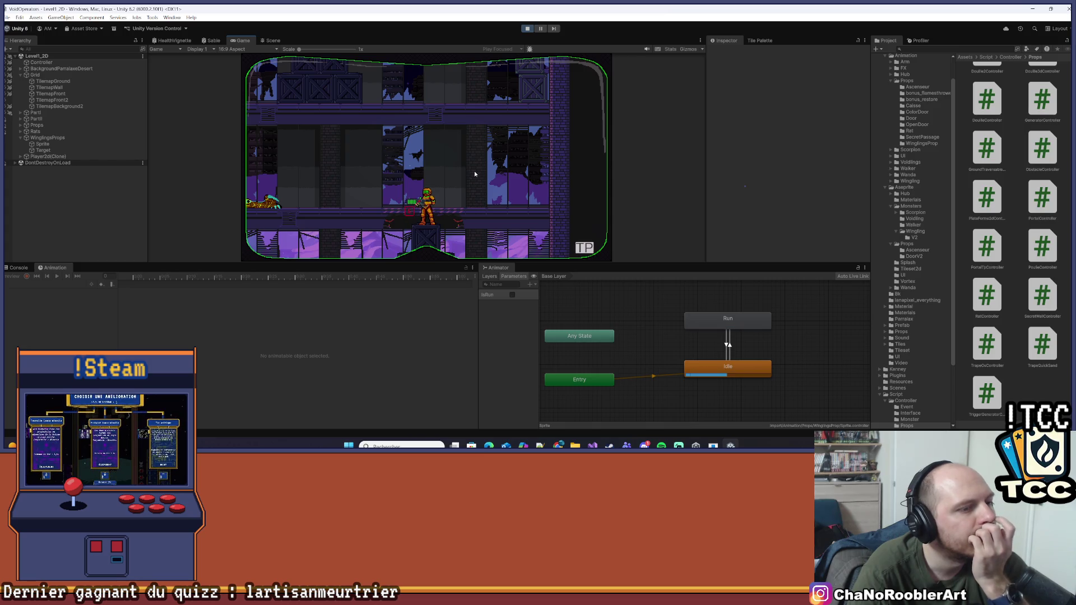
- In the Scene view during Play, frame WinglingsProps and pan to follow its flight
left_click(273, 41)
scroll(343, 130, "down", 3)
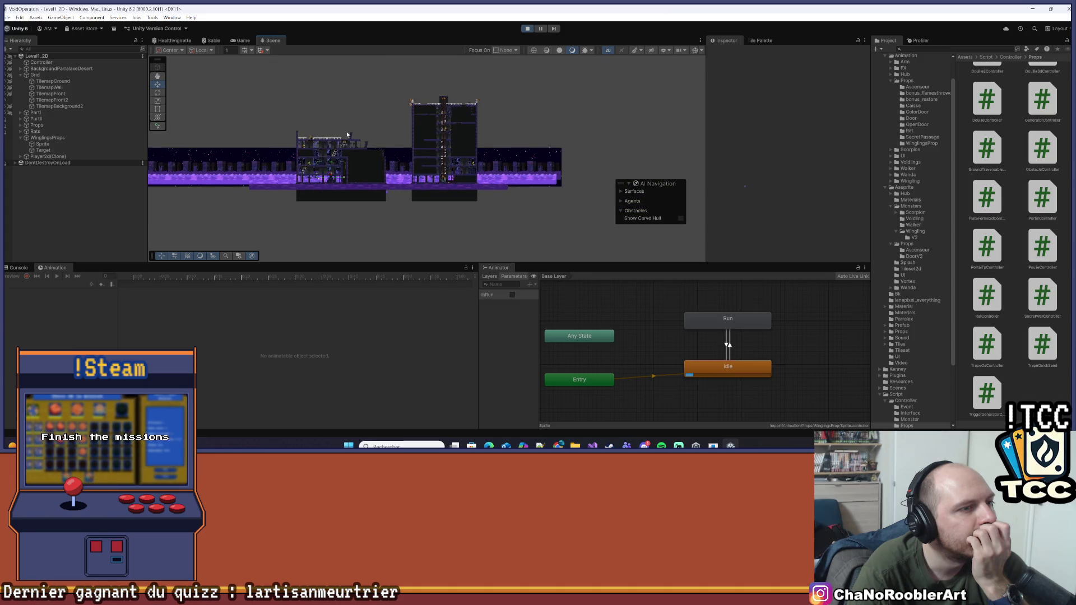
mouse_move(355, 138)
left_mouse_down()
mouse_move(467, 143)
mouse_move(368, 165)
mouse_move(367, 92)
left_mouse_up()
scroll(368, 93, "down", 3)
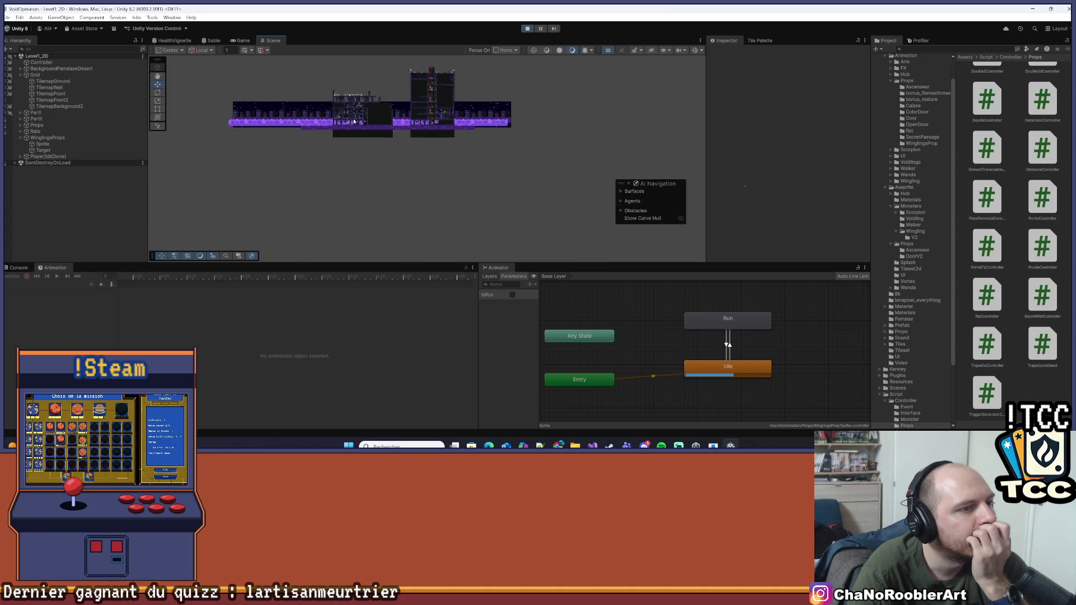
double_click(52, 139)
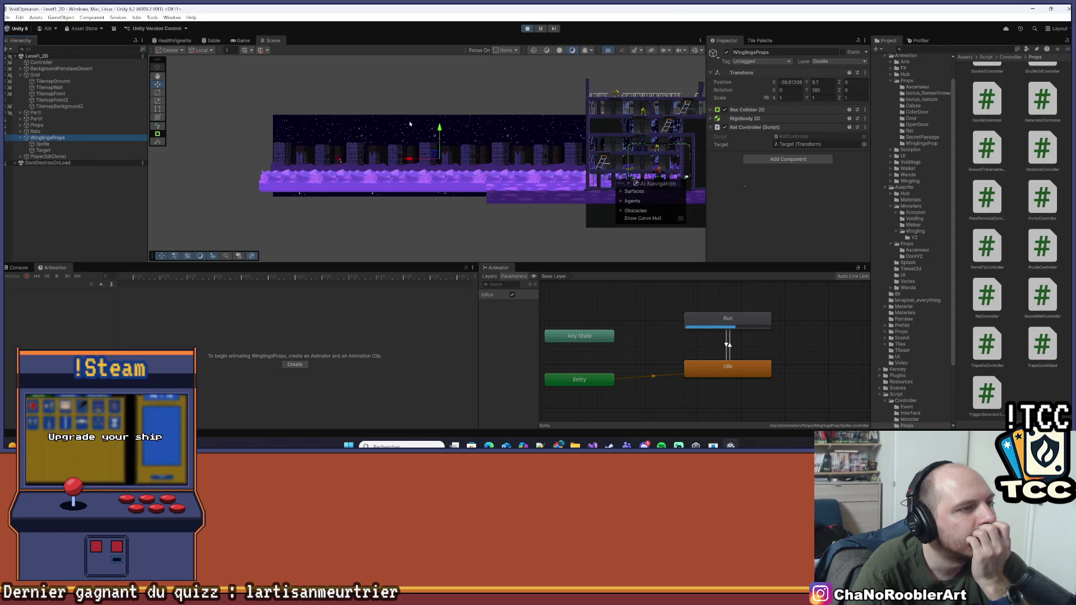
scroll(410, 124, "up", 5)
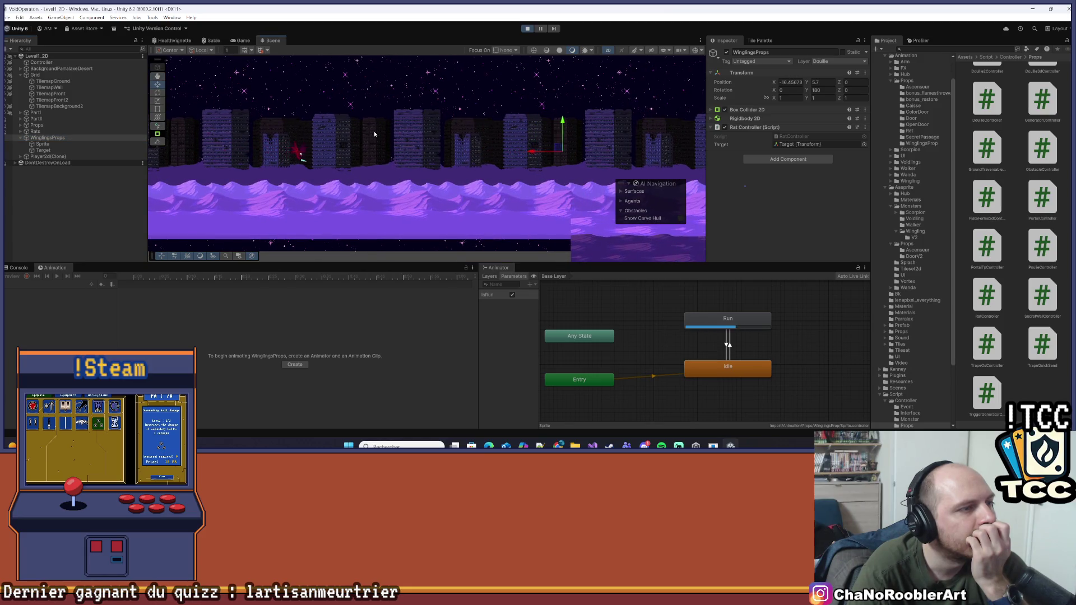
scroll(393, 146, "down", 5)
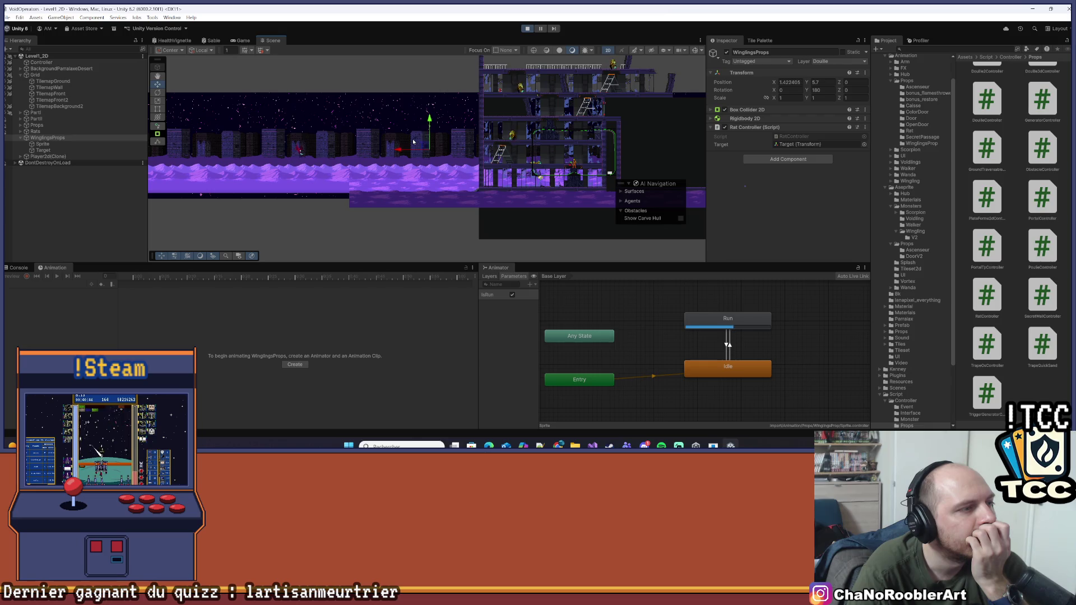
scroll(541, 137, "up", 5)
mouse_move(542, 137)
left_mouse_down()
mouse_move(486, 134)
mouse_move(505, 100)
mouse_move(609, 102)
mouse_move(477, 101)
left_mouse_up()
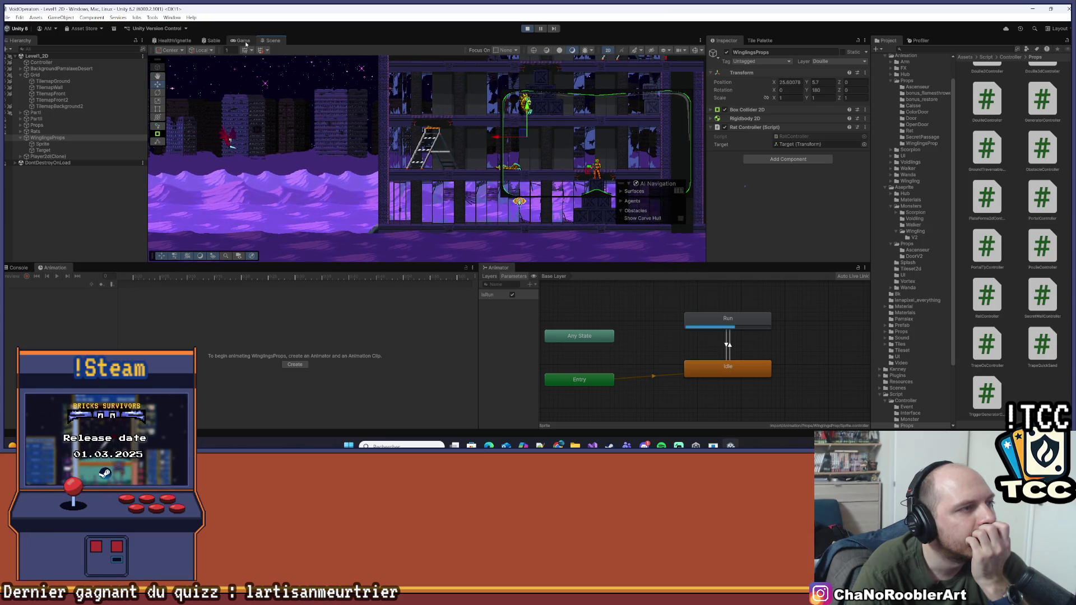
- Keep re-framing and panning to track the flying prop, then stop Play mode
left_click(244, 41)
left_click(272, 42)
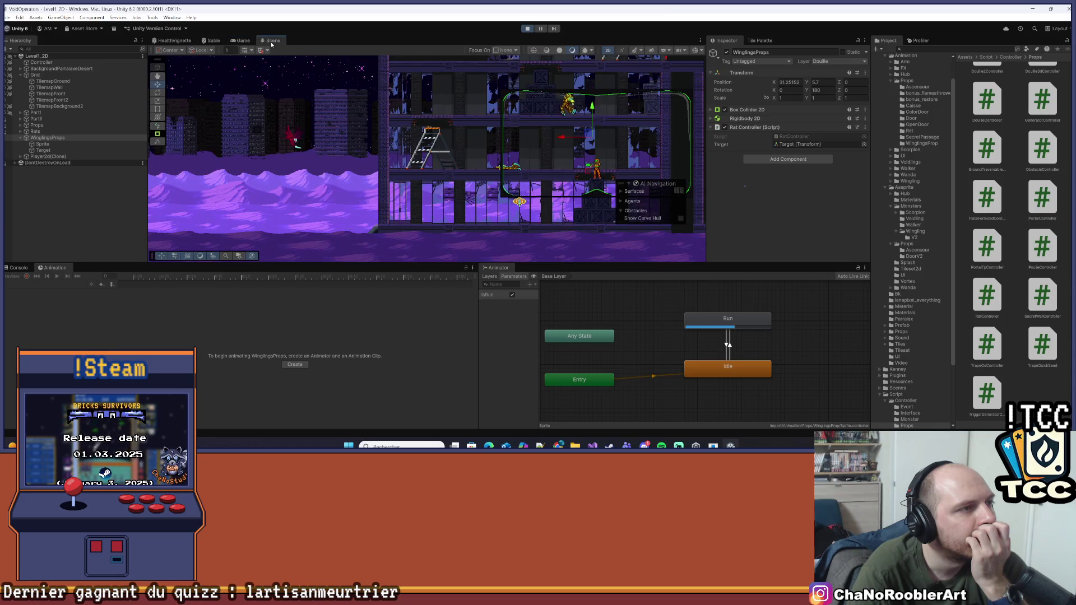
scroll(456, 131, "down", 3)
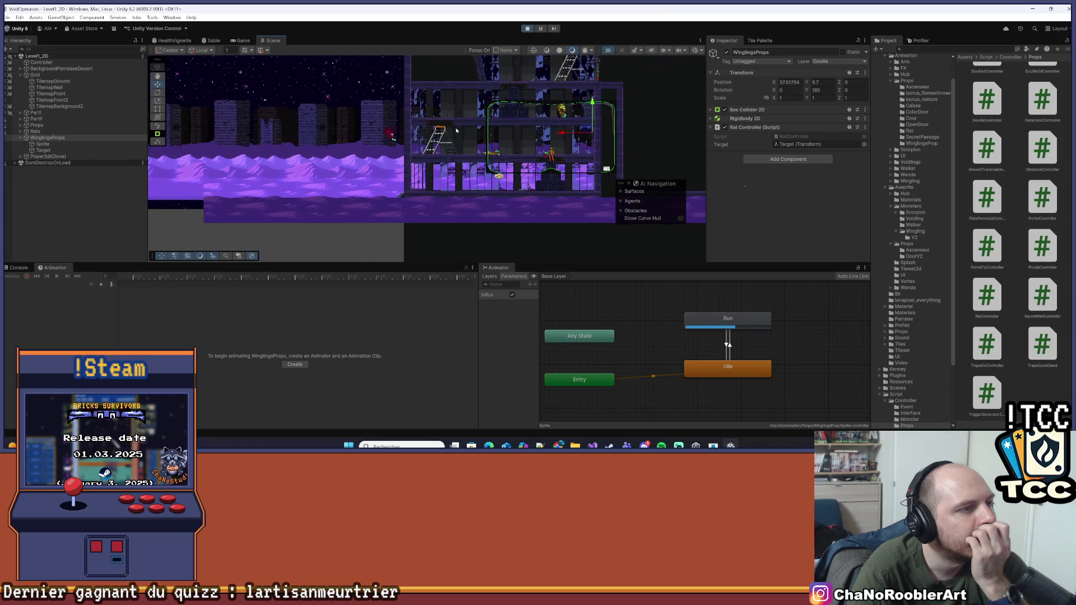
key("f")
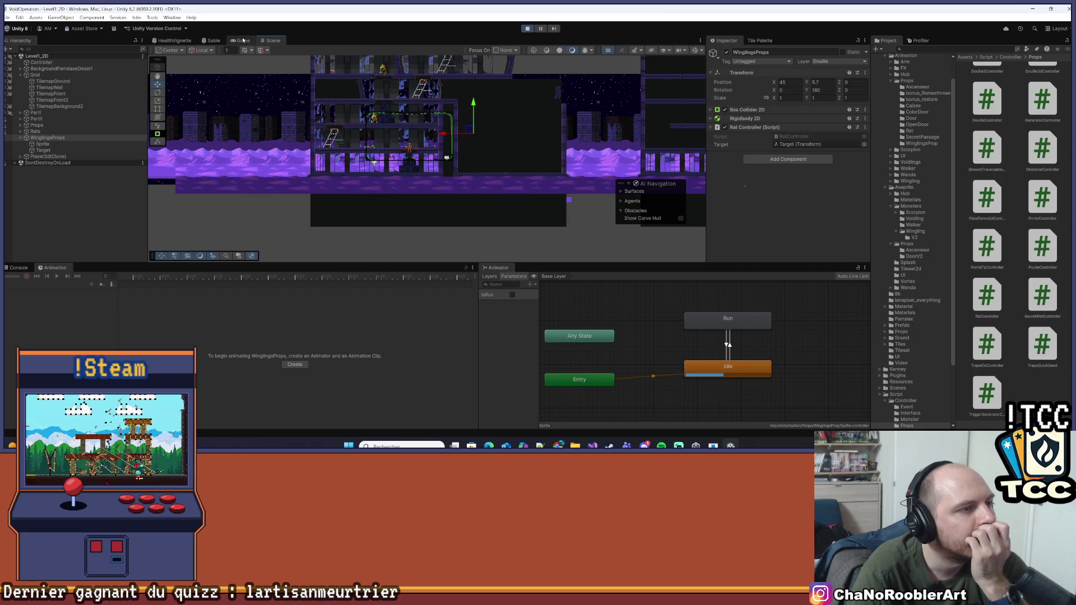
scroll(475, 155, "down", 2)
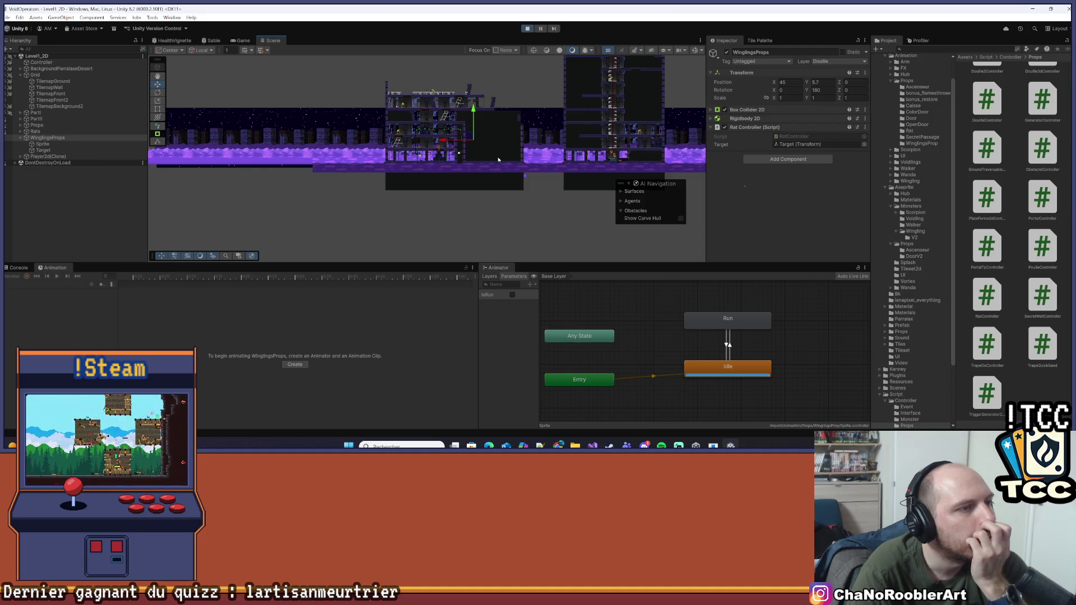
left_click_drag(536, 159, 367, 155)
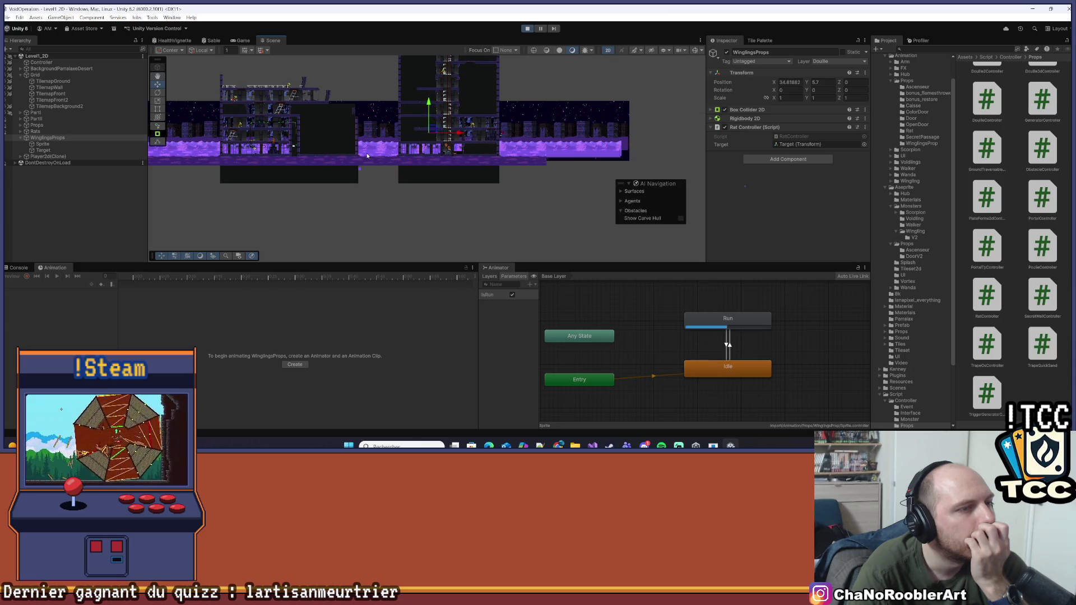
scroll(462, 123, "up", 5)
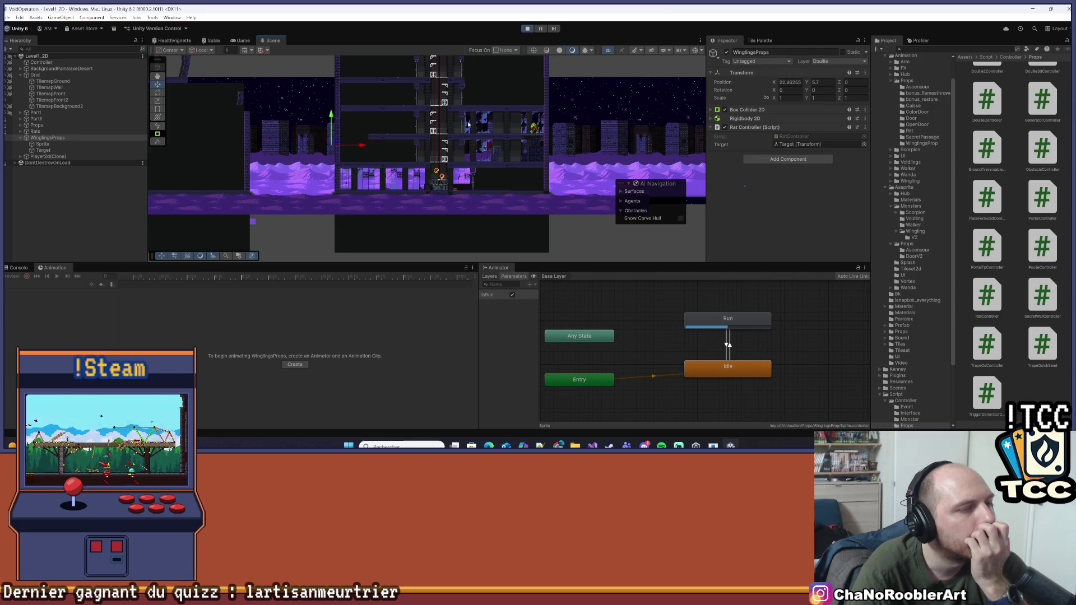
left_click_drag(362, 146, 427, 147)
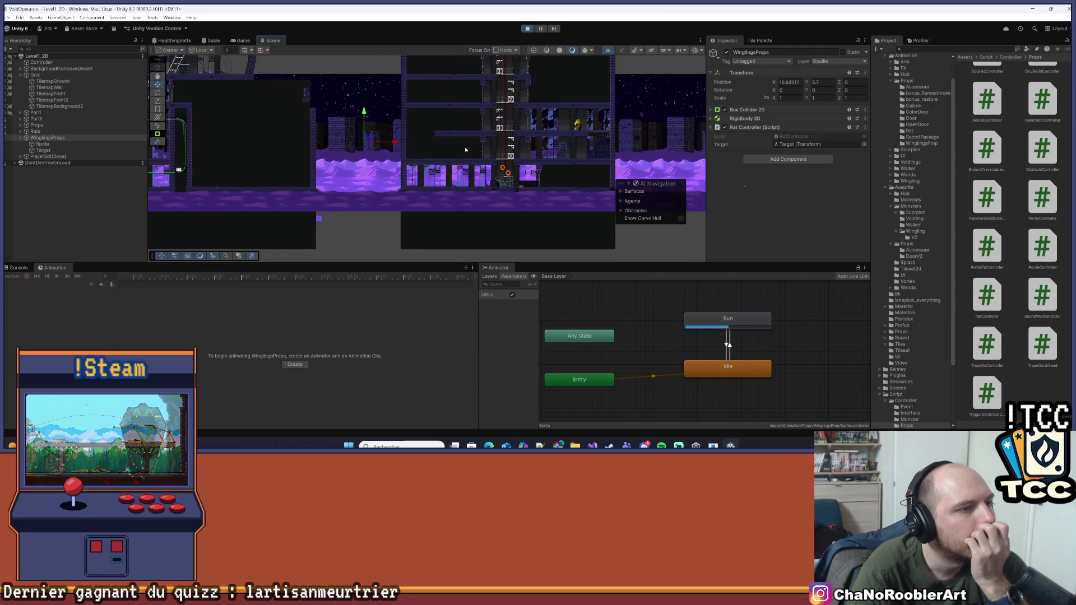
left_click_drag(375, 187, 461, 193)
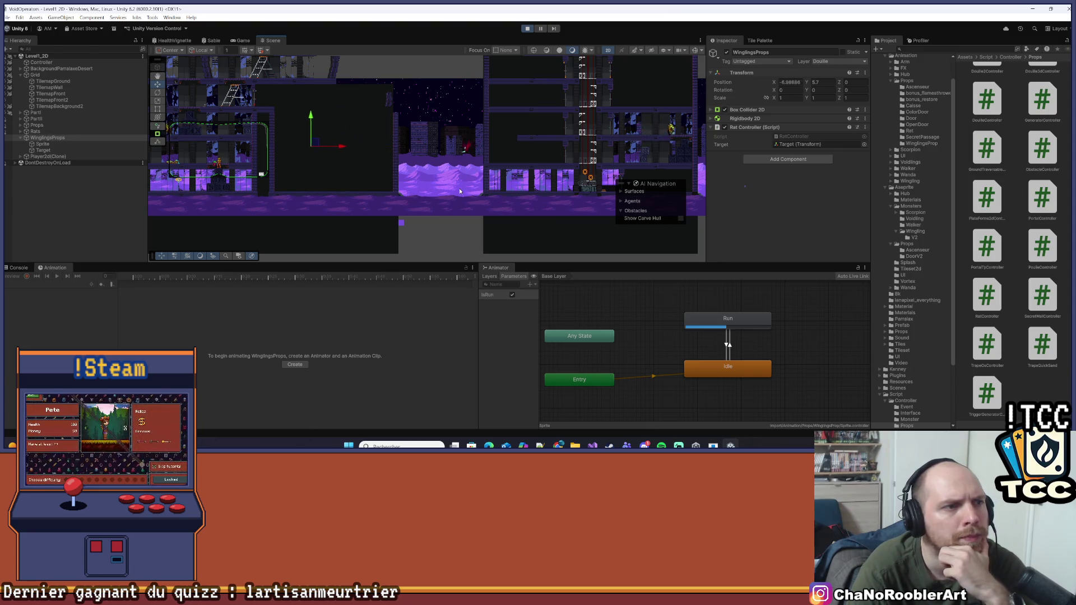
key("f")
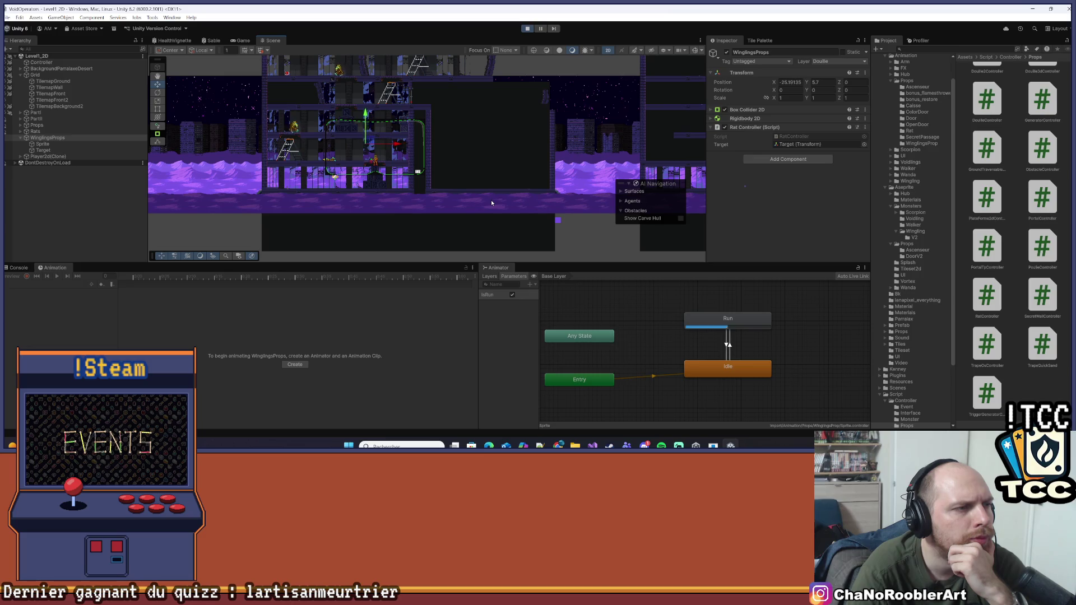
left_click_drag(452, 201, 521, 198)
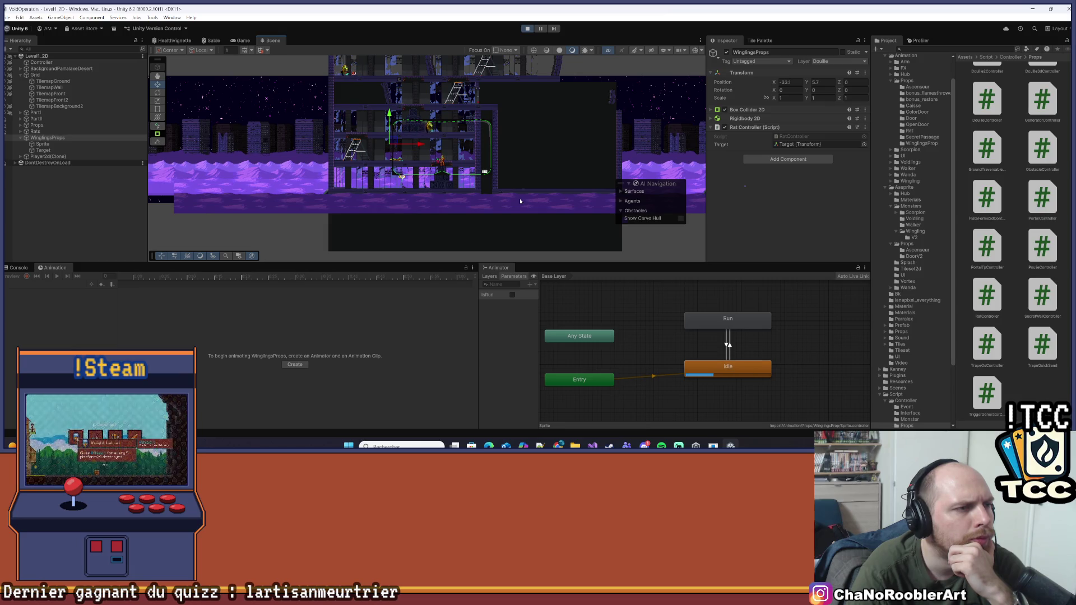
scroll(520, 202, "down", 5)
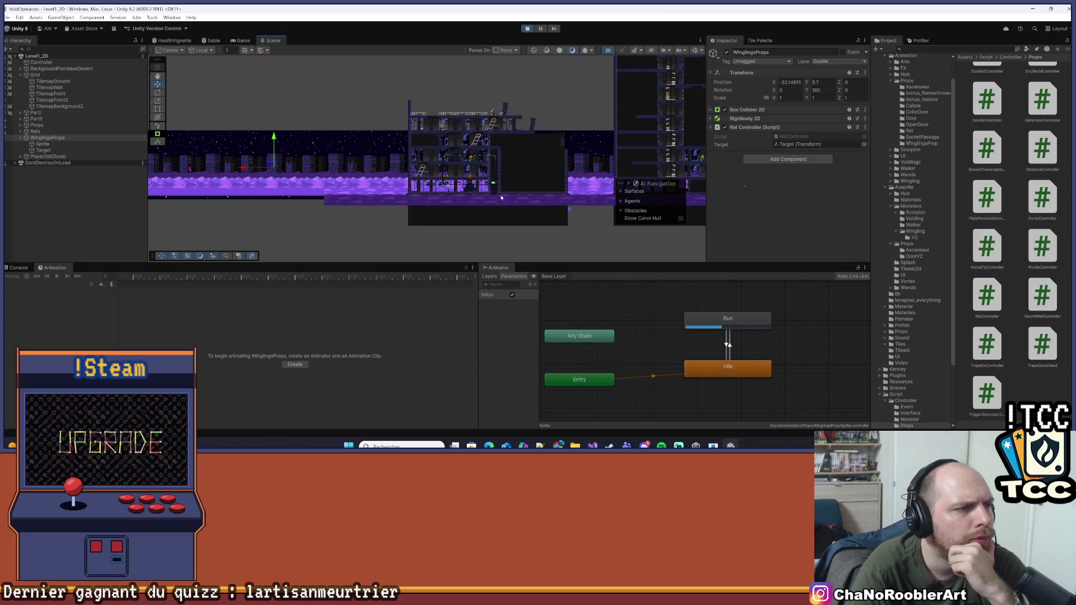
left_click(527, 29)
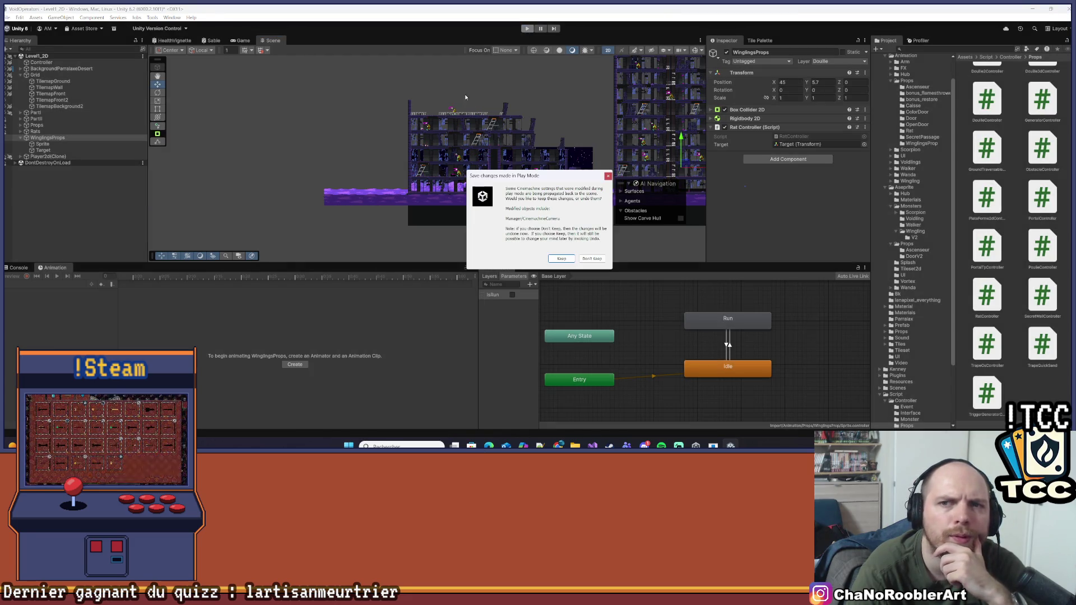
- Dismiss the Play-mode changes prompt, expand the Rats group and select Rat (2)
left_click(610, 177)
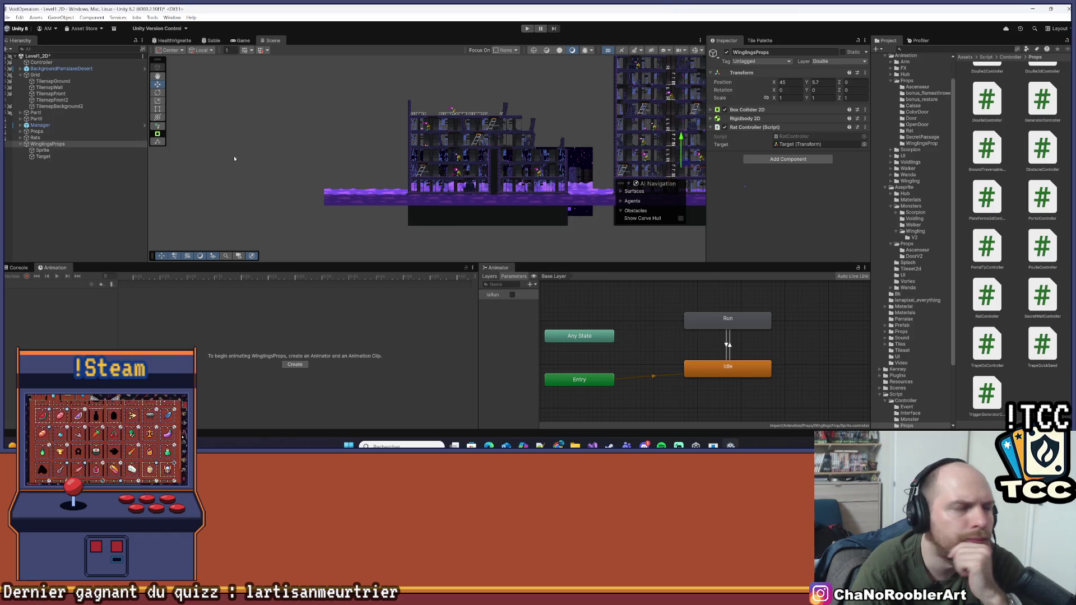
left_click(39, 138)
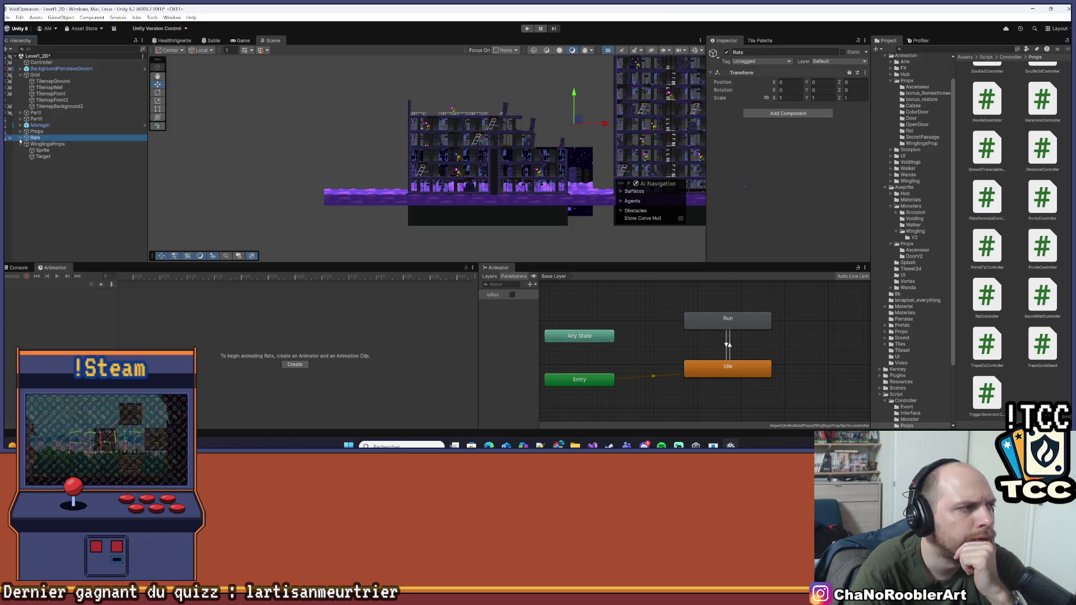
left_click(20, 138)
left_click(56, 194)
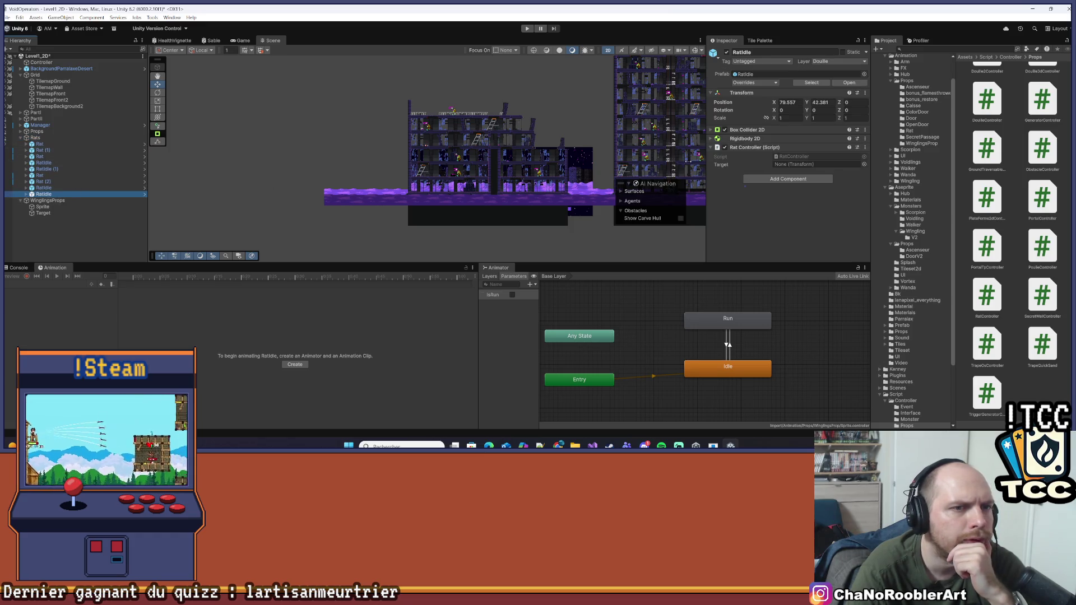
key("f")
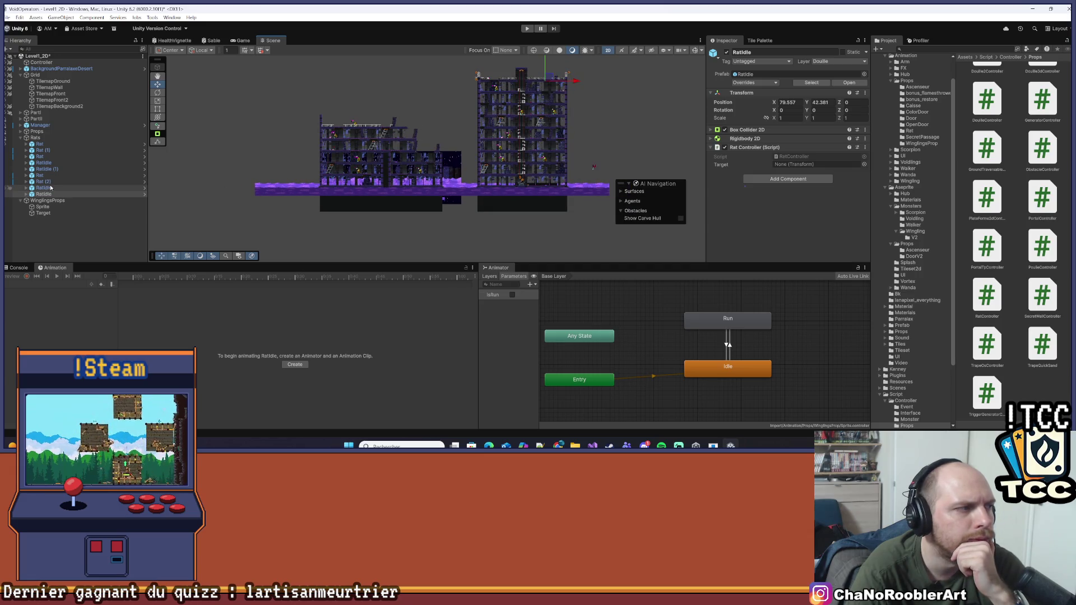
left_click(47, 183)
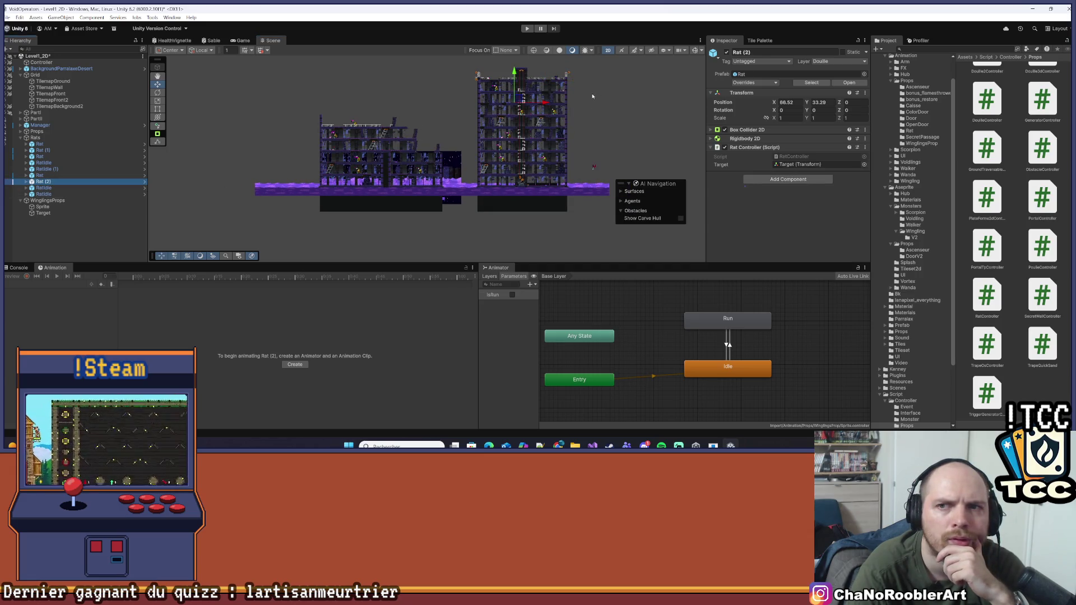
- Zoom and pan to see Rat (2) inside the tower down to the ground, then select WinglingsProps
left_click_drag(562, 106, 478, 151)
scroll(443, 140, "up", 5)
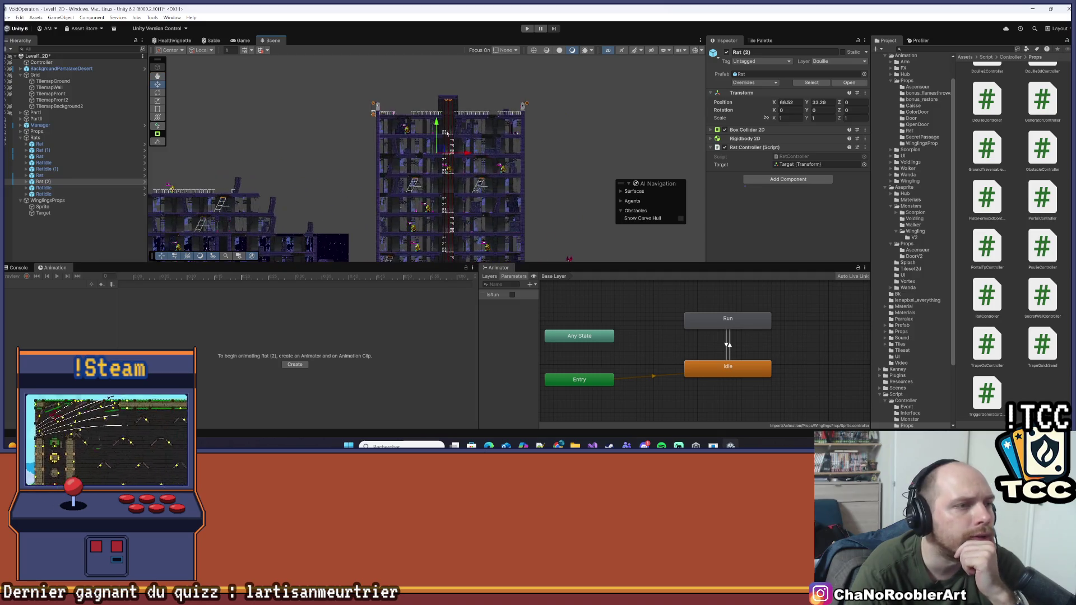
scroll(443, 140, "up", 10)
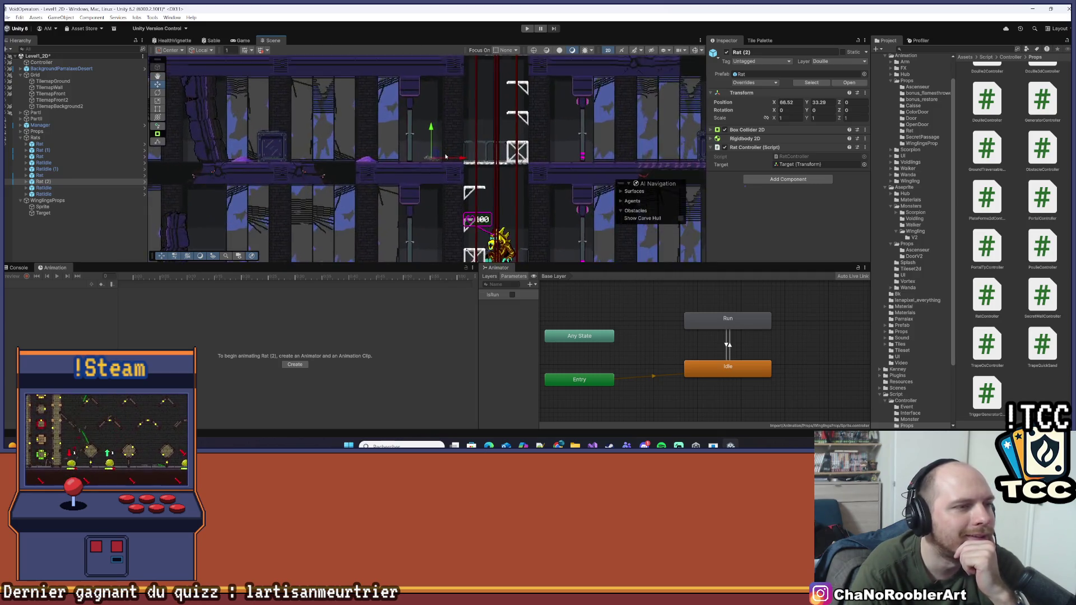
scroll(419, 147, "up", 3)
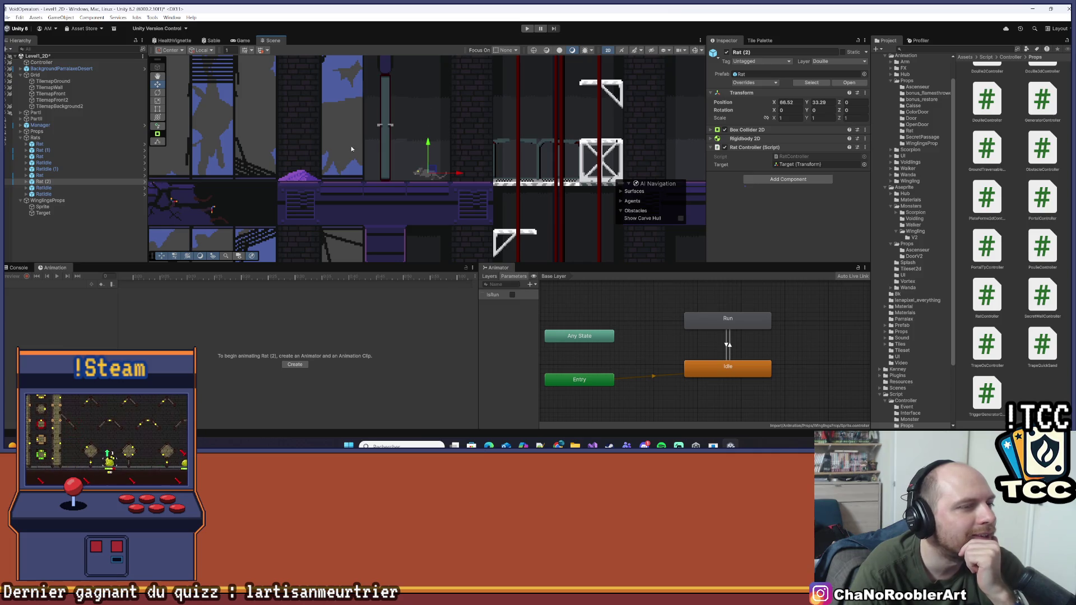
scroll(393, 151, "down", 2)
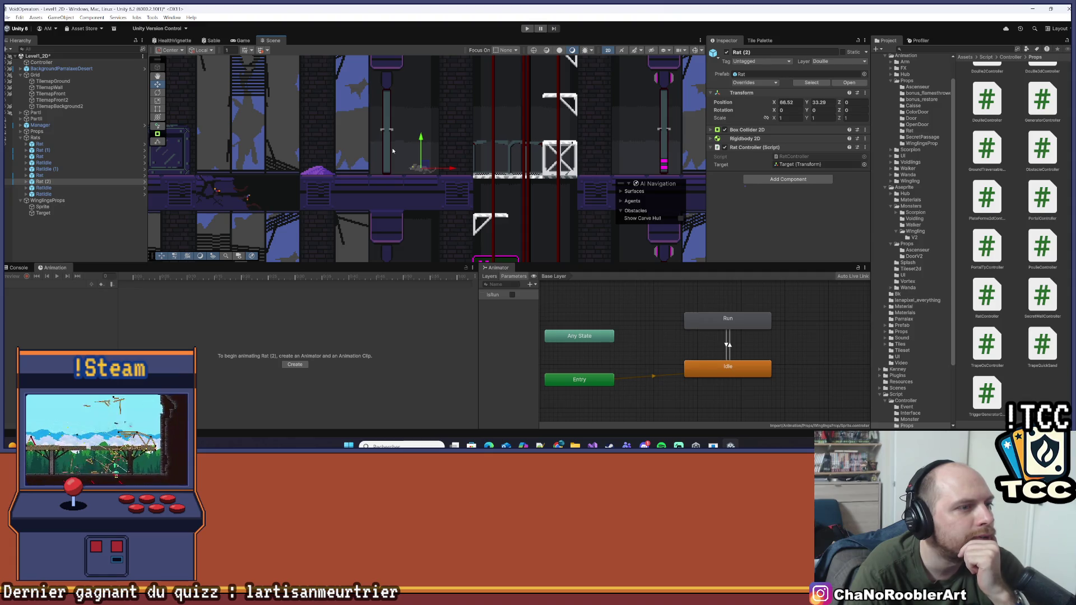
scroll(331, 155, "down", 8)
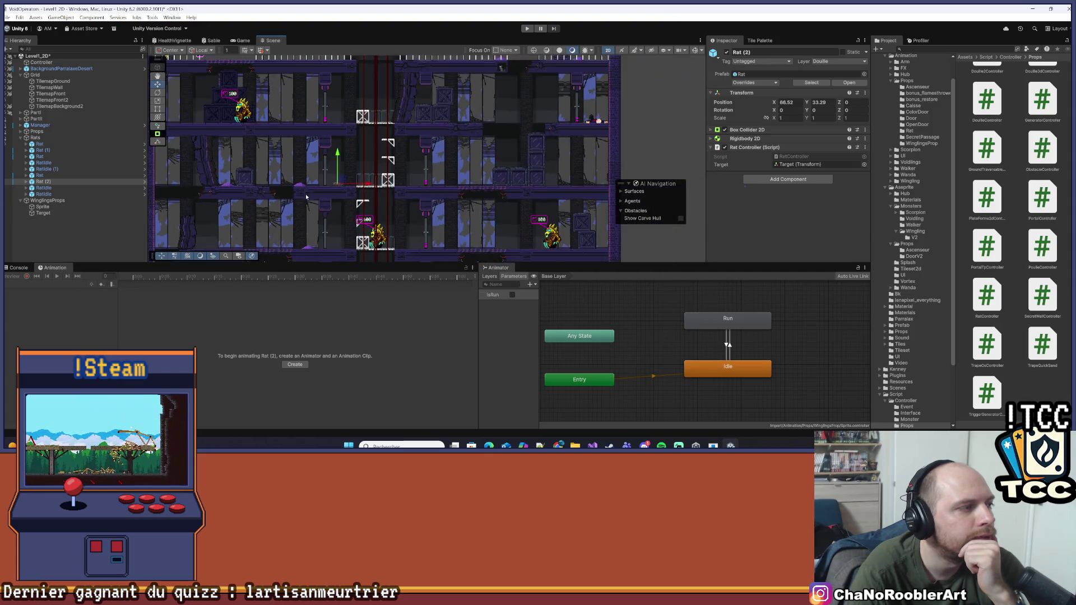
scroll(322, 197, "down", 5)
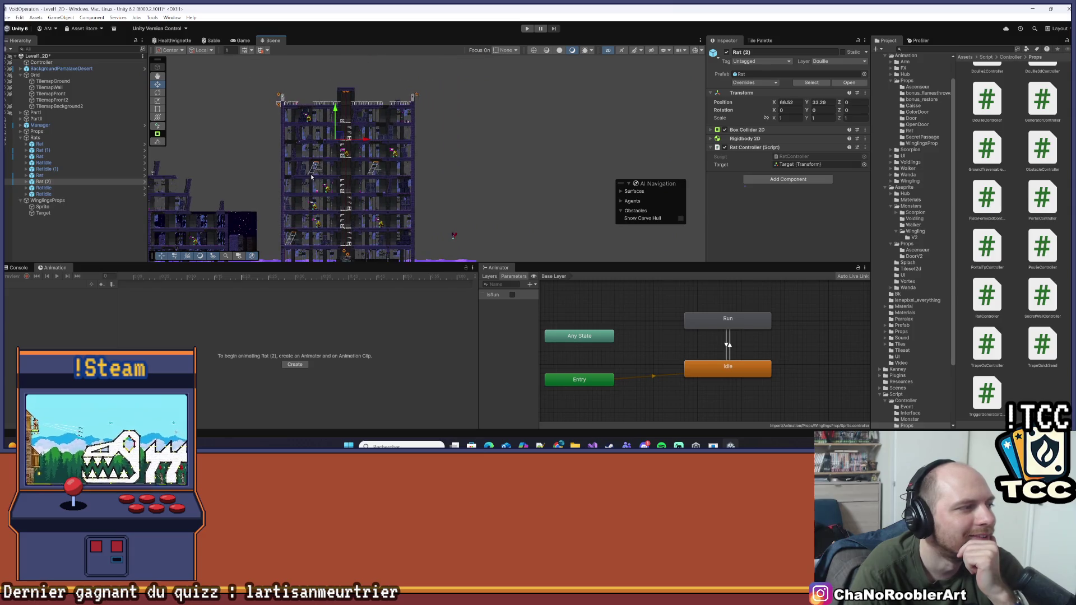
left_click_drag(322, 198, 346, 91)
scroll(479, 123, "up", 4)
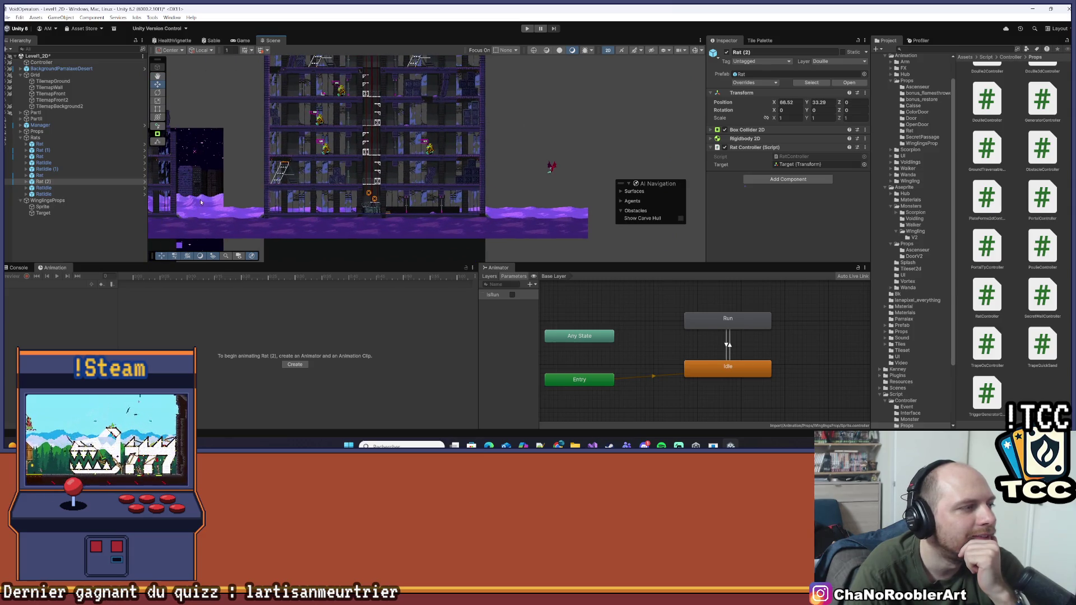
left_click_drag(315, 139, 307, 207)
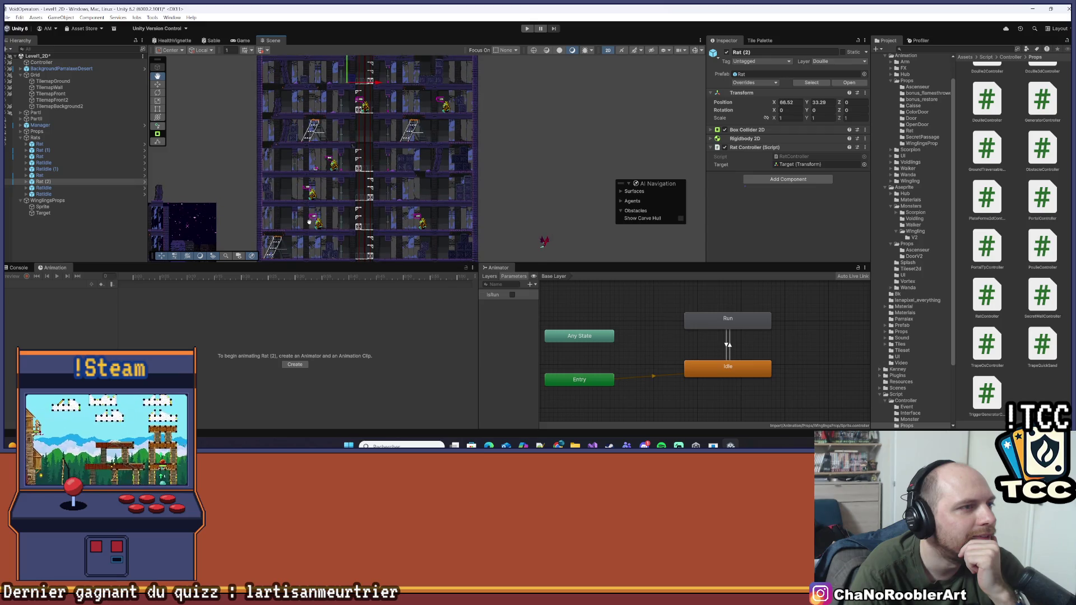
left_click(64, 202)
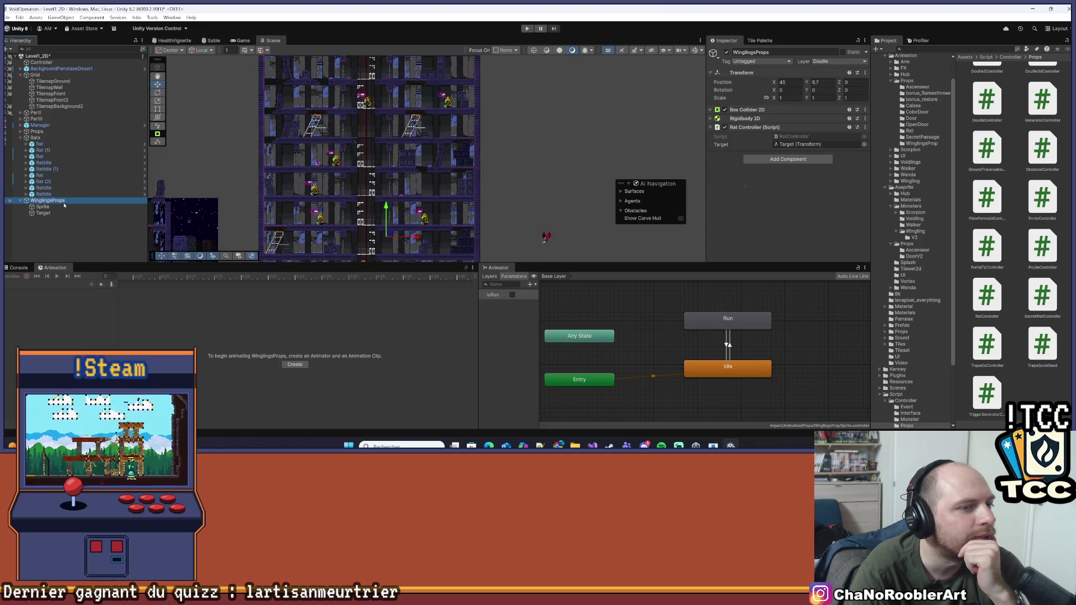
left_click_drag(400, 179, 426, 129)
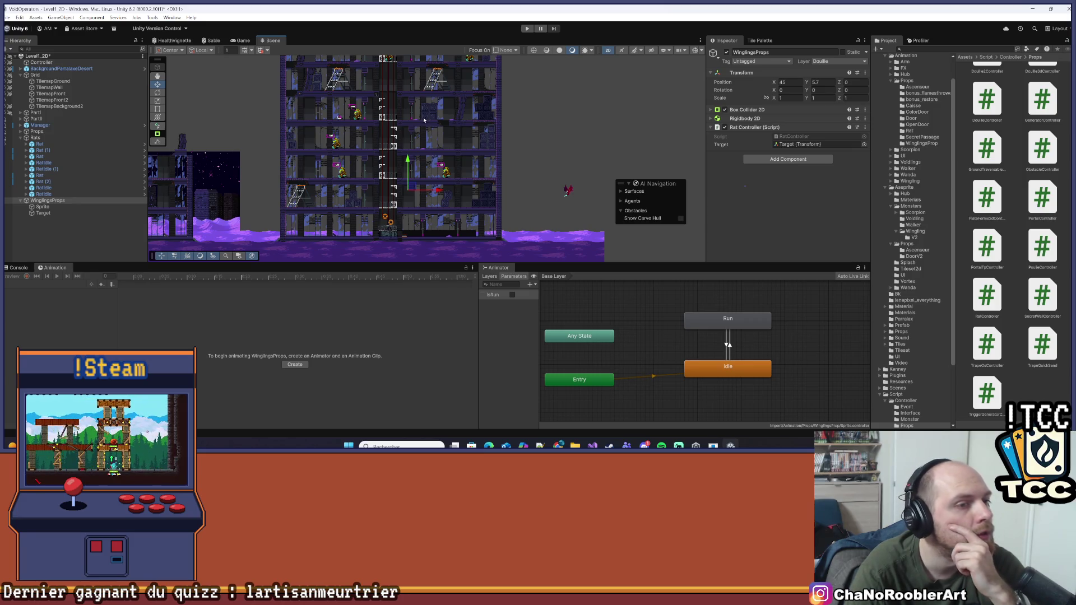
left_click_drag(424, 119, 415, 131)
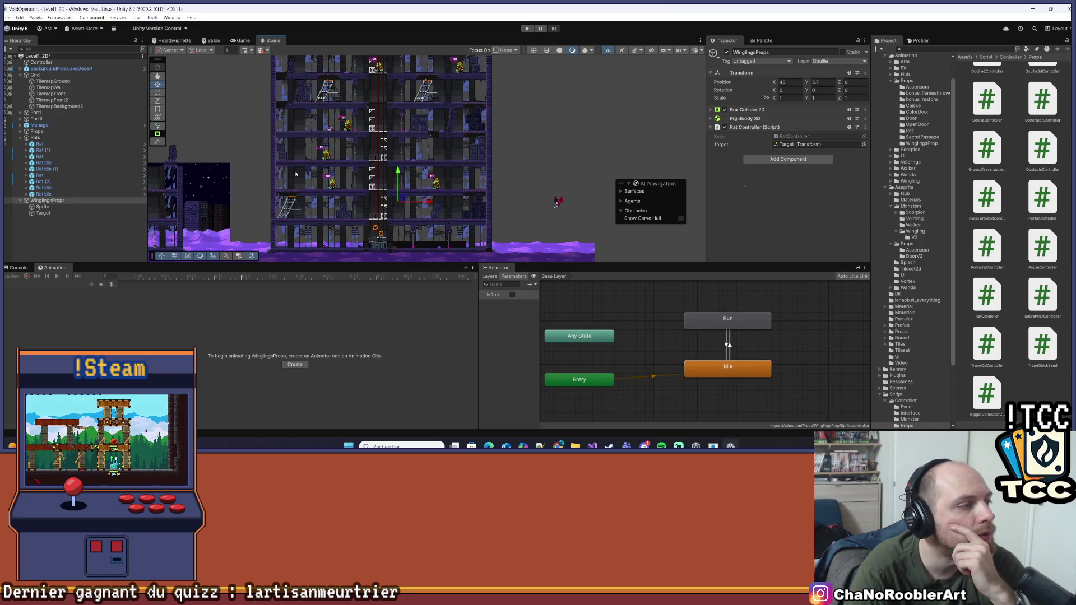
left_click(61, 207)
left_click(54, 213)
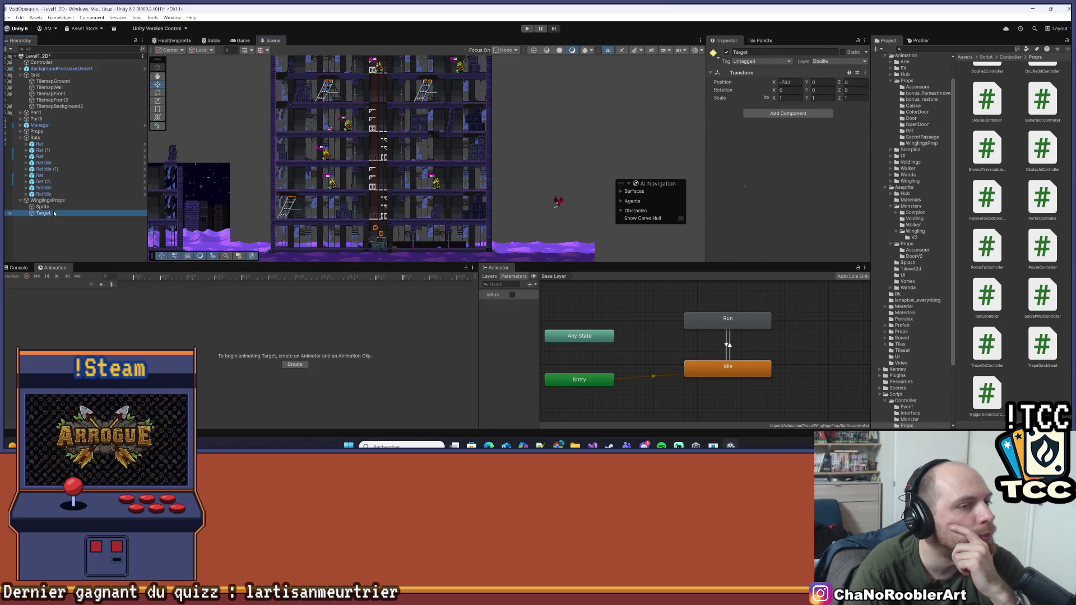
scroll(364, 167, "down", 5)
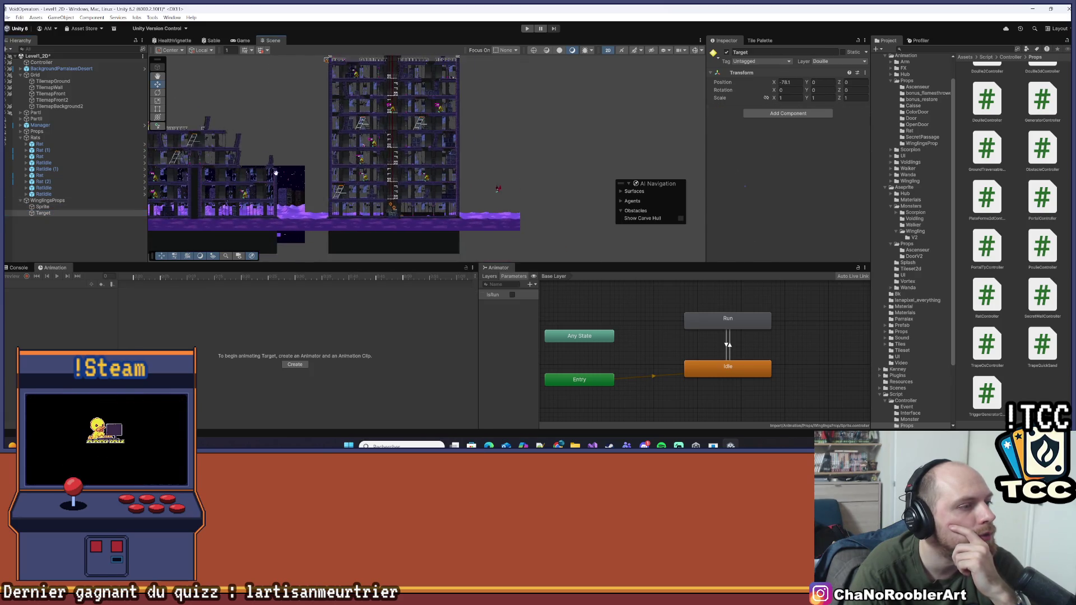
left_click(87, 200)
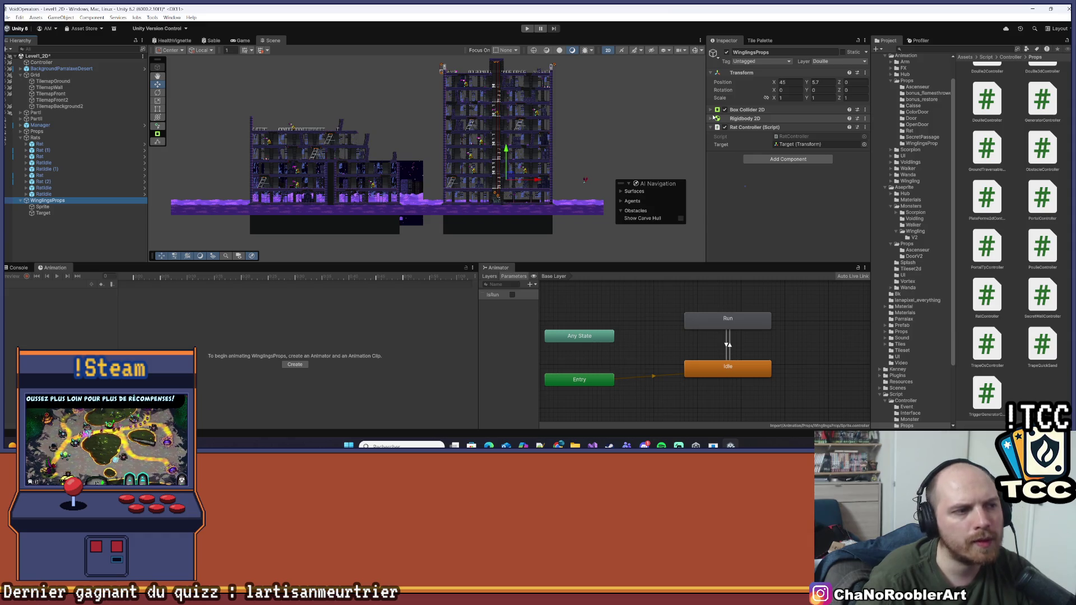
- Frame WinglingsProps and set its Sprite child's Position X to 0
scroll(486, 173, "up", 4)
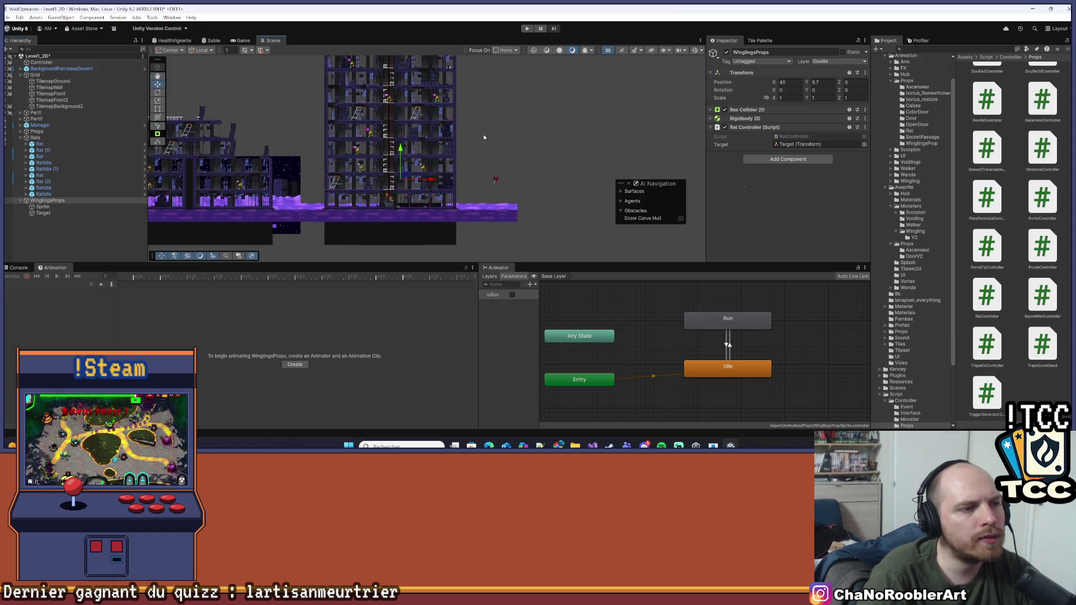
scroll(489, 138, "up", 2)
scroll(473, 139, "down", 5)
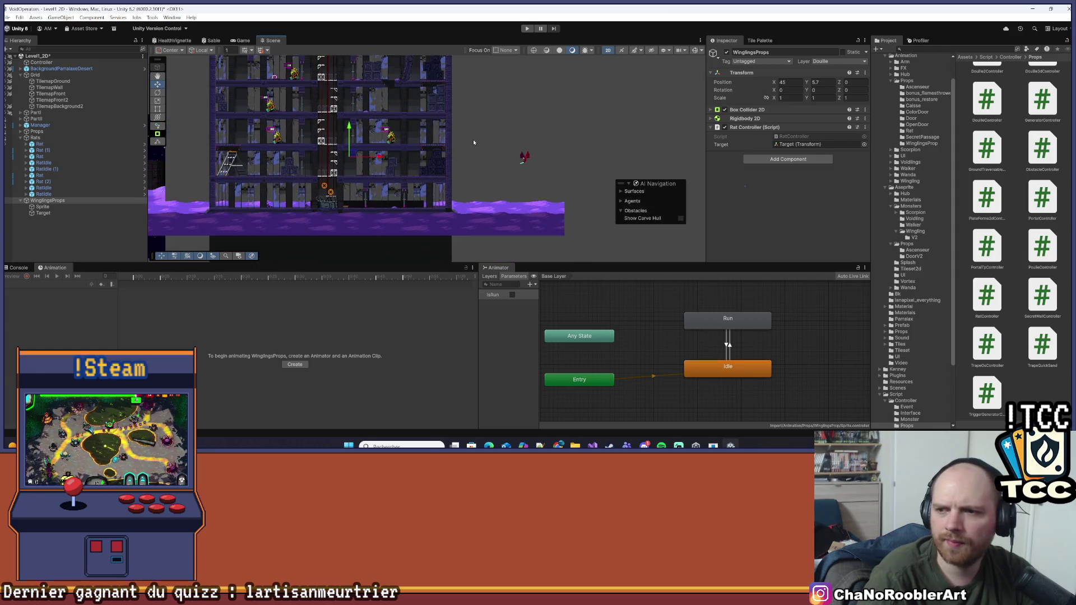
left_click(54, 200)
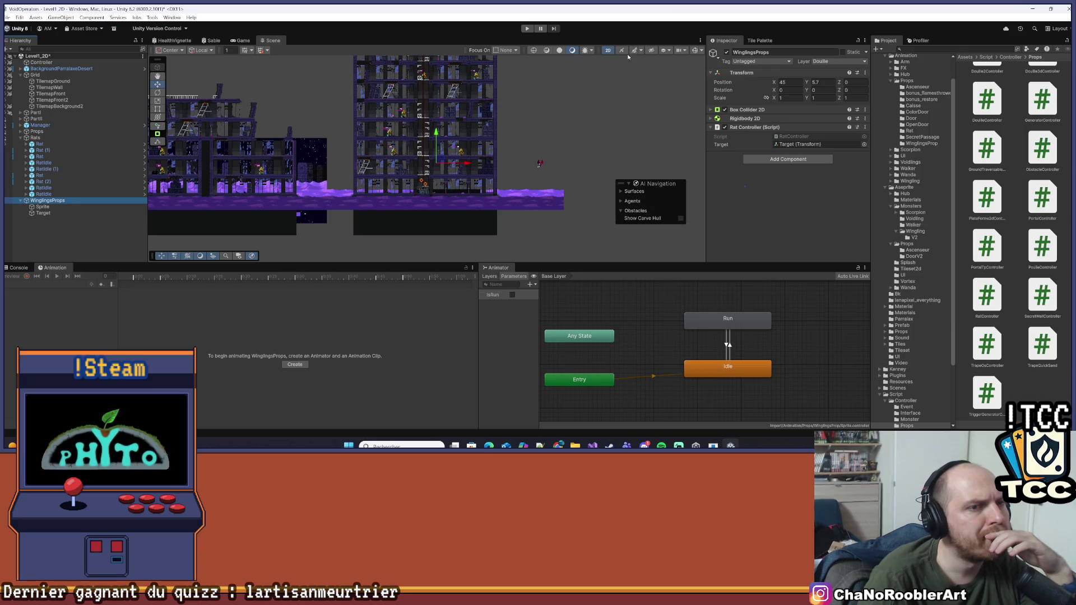
left_click_drag(257, 137, 284, 151)
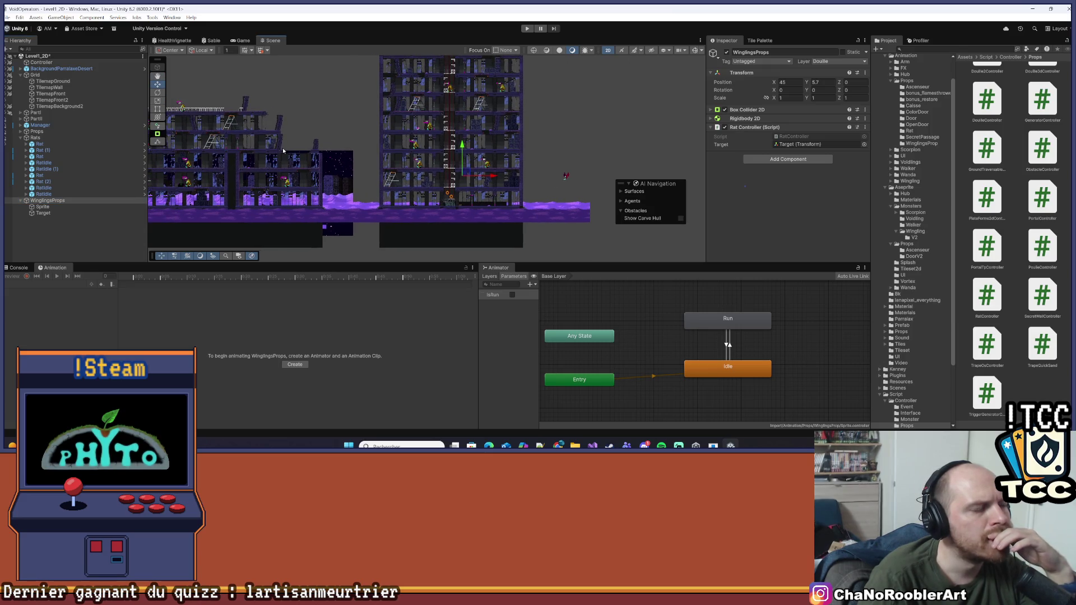
scroll(362, 143, "down", 3)
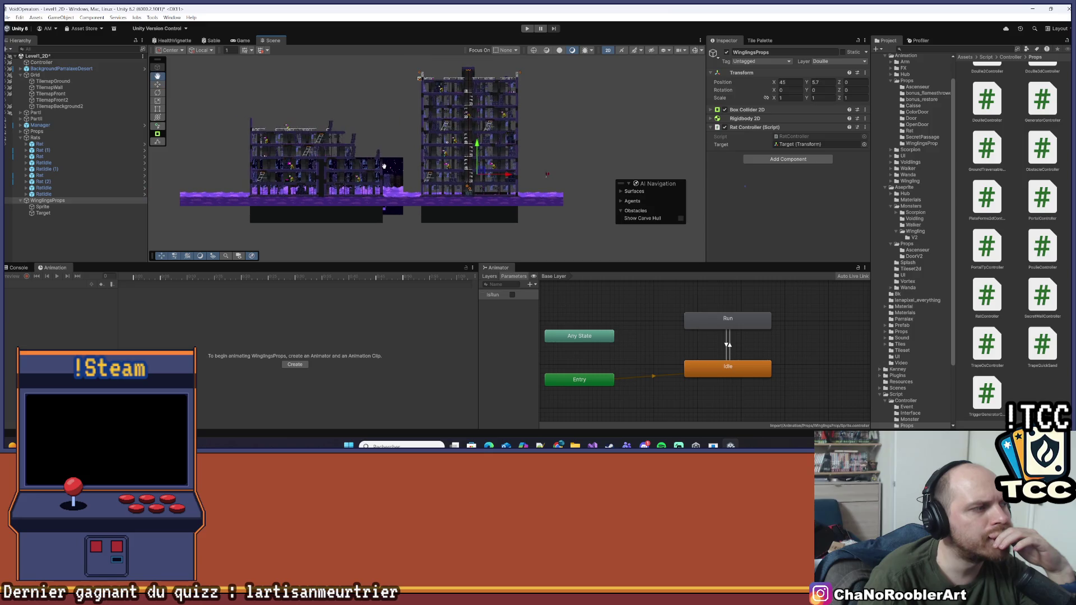
left_click(75, 207)
double_click(73, 200)
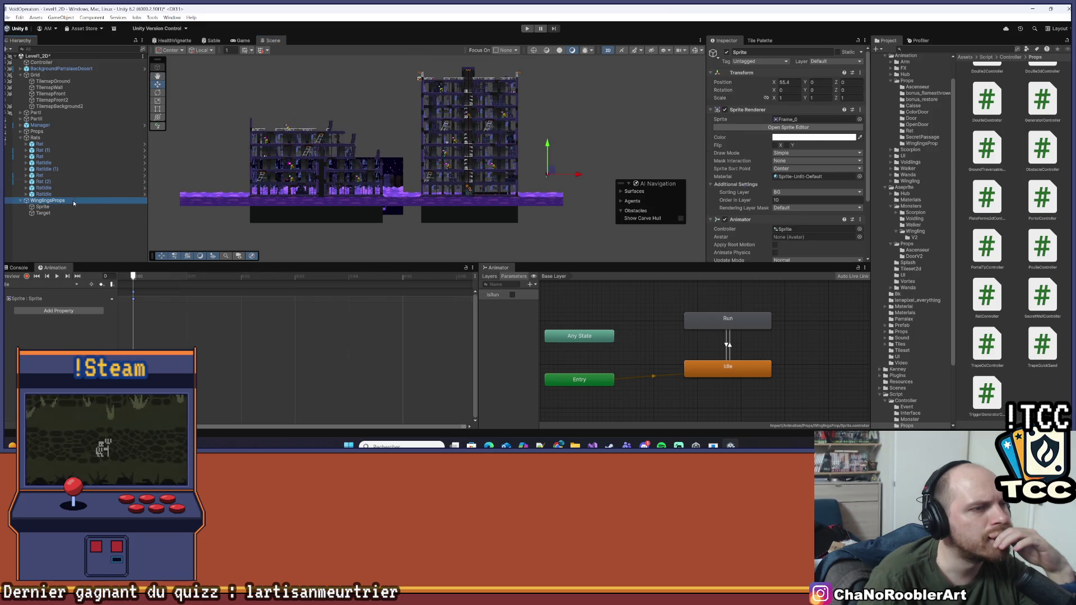
left_click(43, 207)
left_click(788, 82)
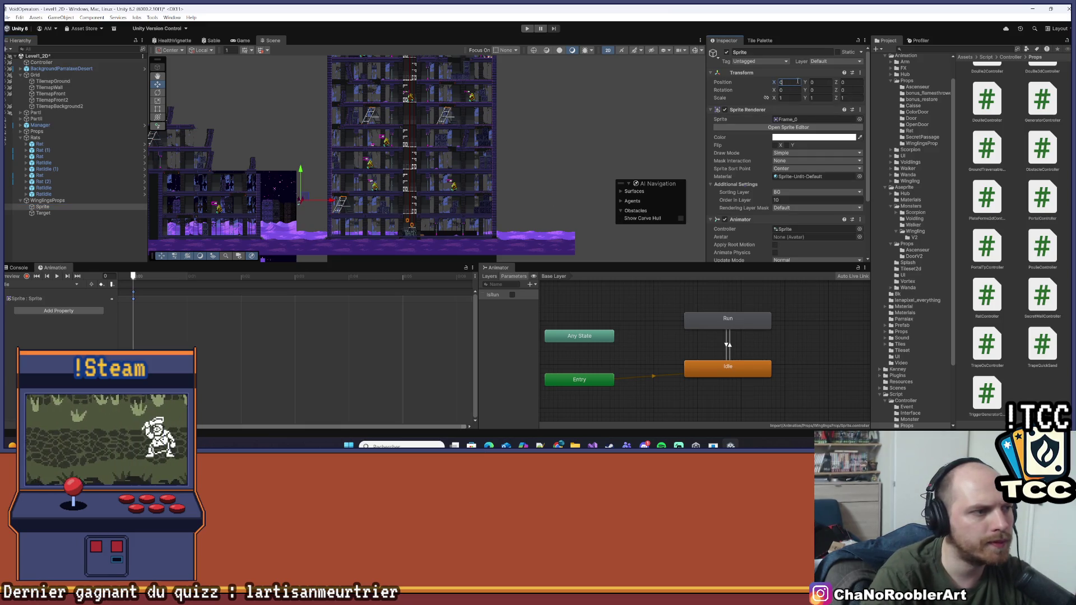
type("0")
- Slide WinglingsProps right to X 102.8 and move its Target child left to X -127.8
left_click_drag(330, 215, 381, 216)
left_click(44, 213)
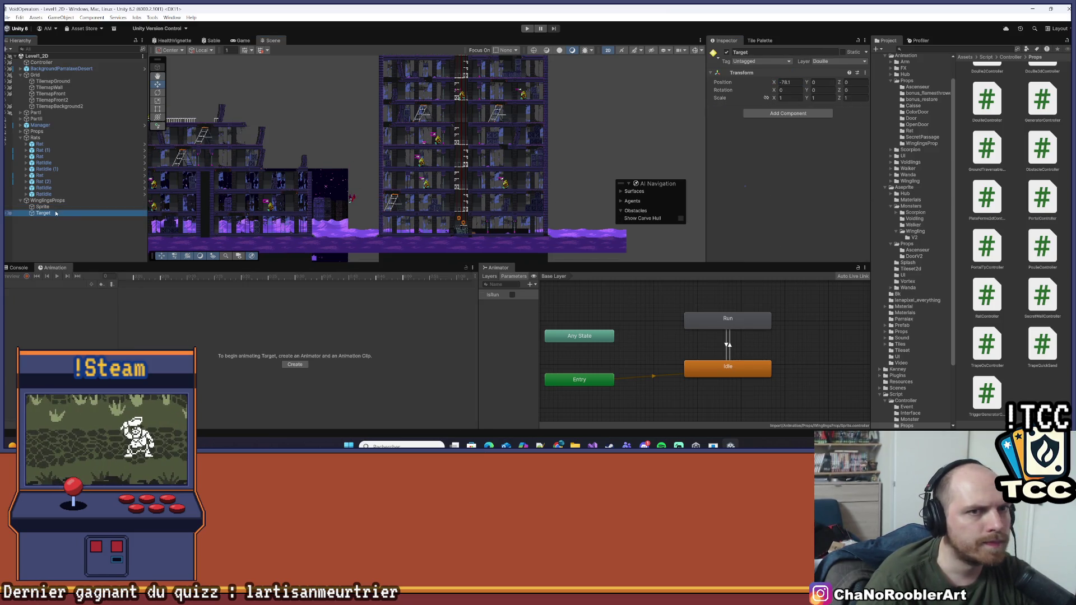
left_click(790, 81)
double_click(44, 213)
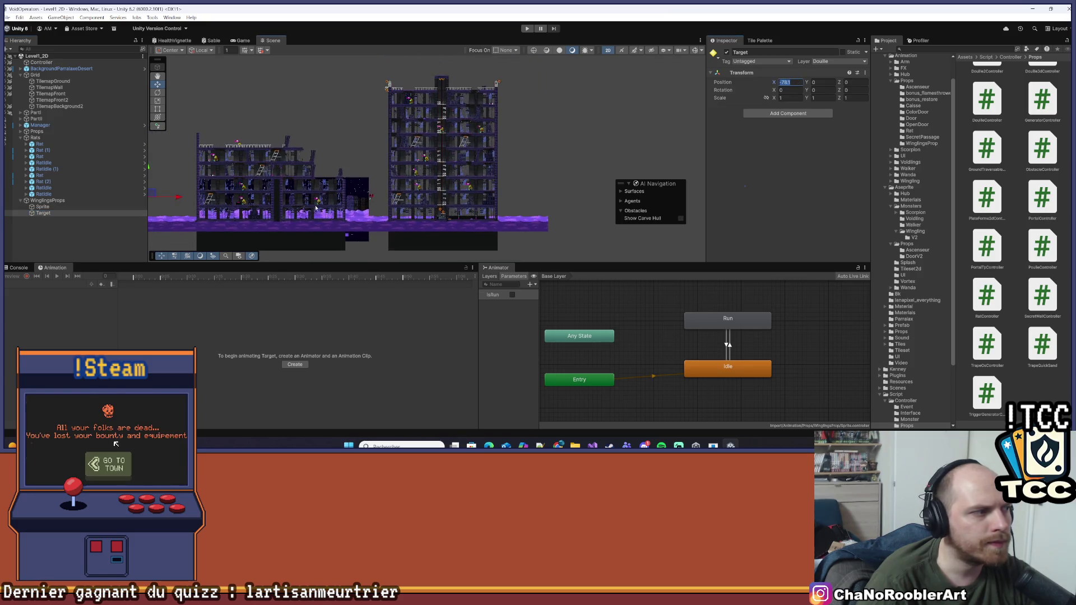
left_click(56, 204)
left_click_drag(555, 200, 612, 204)
double_click(43, 213)
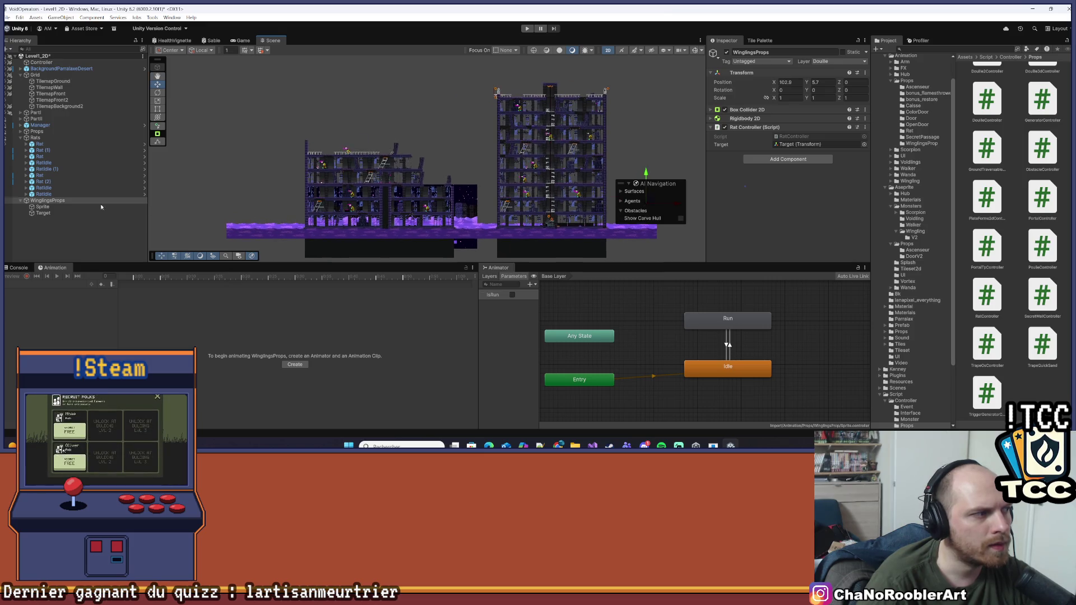
left_click_drag(456, 206, 299, 211)
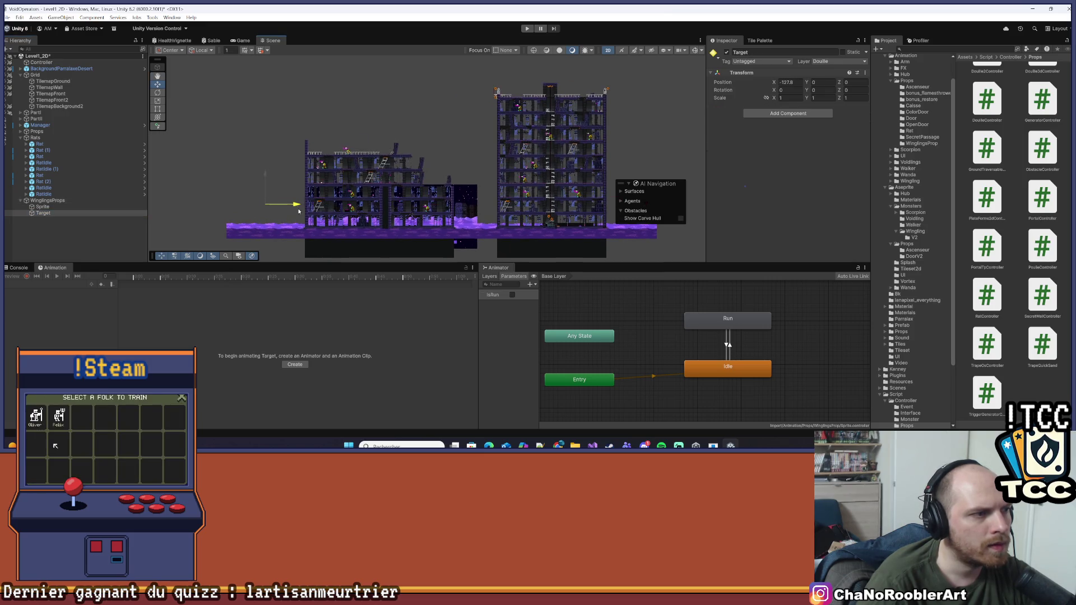
key("Right")
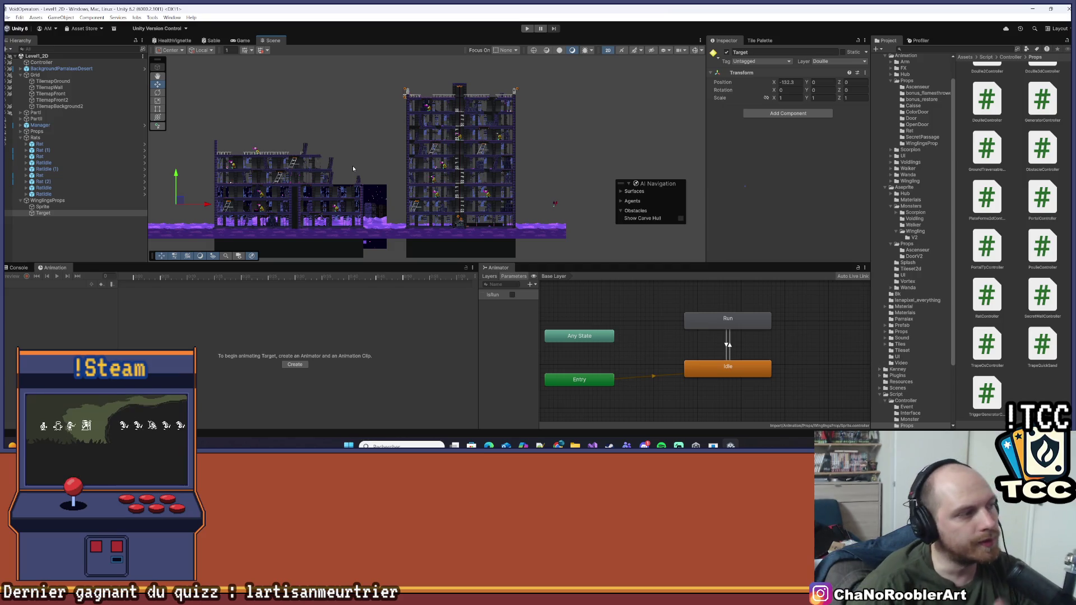
- Pan across the towers, select WinglingsProps and centre it in the Scene view
scroll(335, 126, "up", 5)
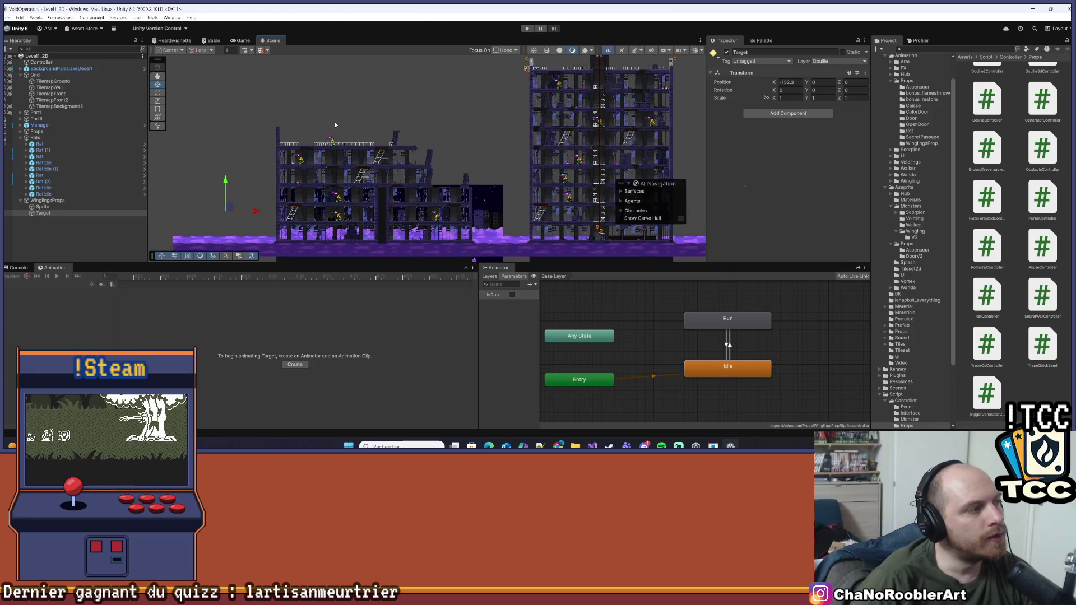
scroll(325, 96, "down", 3)
left_click_drag(448, 88, 328, 89)
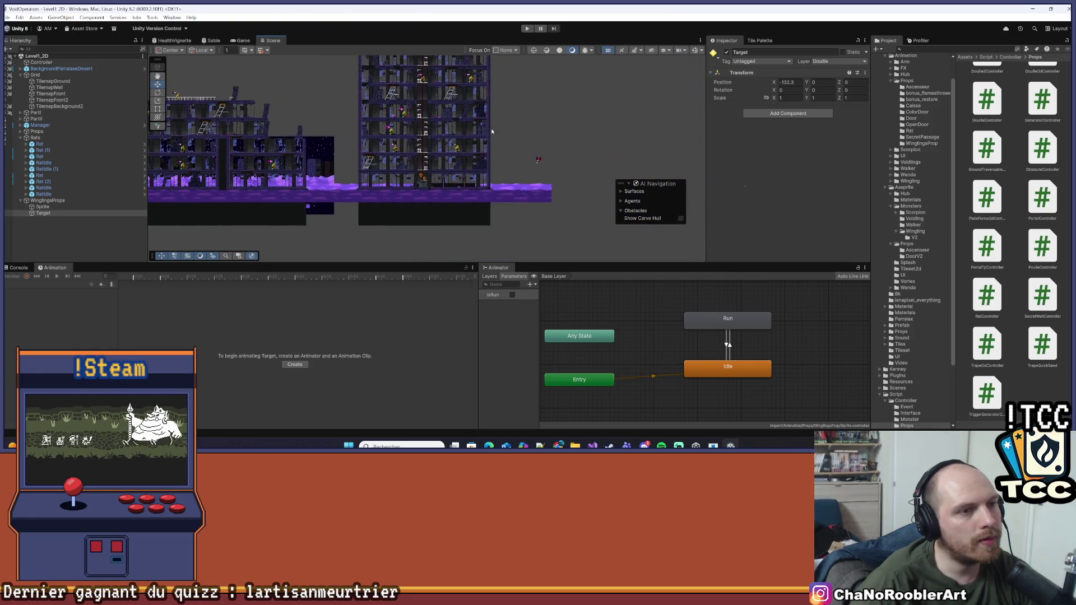
scroll(502, 117, "up", 5)
scroll(501, 116, "up", 2)
scroll(284, 126, "down", 4)
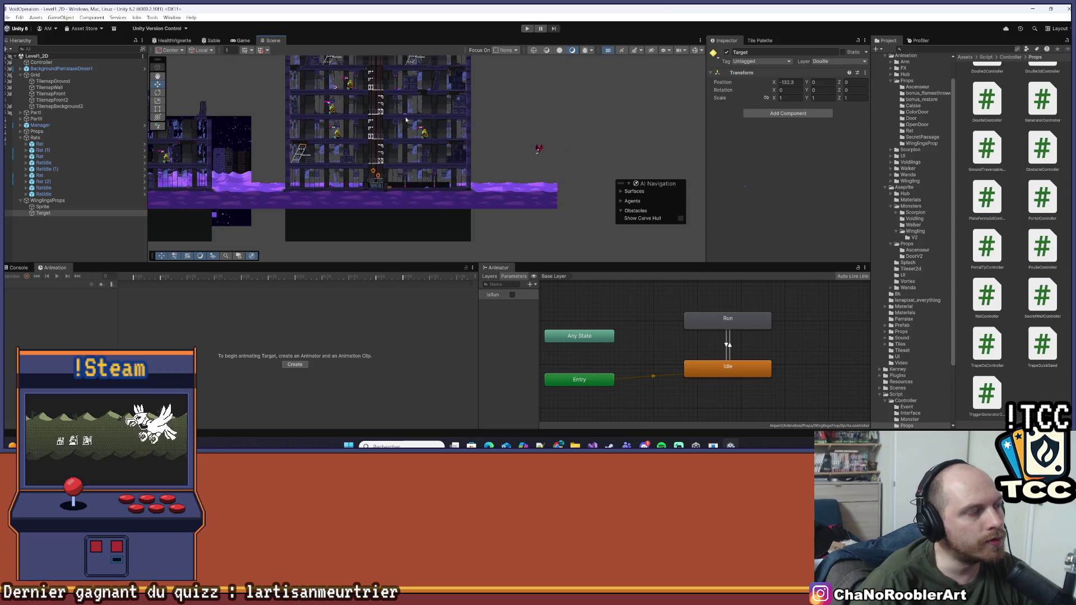
mouse_move(283, 127)
left_mouse_down()
mouse_move(525, 126)
mouse_move(489, 133)
mouse_move(464, 118)
left_mouse_up()
left_click(112, 201)
scroll(455, 117, "down", 2)
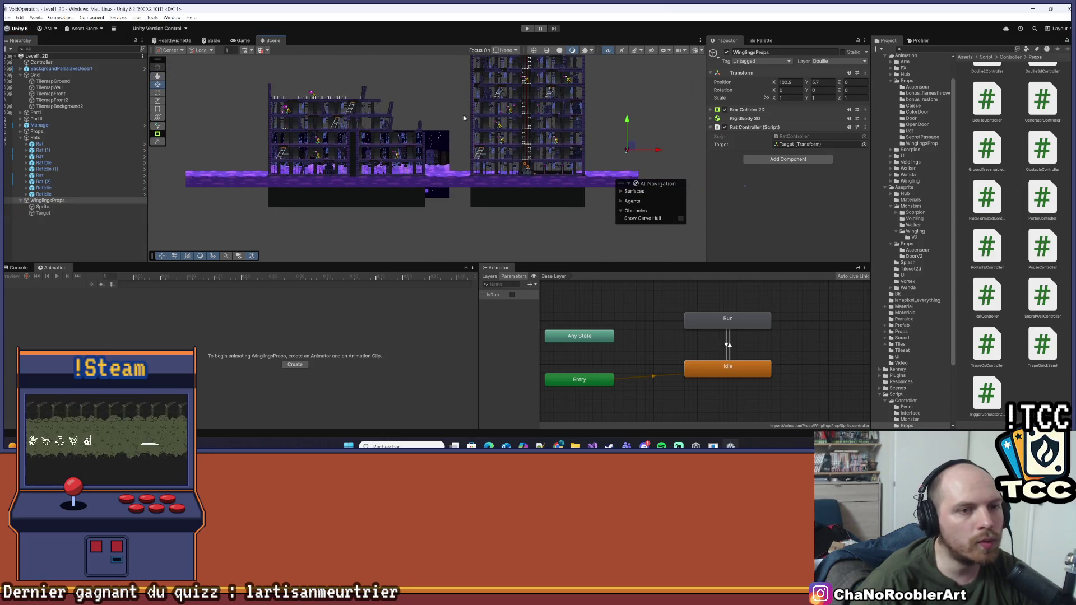
scroll(462, 116, "up", 3)
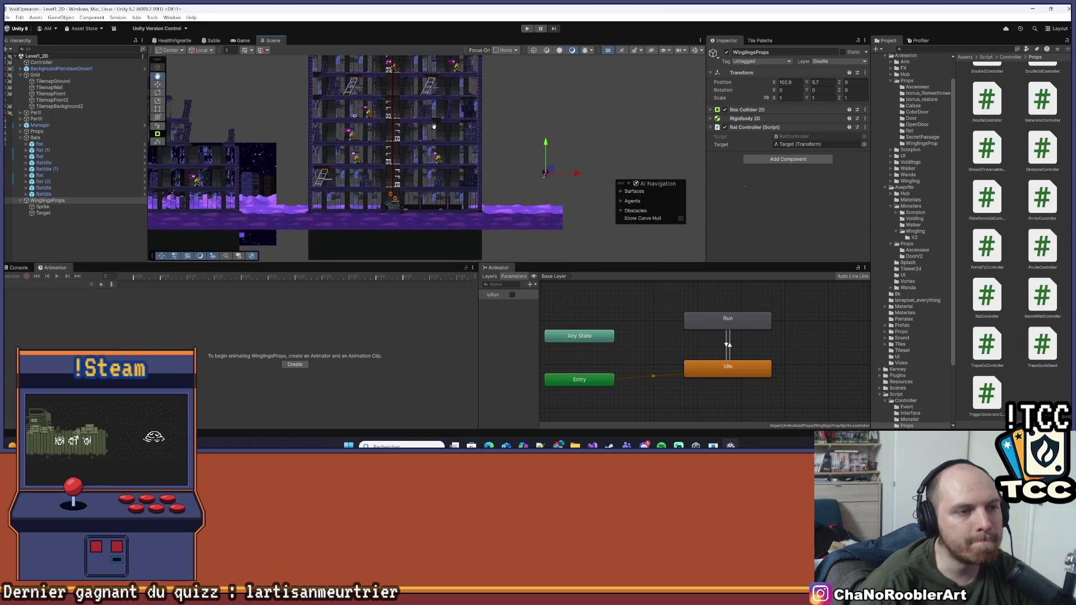
scroll(520, 126, "down", 1)
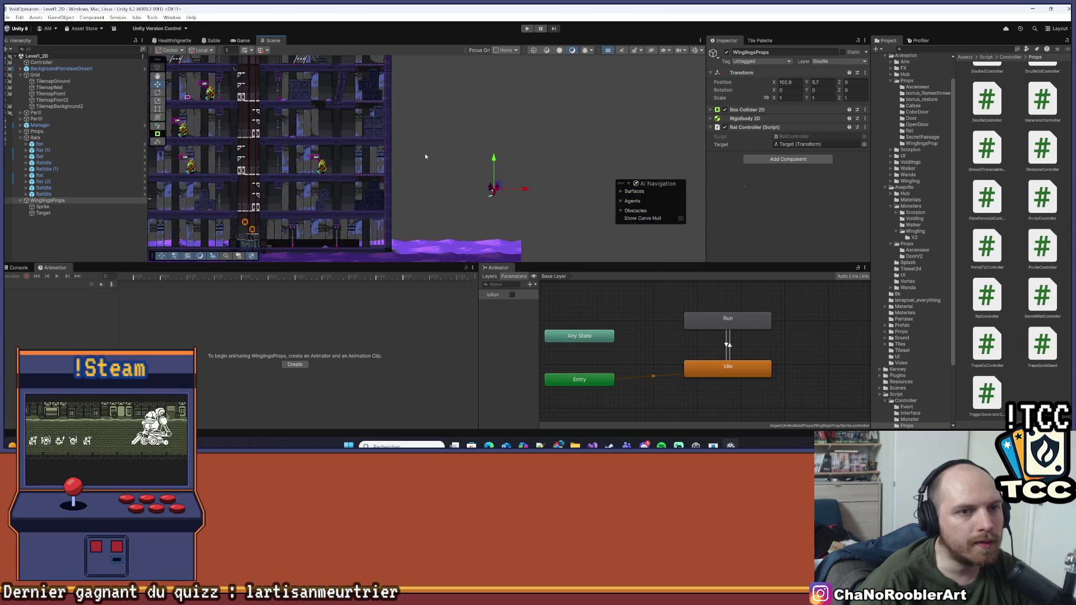
left_click_drag(256, 162, 511, 144)
type("5.5")
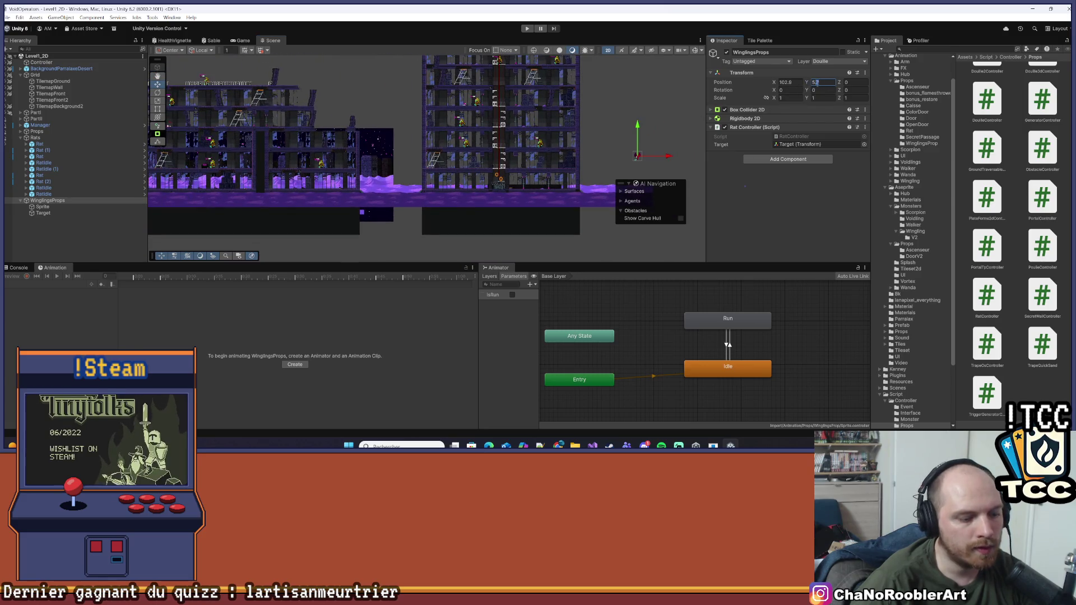
- Set WinglingsProps' Position X to 103, correcting it from 104
type("104")
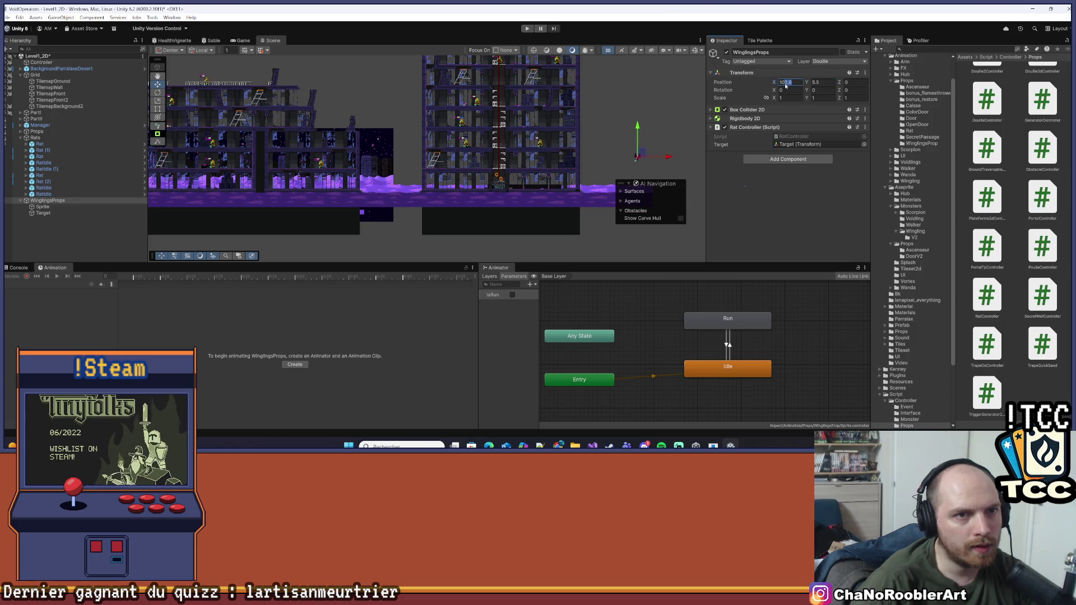
key("Return")
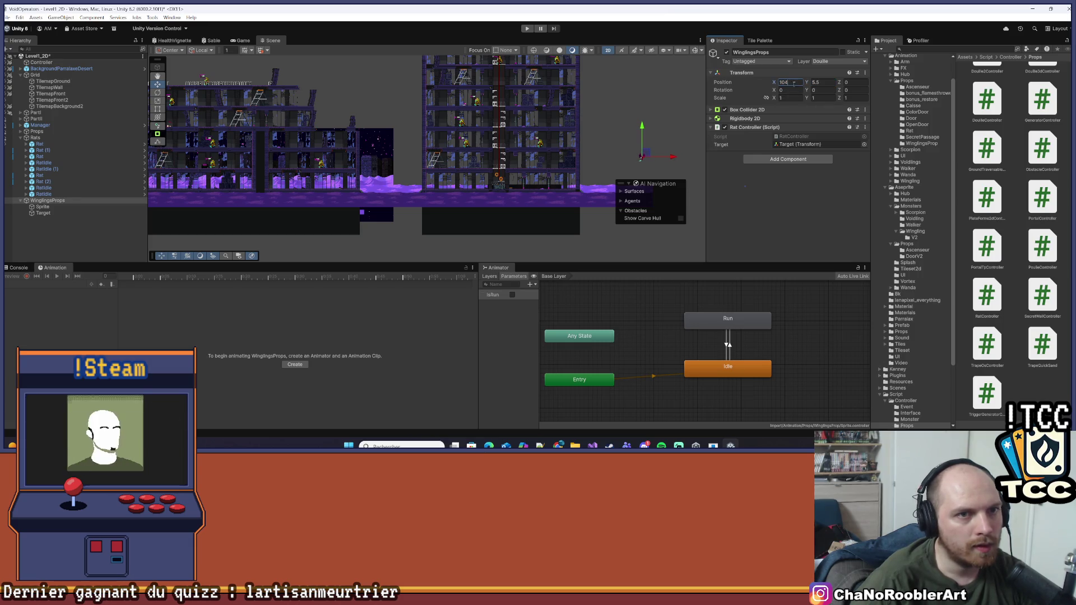
key("BackSpace")
type("3")
left_click_drag(461, 147, 521, 144)
- Select the Sprite child and switch the Animation editor to its Run clip
left_click(50, 213)
left_click(43, 206)
left_click(47, 200)
left_click(42, 207)
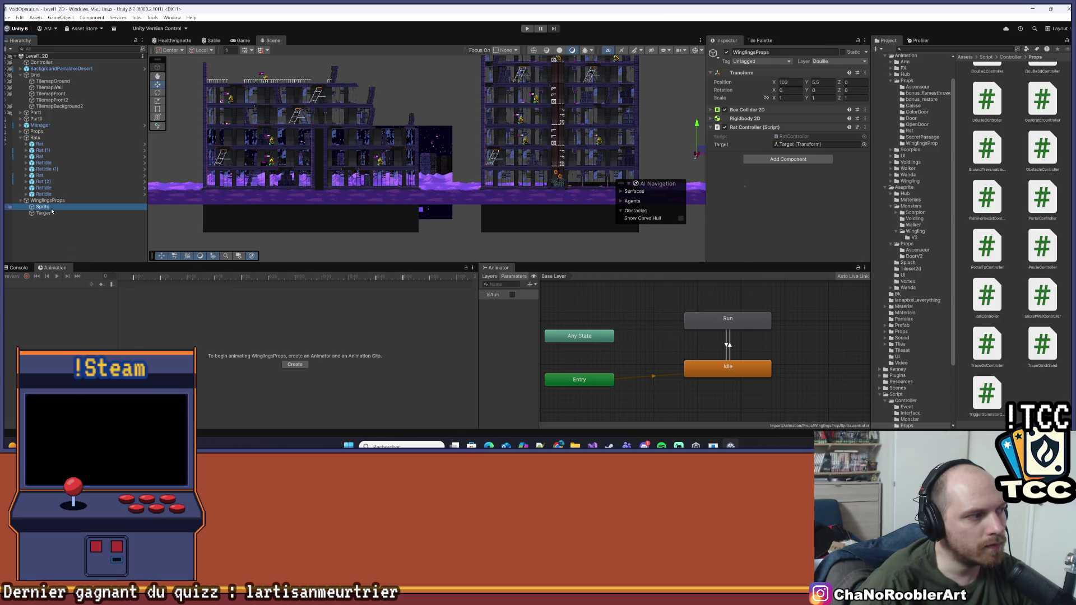
left_click(42, 284)
left_click(38, 301)
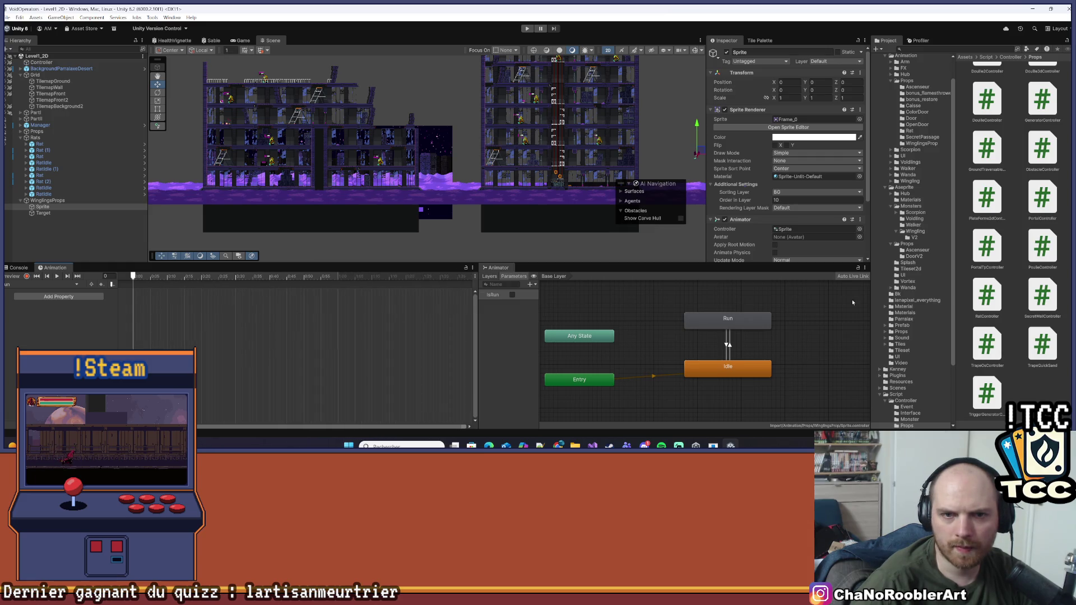
scroll(906, 218, "up", 2)
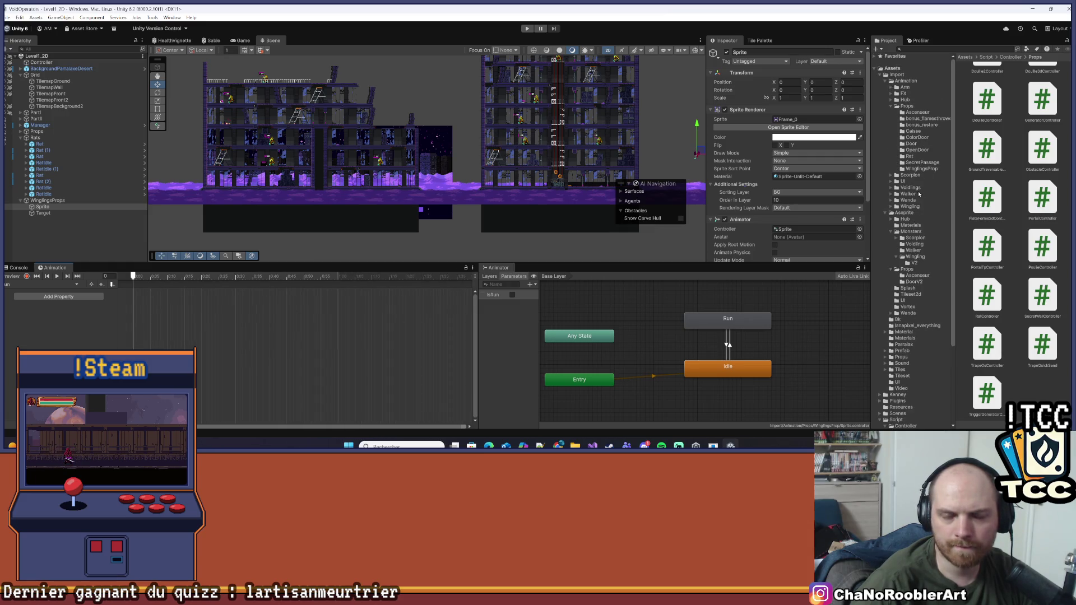
left_click(915, 263)
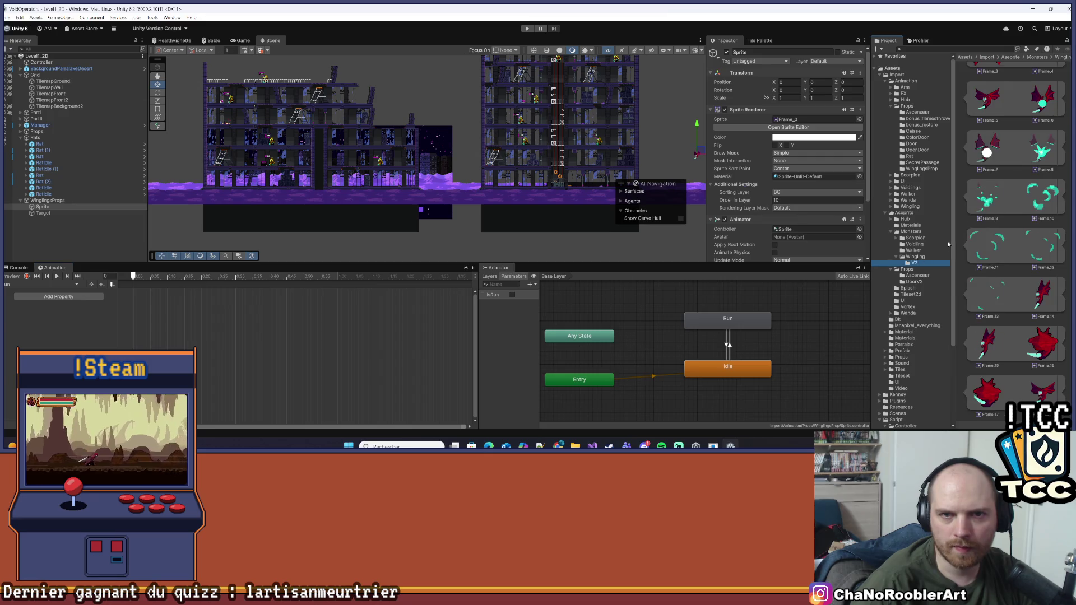
scroll(1012, 233, "down", 1)
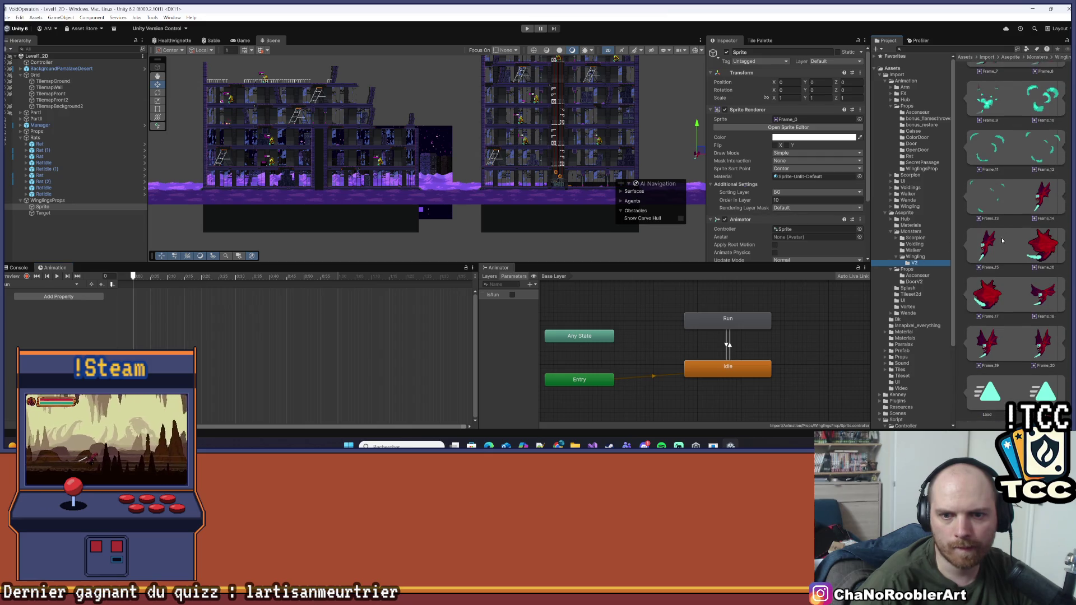
scroll(992, 242, "up", 5)
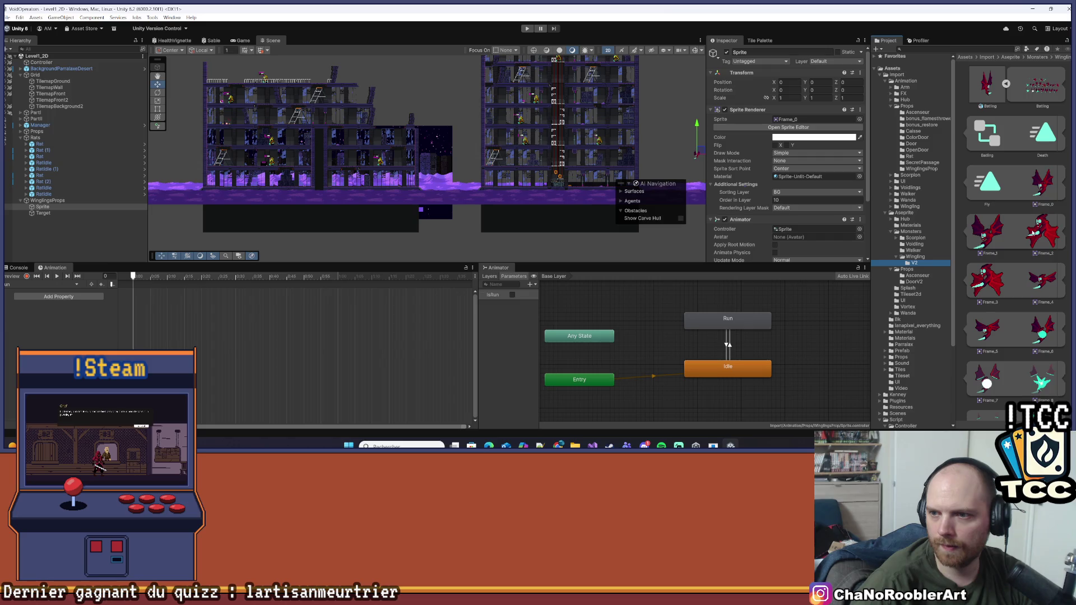
key("f")
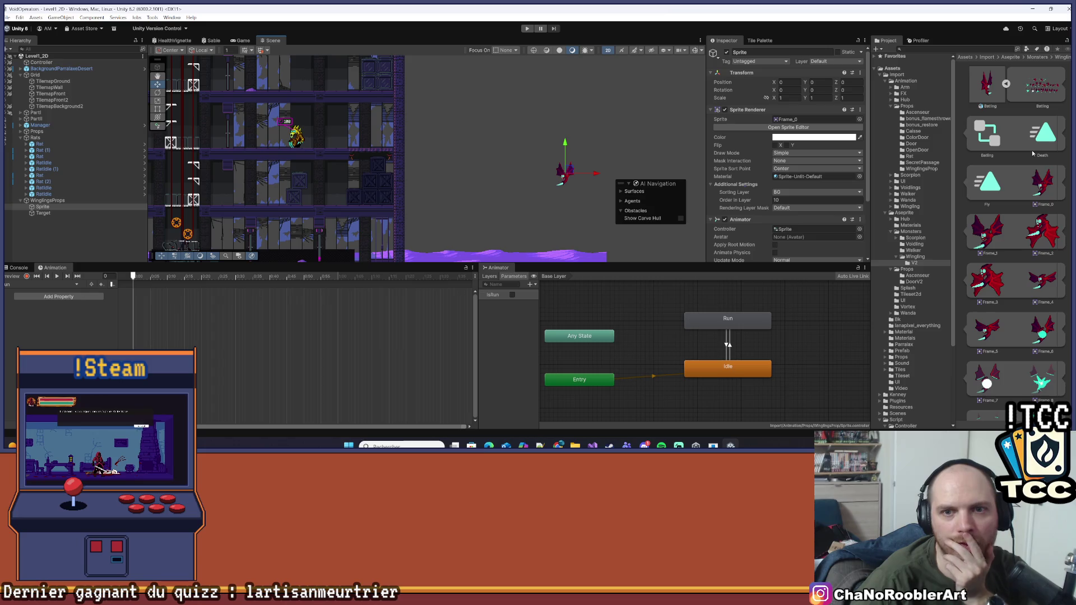
scroll(1015, 215, "down", 2)
scroll(1014, 219, "up", 1)
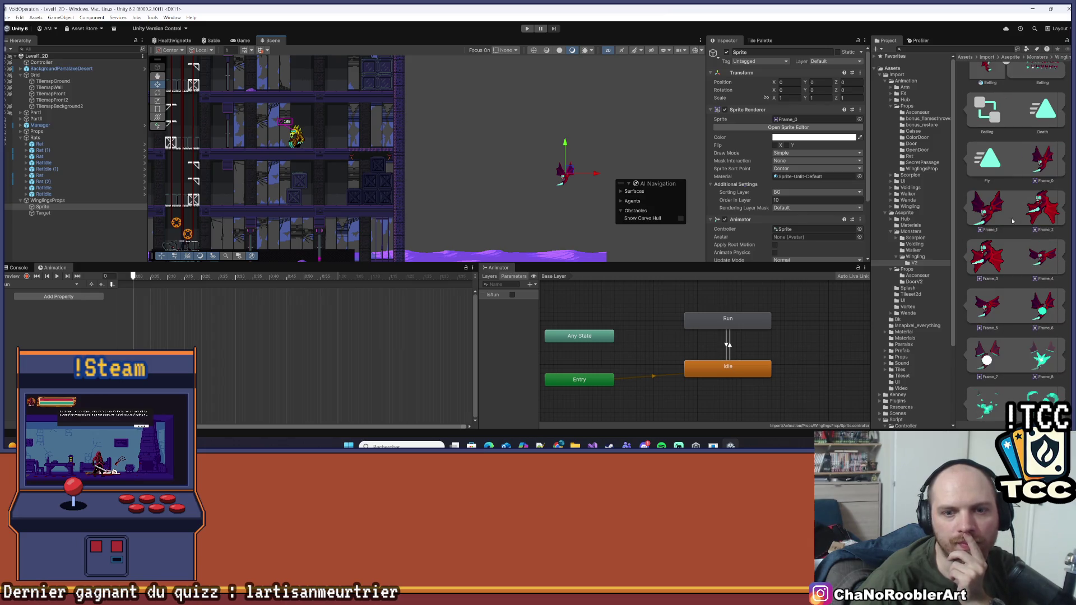
left_click(986, 163)
scroll(205, 311, "down", 2)
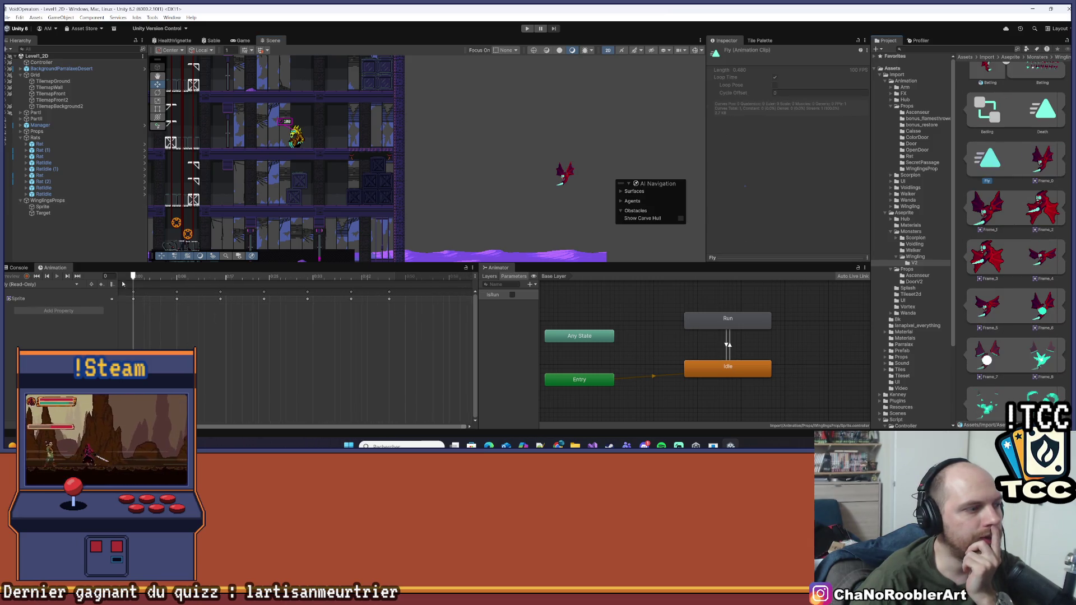
mouse_move(138, 281)
left_mouse_down()
mouse_move(280, 278)
mouse_move(55, 289)
left_mouse_up()
left_click(43, 207)
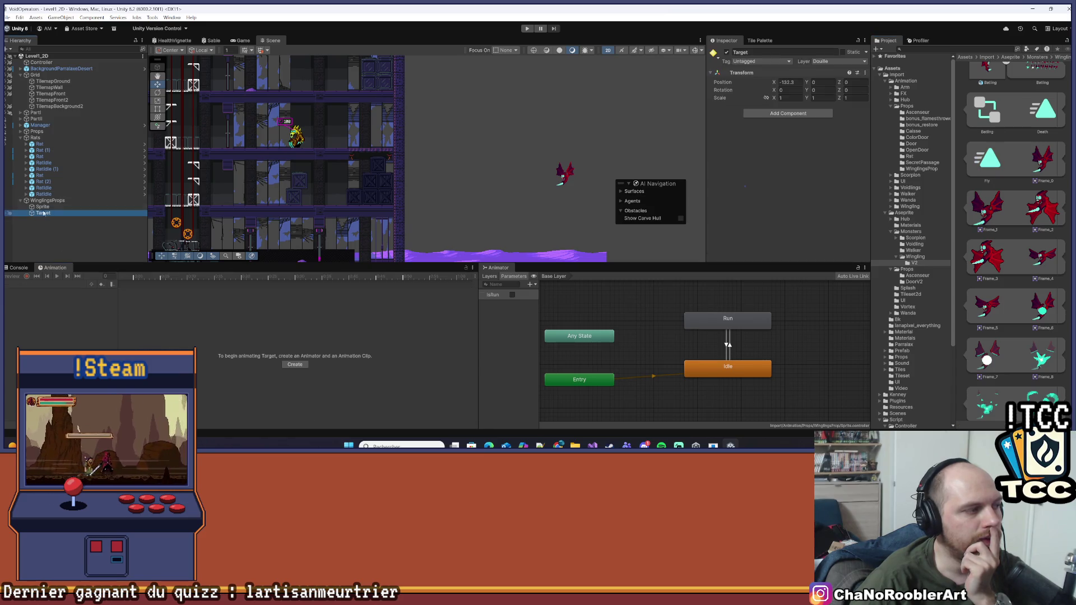
- Fill the Run clip with the Frame_0–Frame_4 winged sprites and preview it
left_click(58, 284)
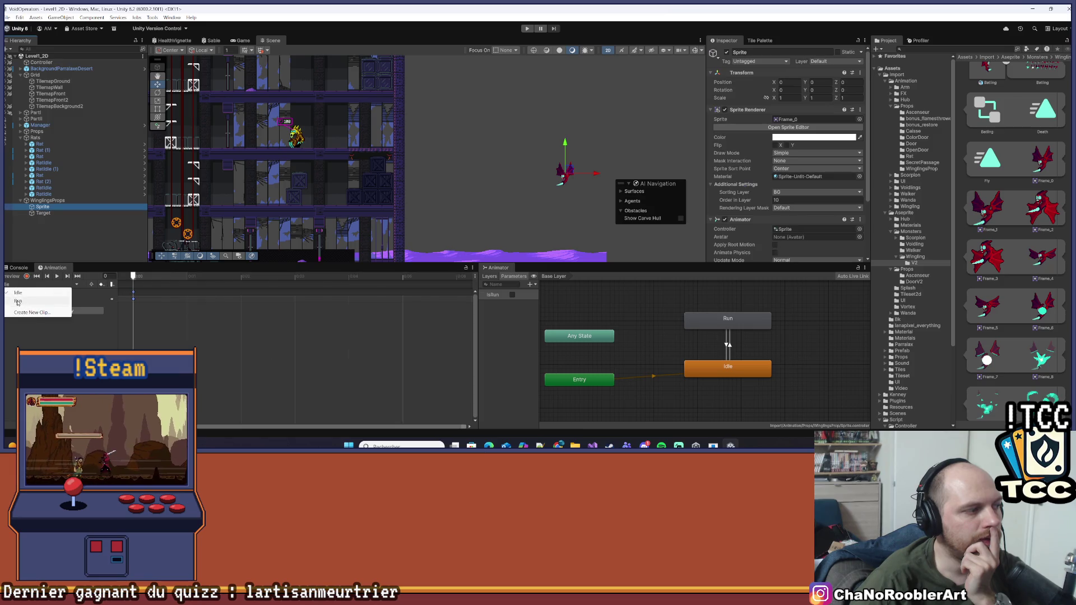
left_click(33, 301)
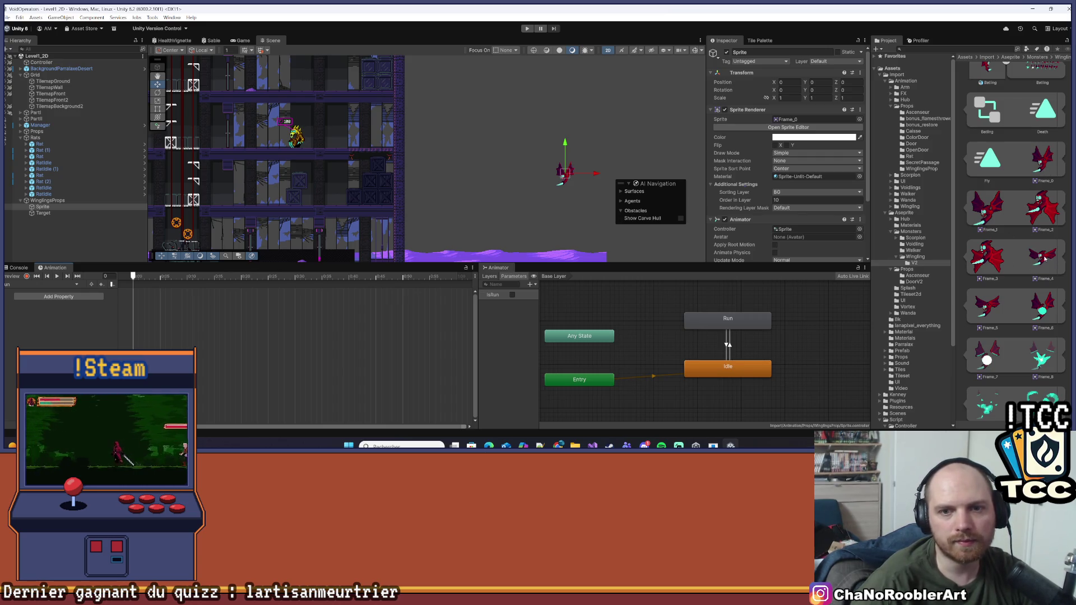
left_click(1045, 259, "shift")
mouse_move(1048, 178)
left_mouse_down()
mouse_move(505, 269)
mouse_move(155, 298)
left_mouse_up()
left_click(57, 277)
- Stretch the Run keyframes farther apart to slow the animation
left_click_drag(159, 300, 420, 299)
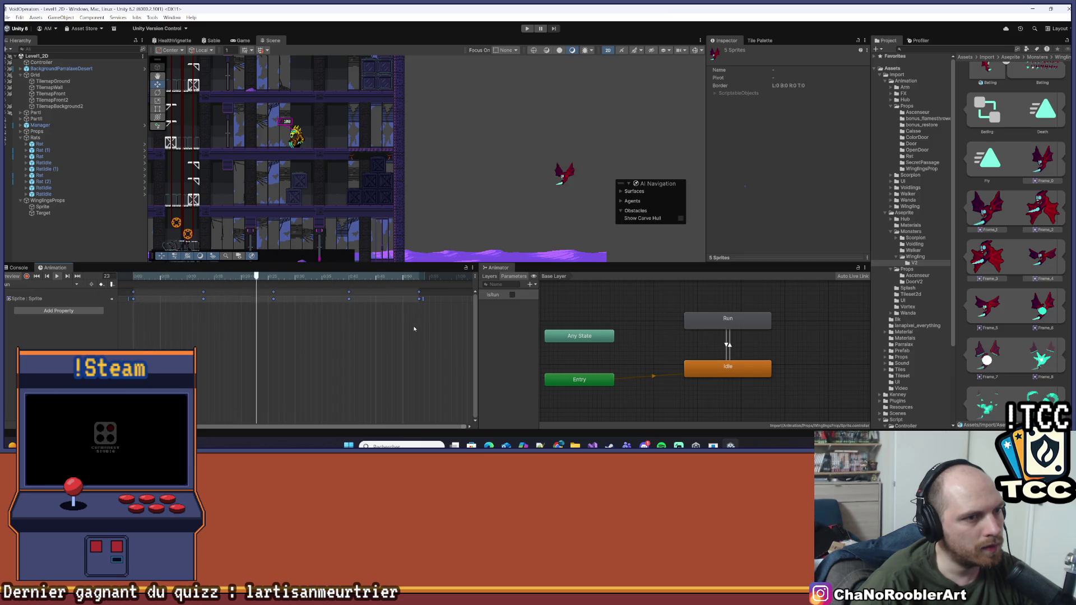
left_click_drag(423, 300, 299, 299)
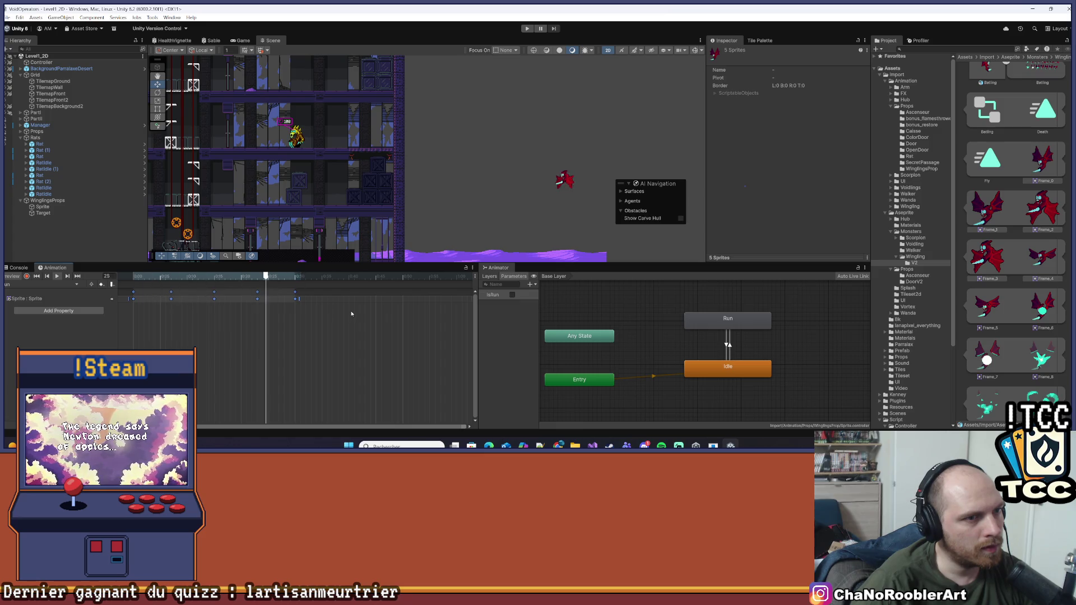
left_click(302, 303)
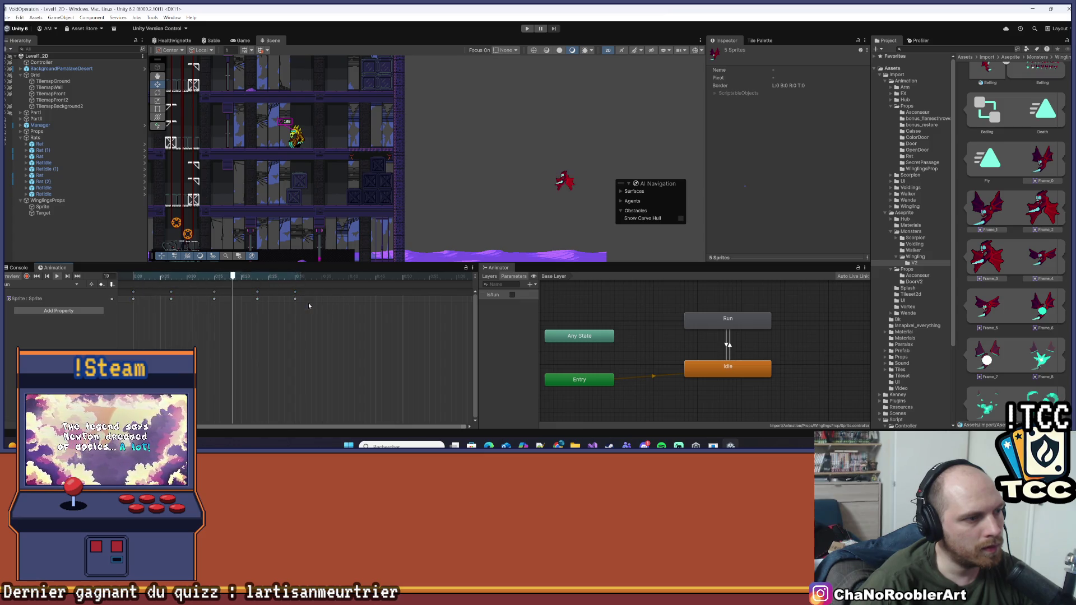
key("ctrl+a")
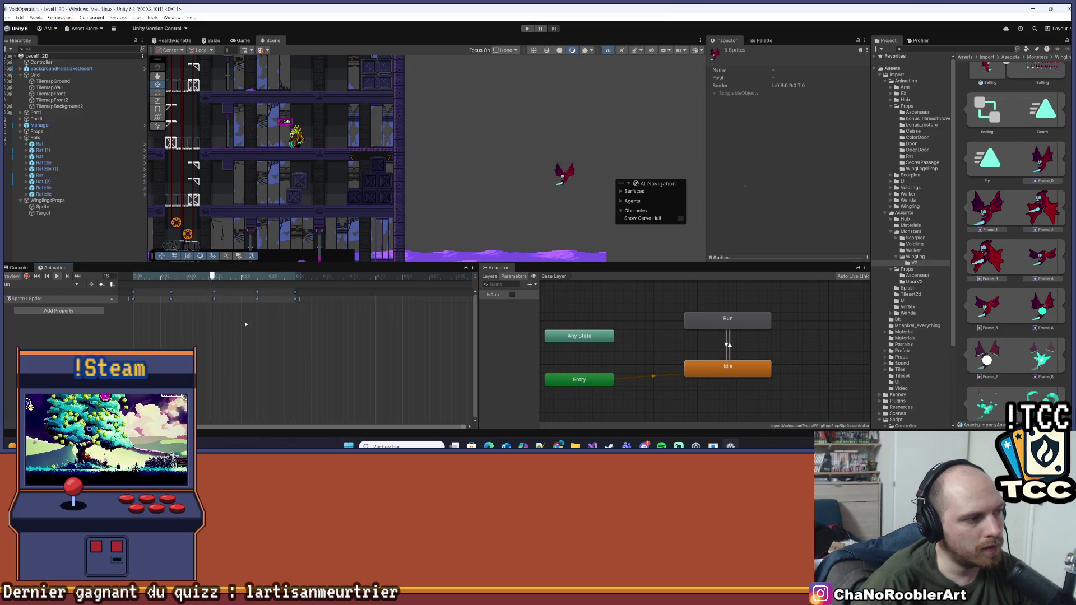
left_click_drag(299, 299, 326, 299)
left_click(301, 342)
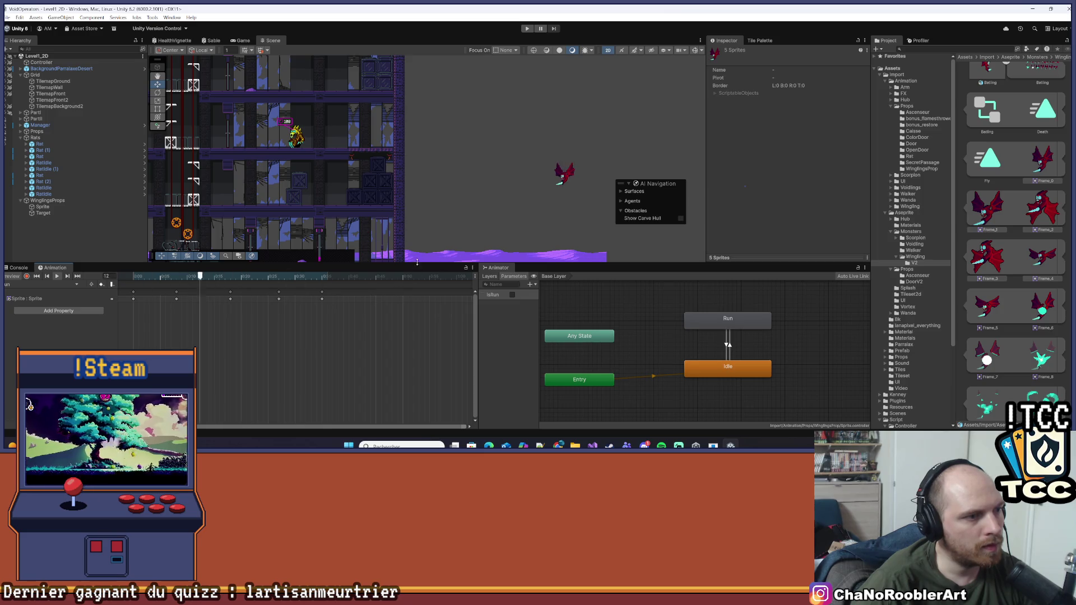
- Reframe the scene view over the level and enter Play mode
left_click(417, 256)
left_click_drag(417, 262, 418, 323)
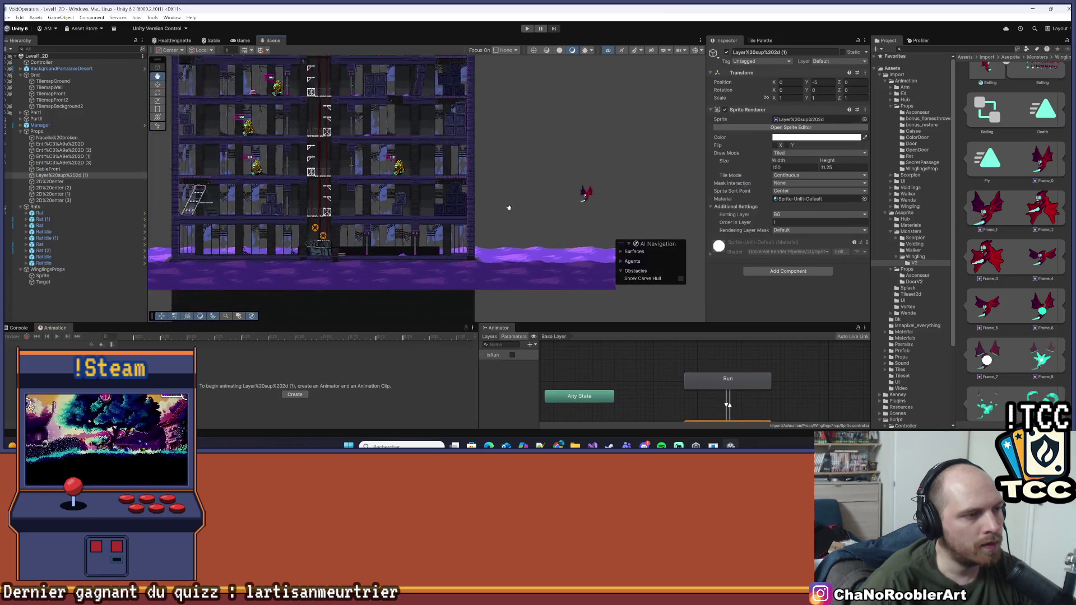
scroll(509, 208, "down", 3)
left_click_drag(317, 200, 448, 201)
left_click(527, 28)
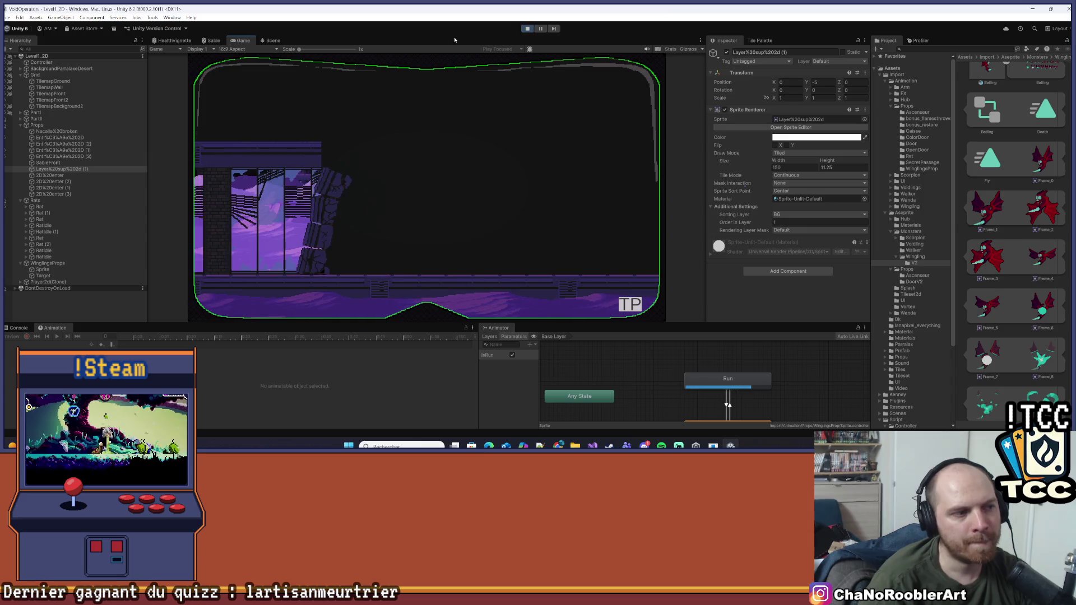
- Run the player right, jump onto the crate stack, then drop down firing left
key("d")
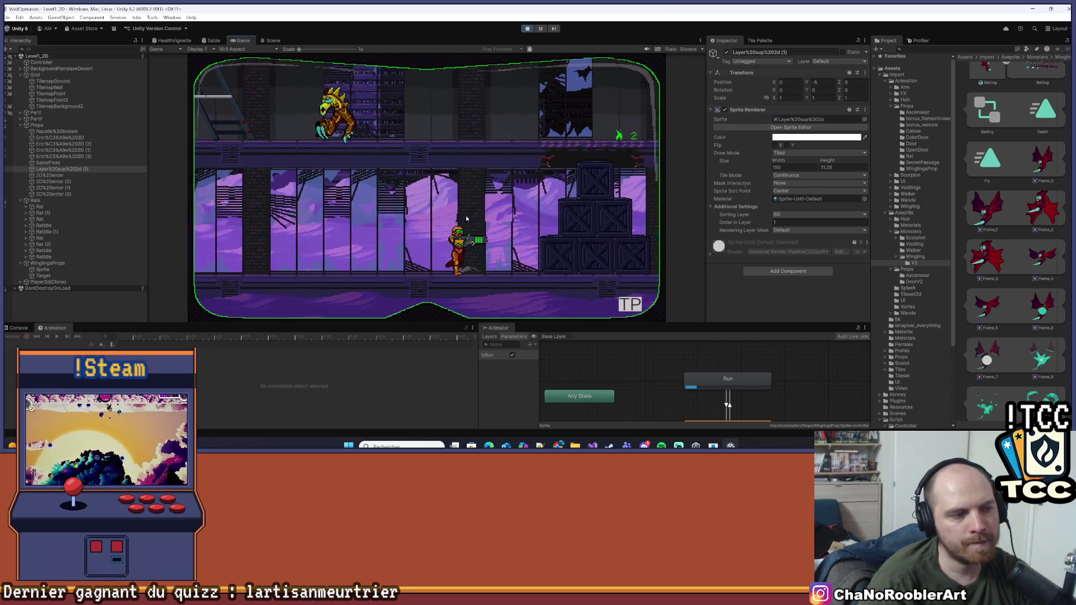
key("space")
key("a")
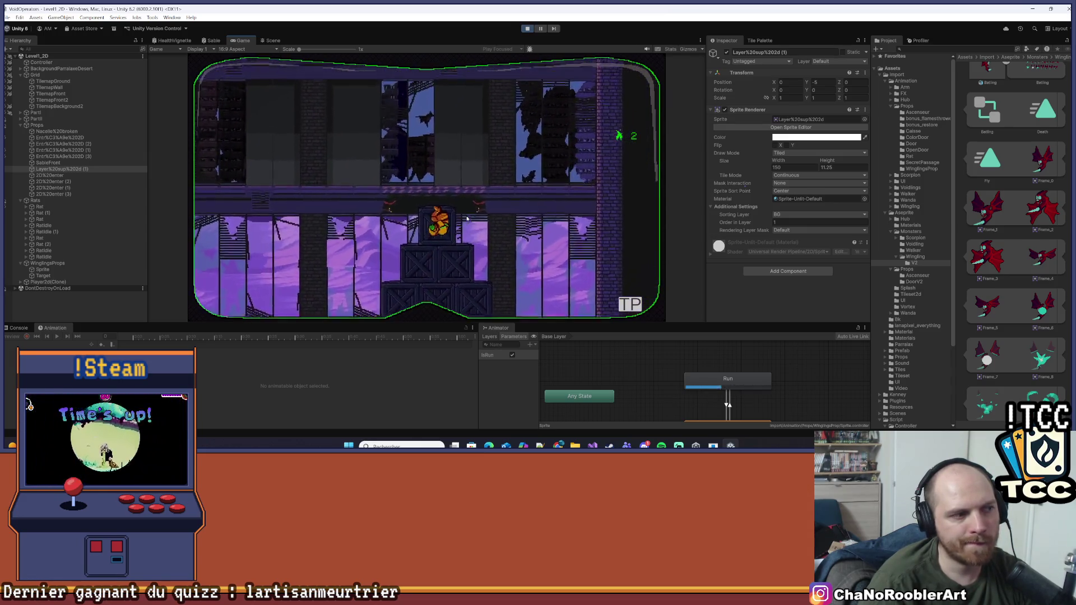
key("d")
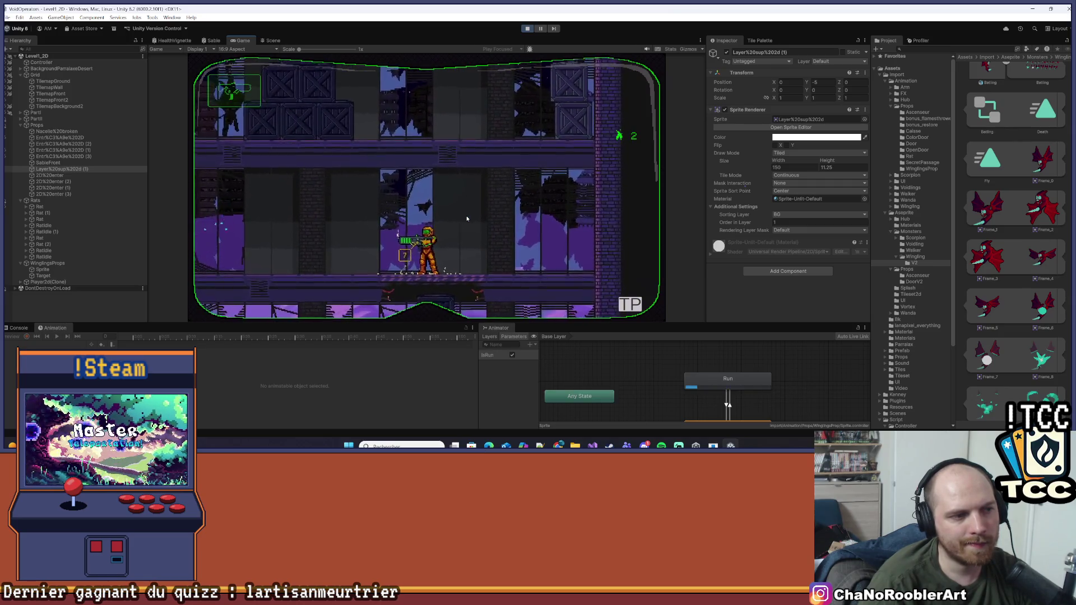
key("a")
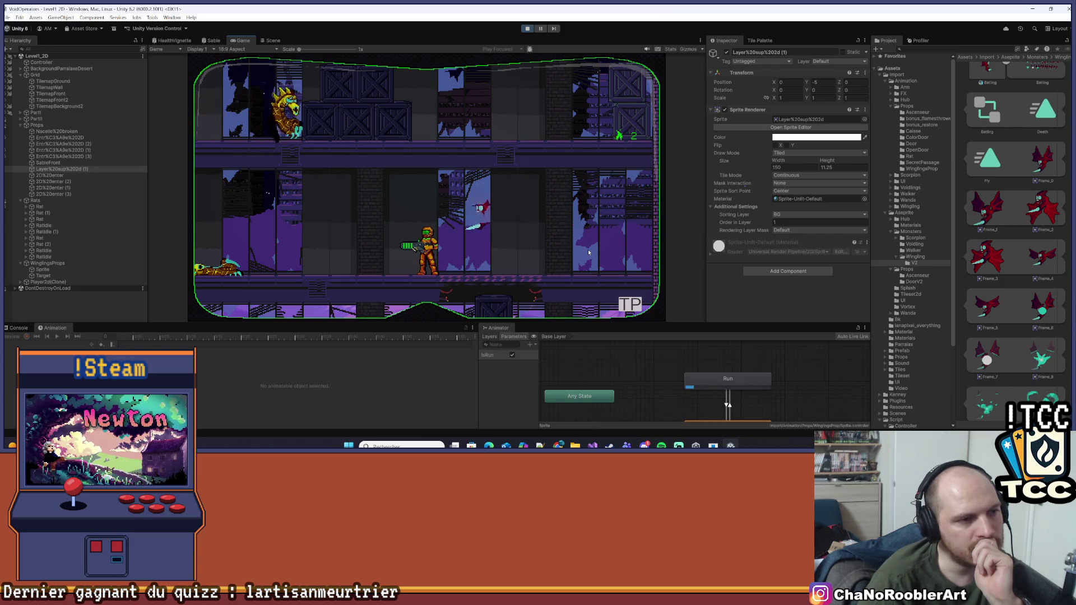
- Run the player left through the level, then face right and aim straight up
key("Left")
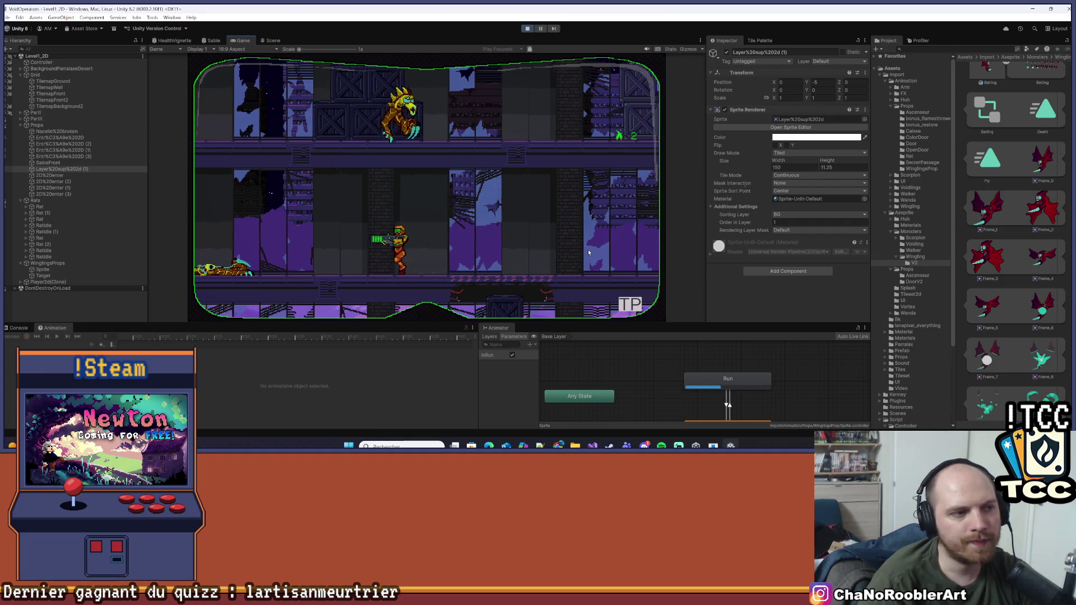
key("Left")
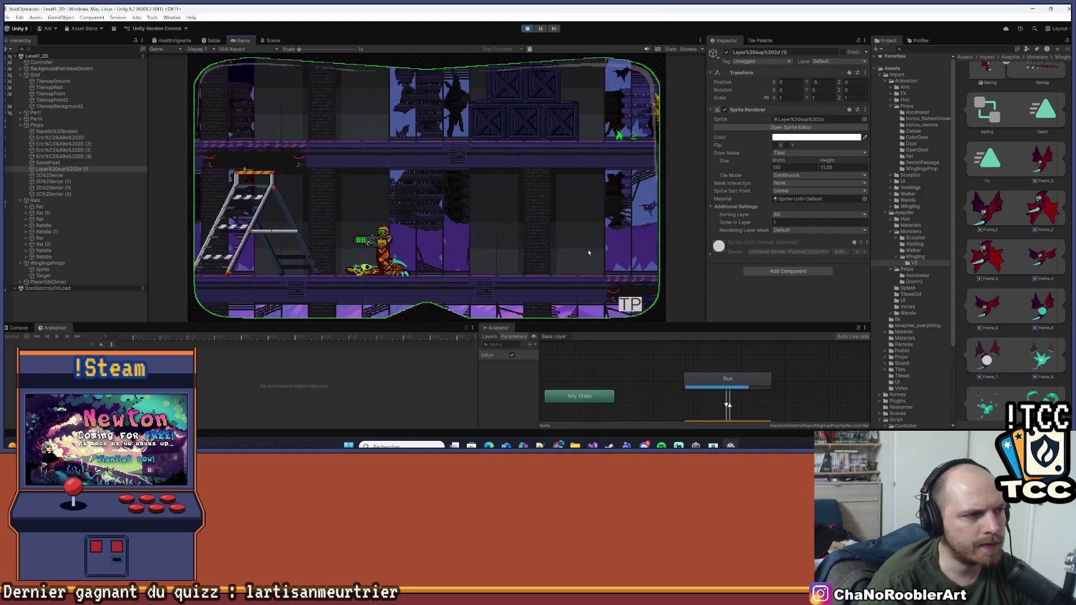
key("Left")
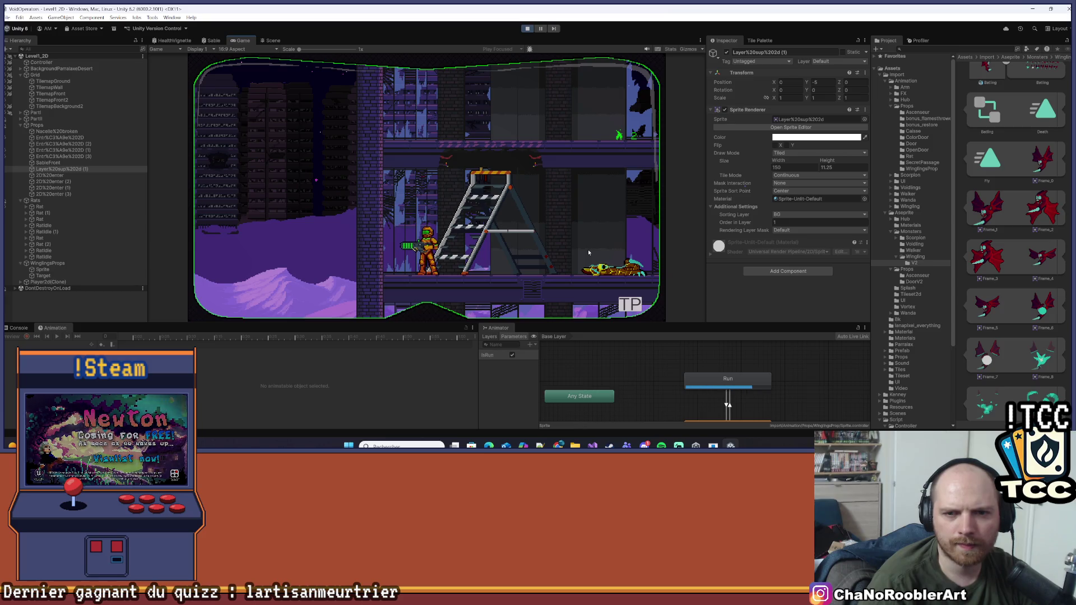
key("Right")
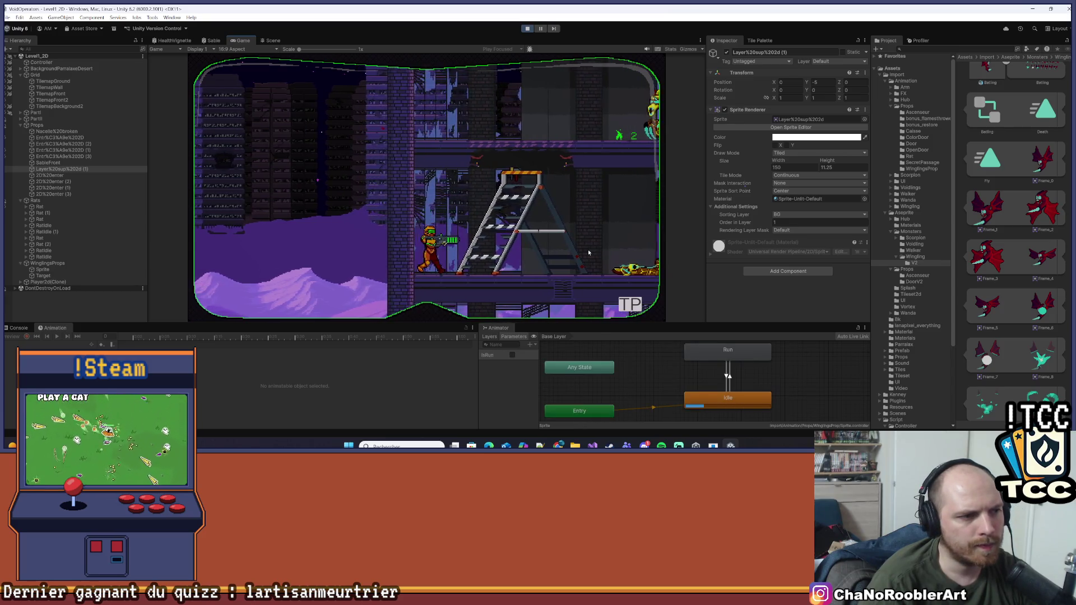
key("Up")
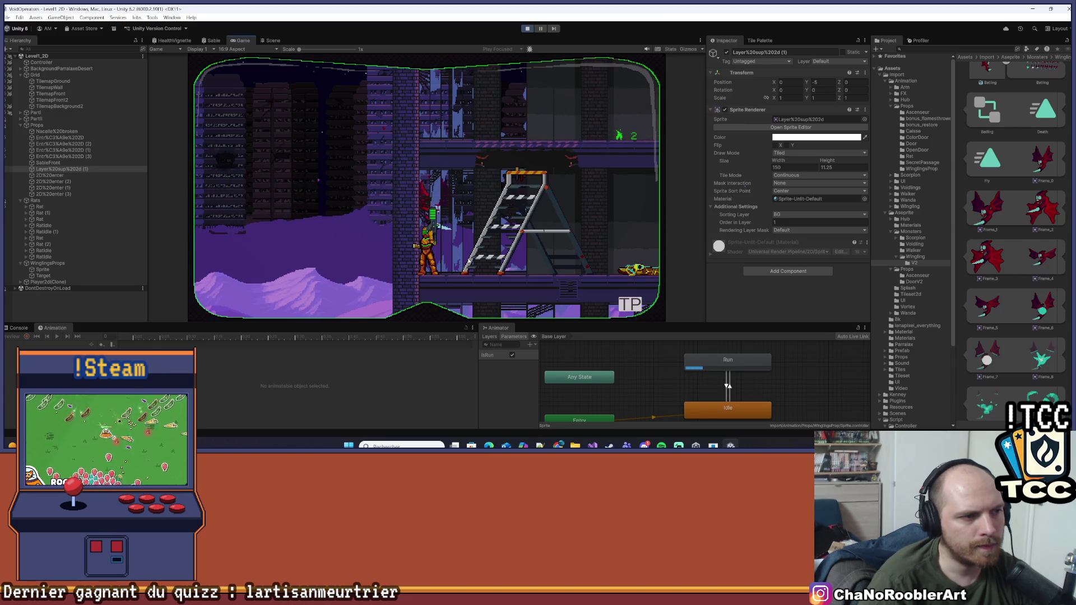
- Run the player right through the level, then maximize the Game view
key("d")
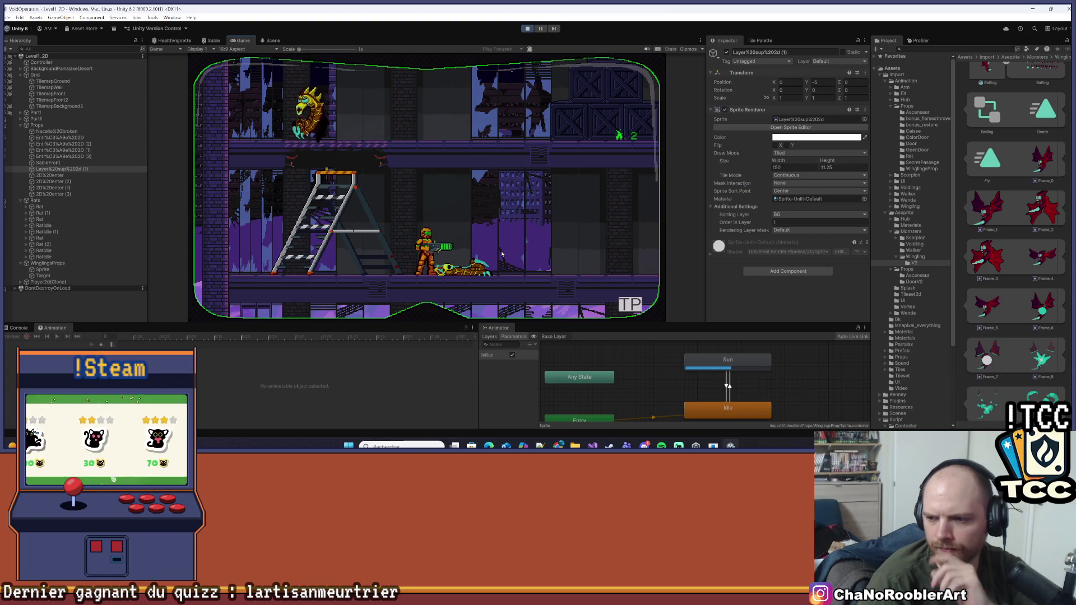
key("d")
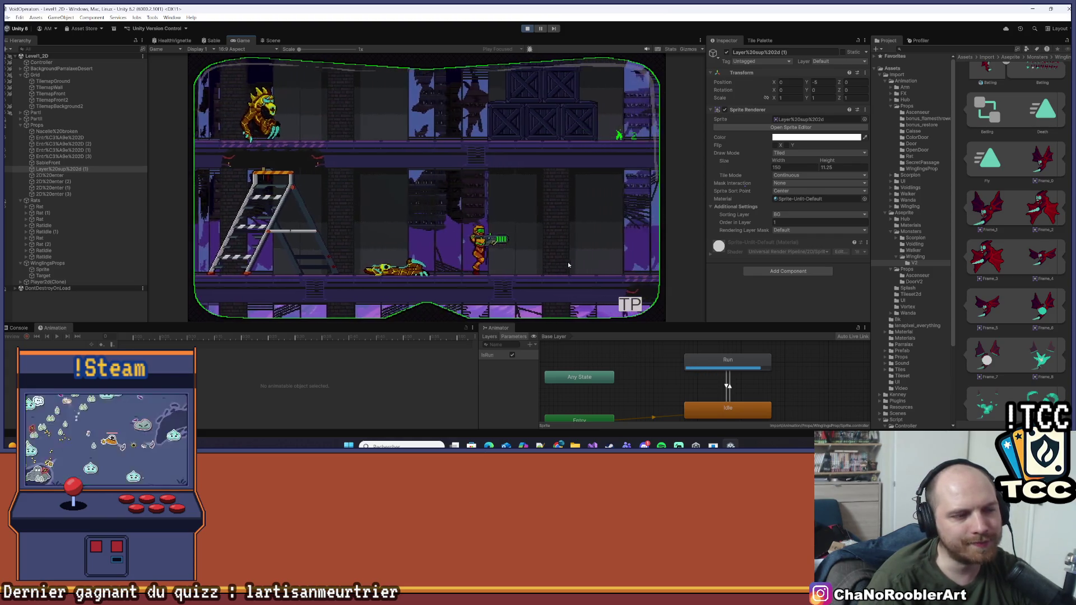
key("d")
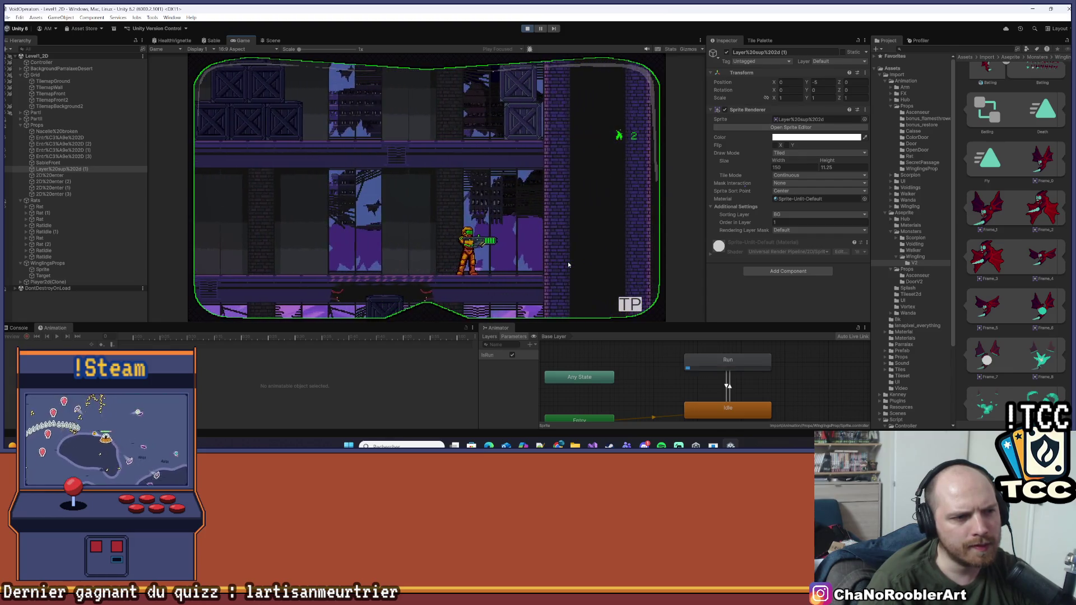
key("d")
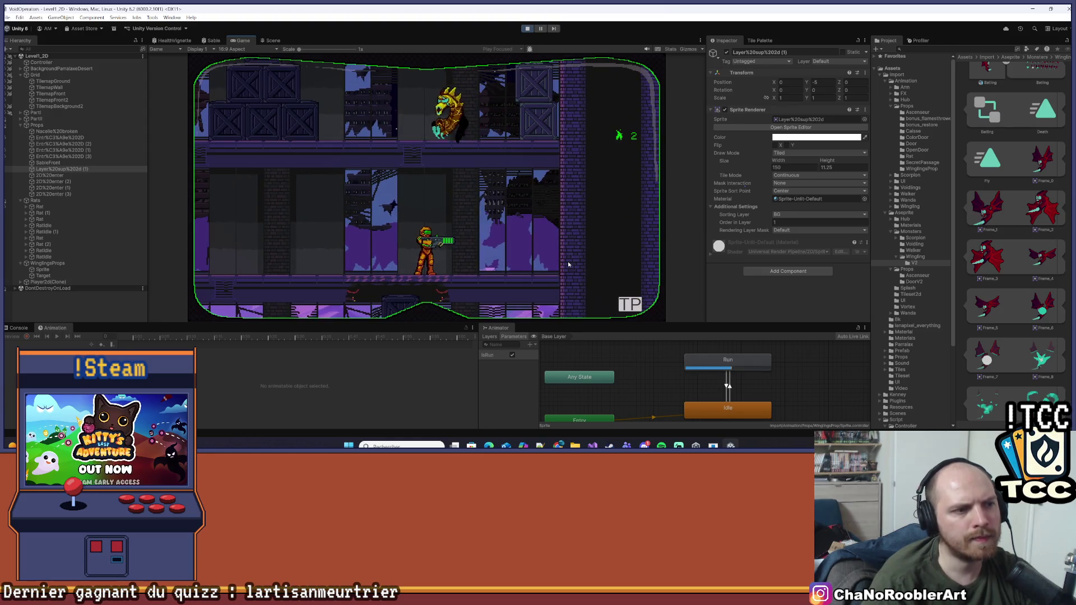
left_click(699, 42)
left_click(723, 47)
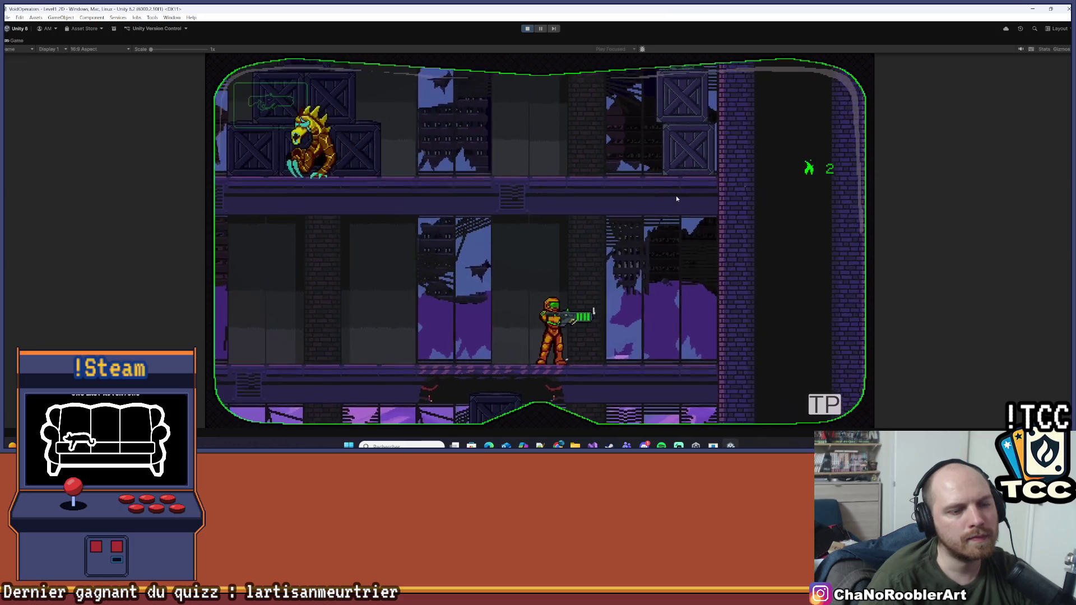
- Walk the player back and forth, right and left, through the level
key("Right")
key("Left")
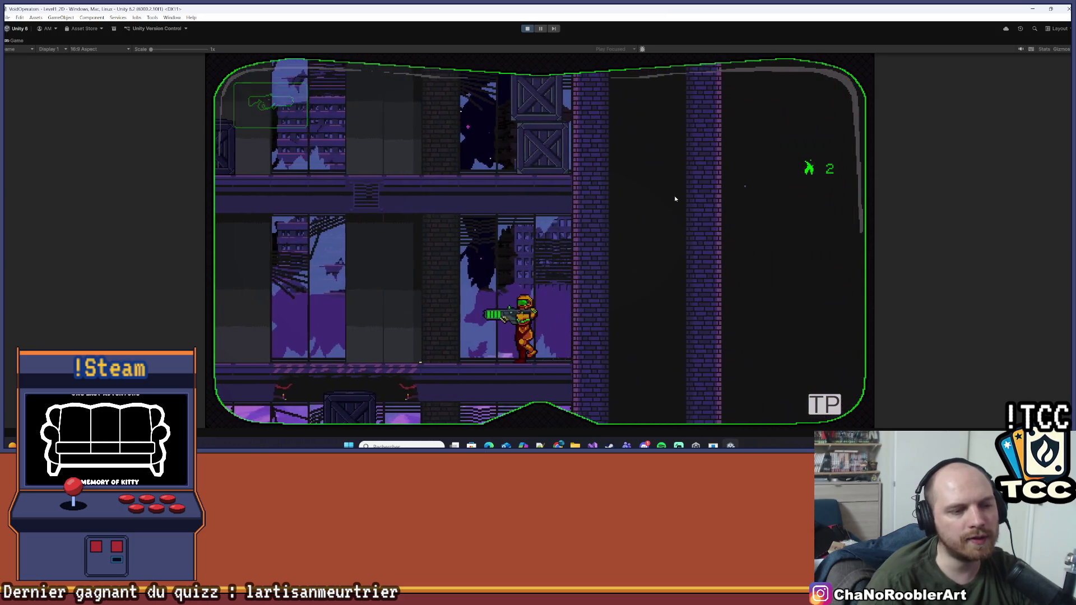
key("Right")
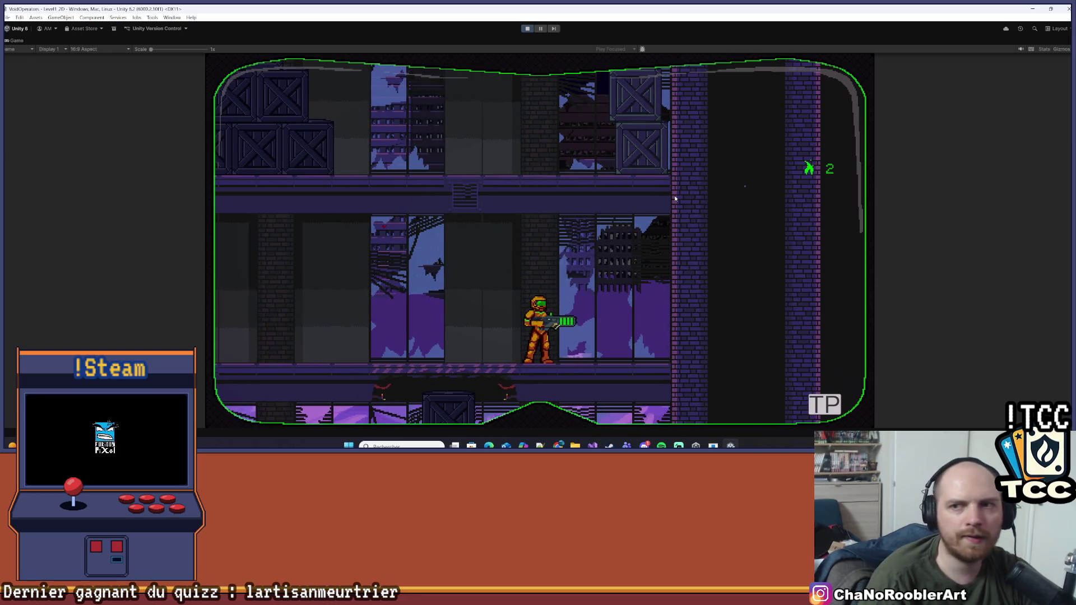
key("Left")
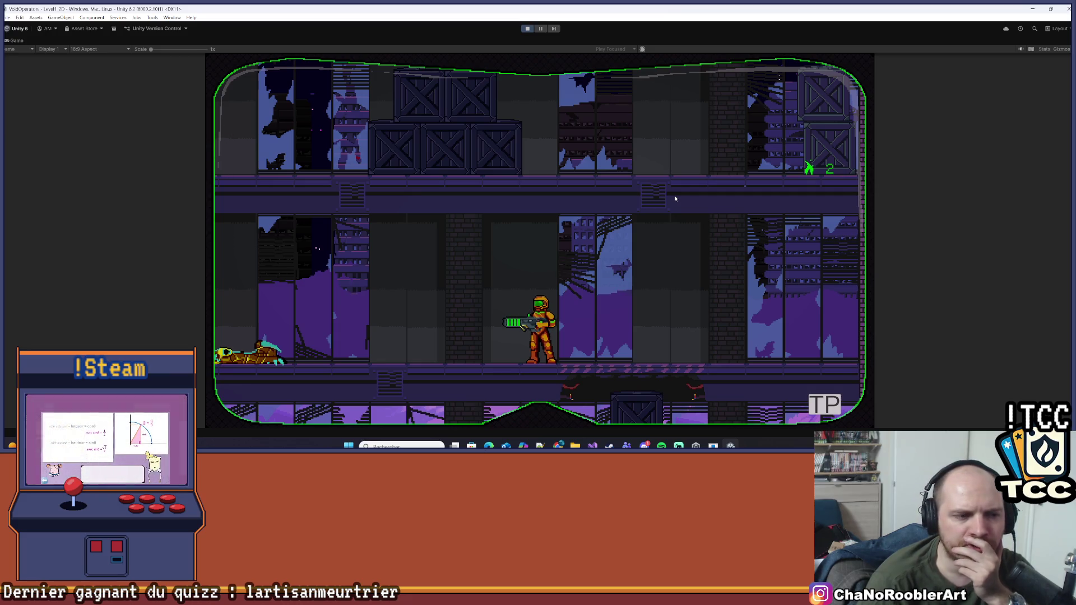
key("d")
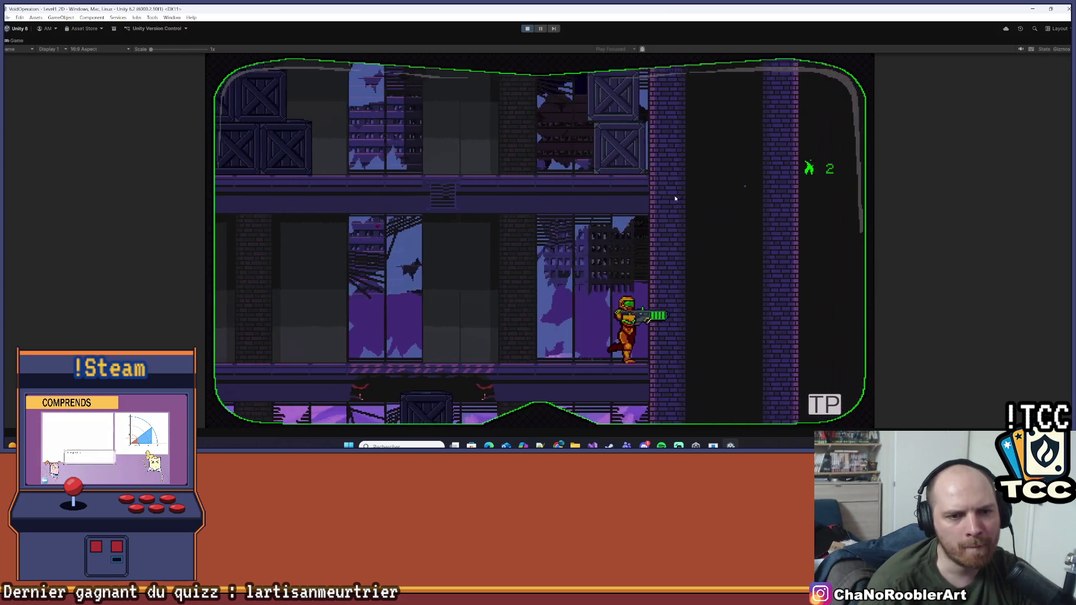
key("a")
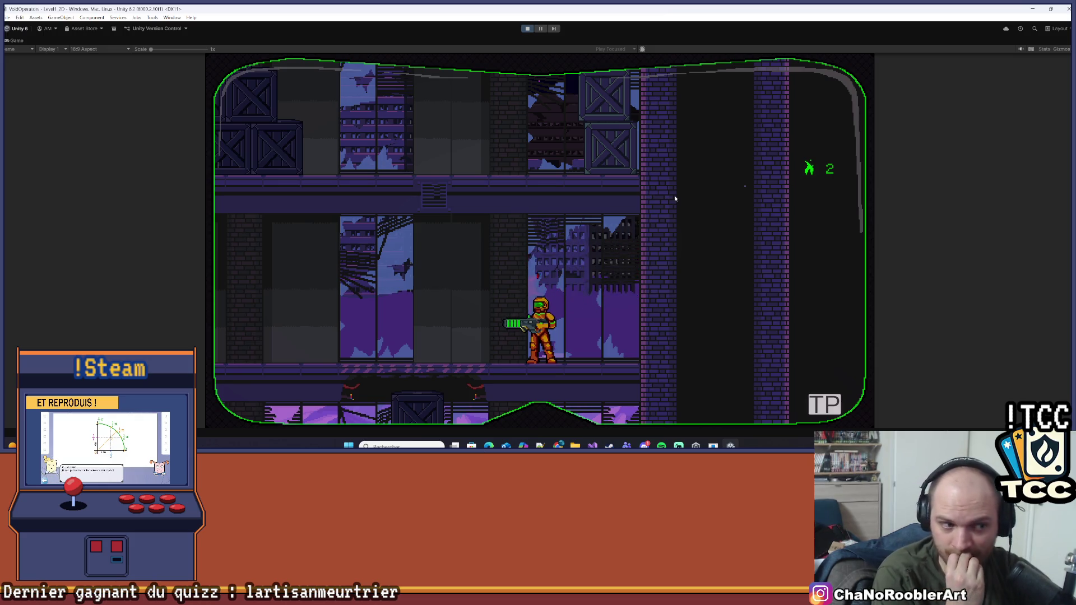
- Walk the player left past the fallen enemy to the ladder, then turn right
key("a")
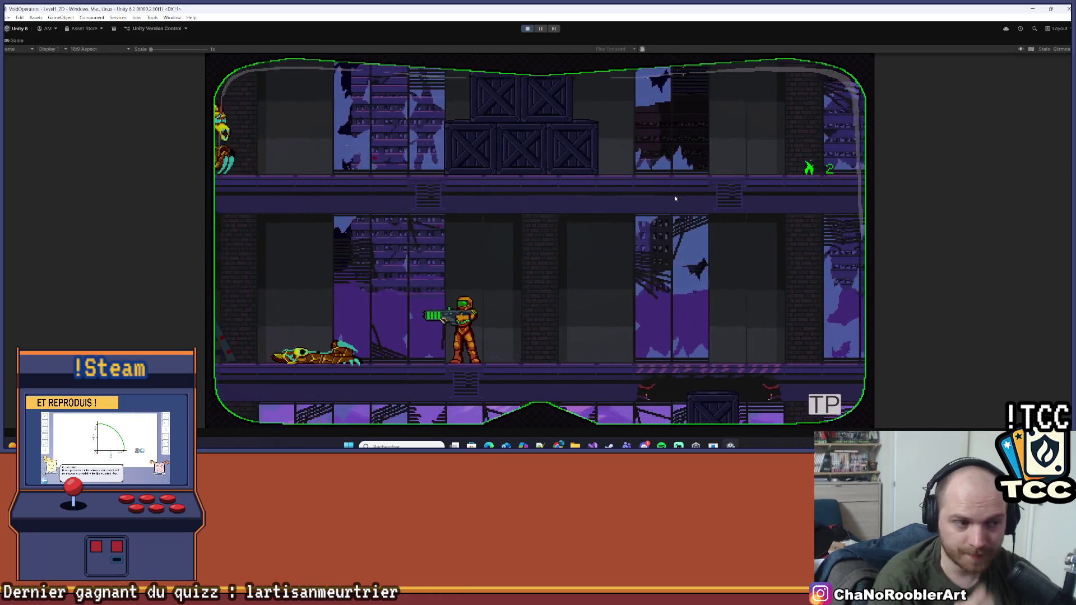
key("a")
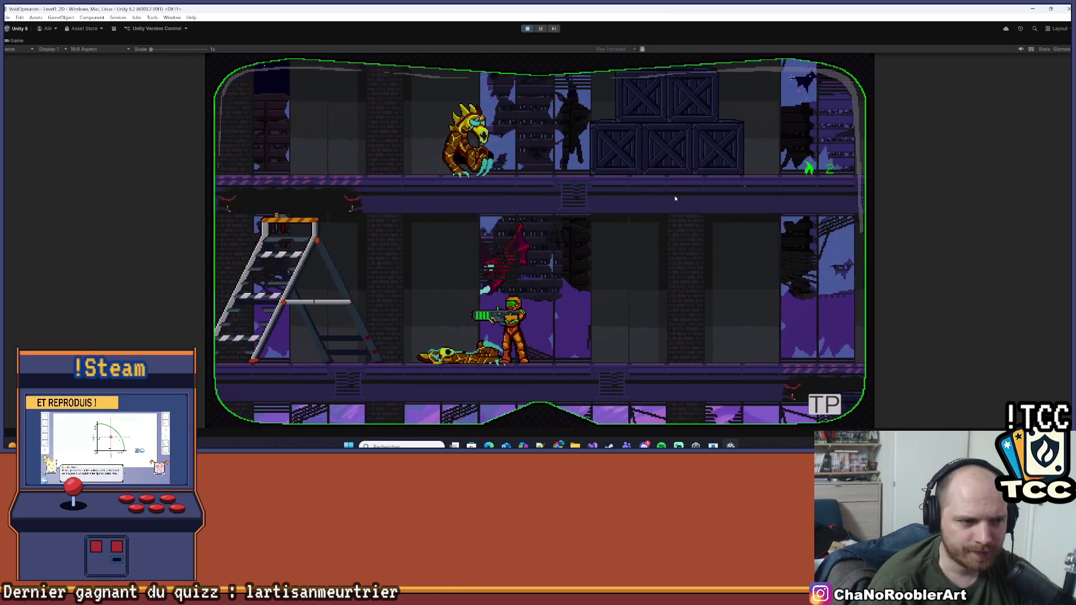
key("a")
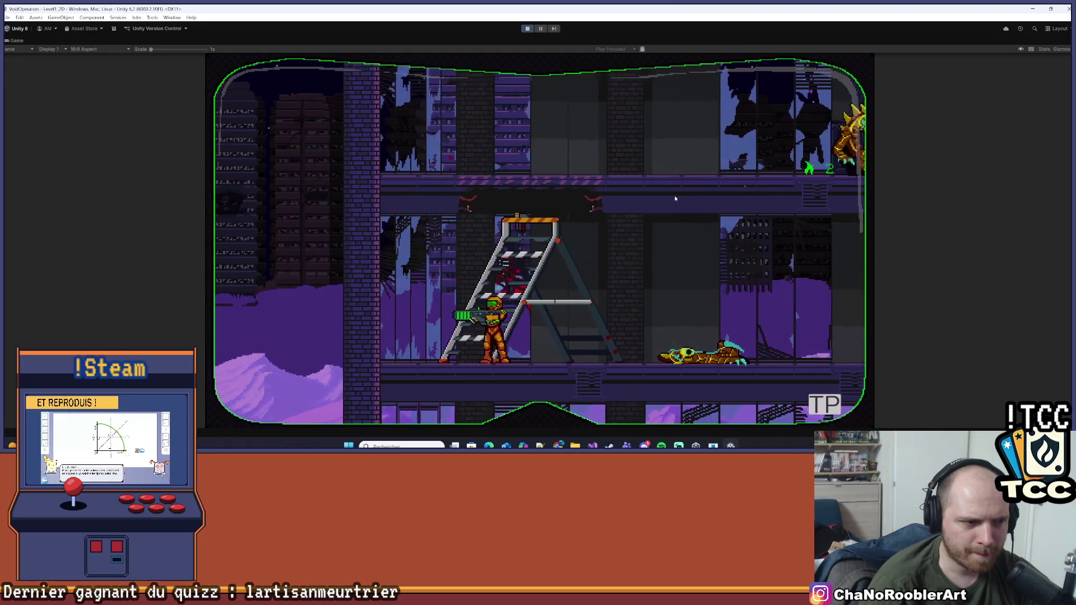
key("a")
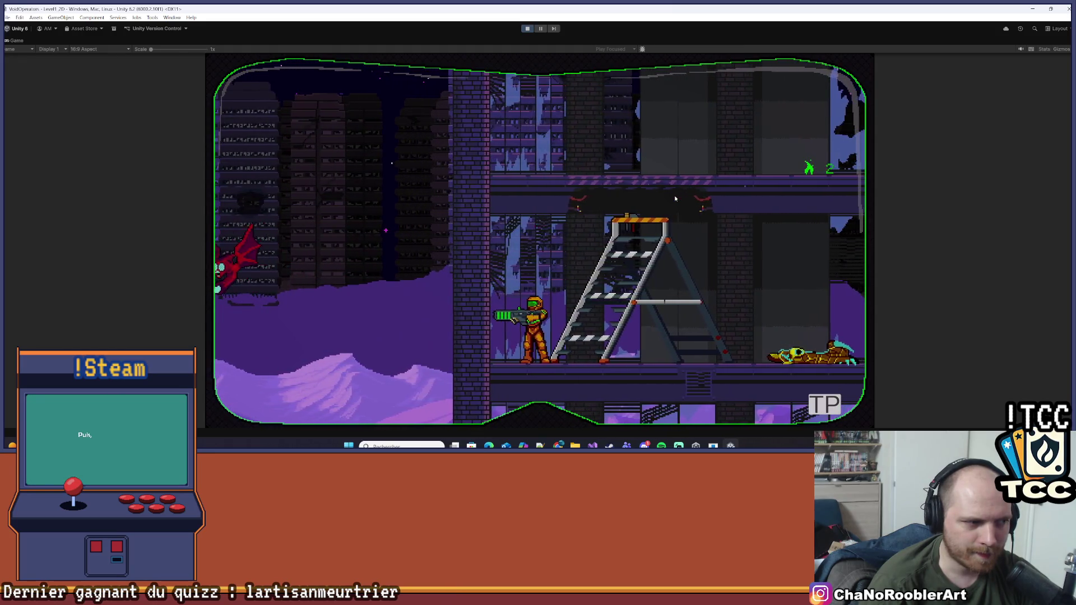
key("d")
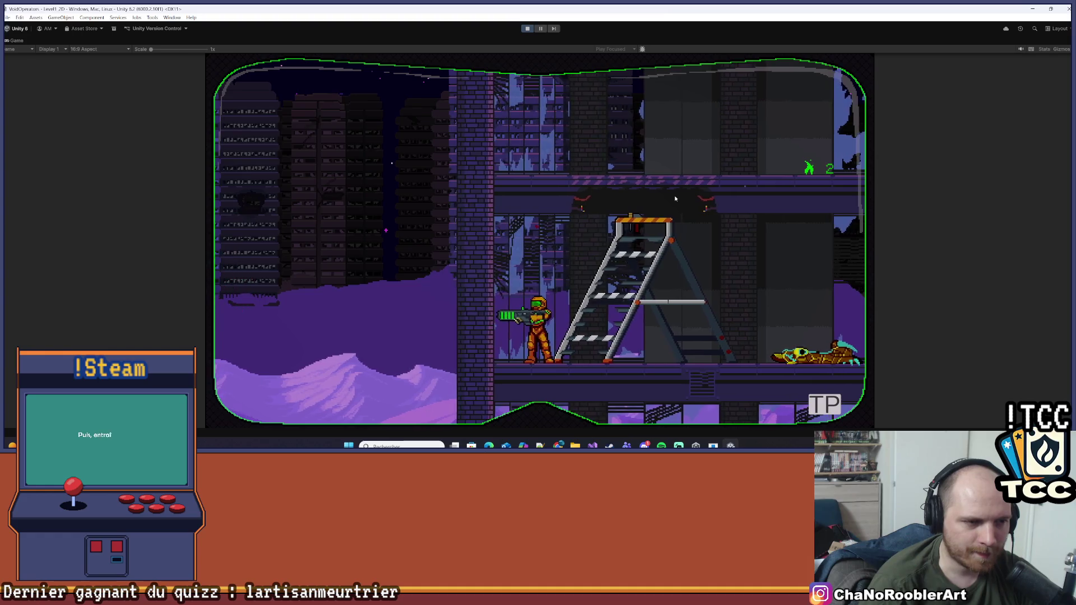
key("d")
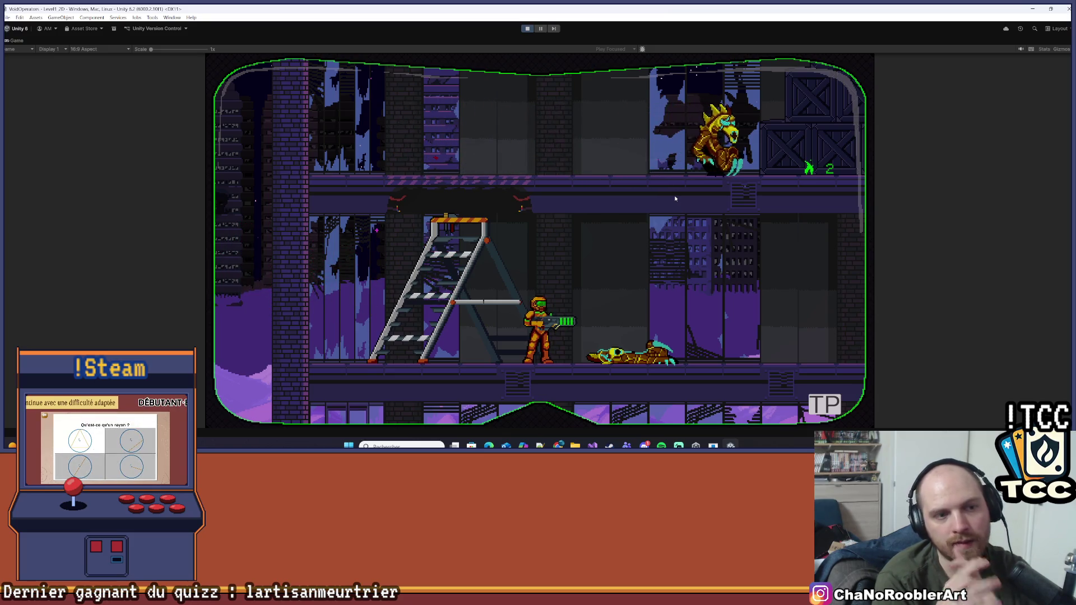
- Run the player right past the Wingling enemy, then stop Play mode
key("d")
key("d")
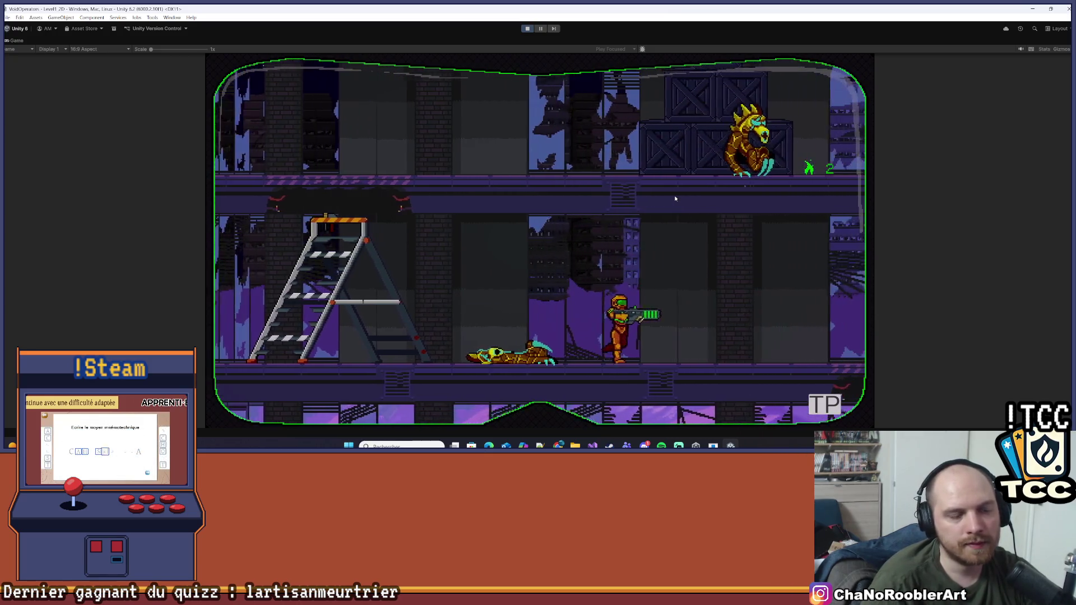
key("d")
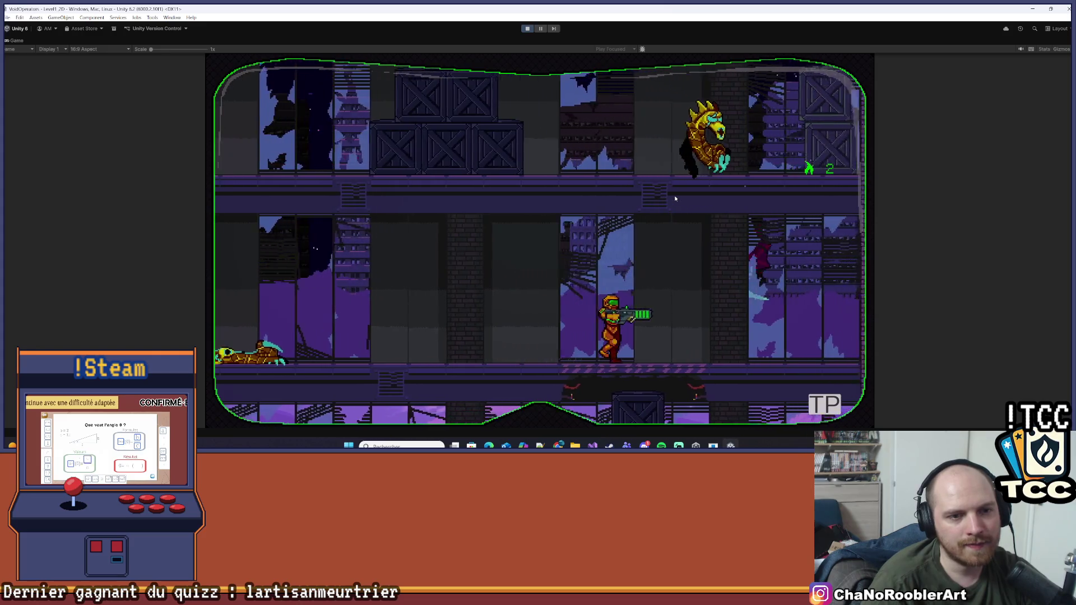
key("d")
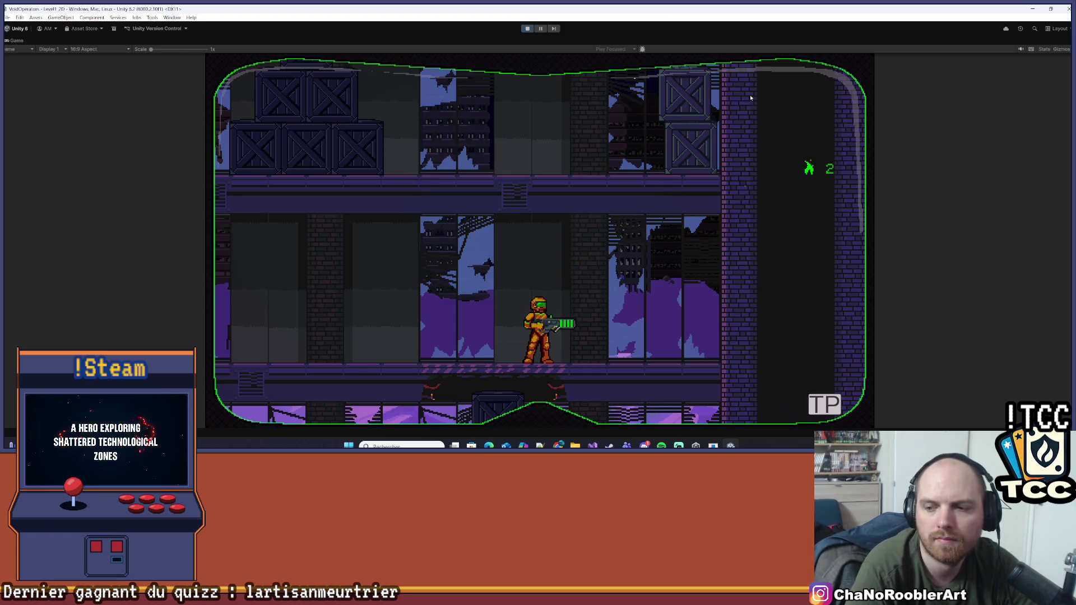
left_click(527, 29)
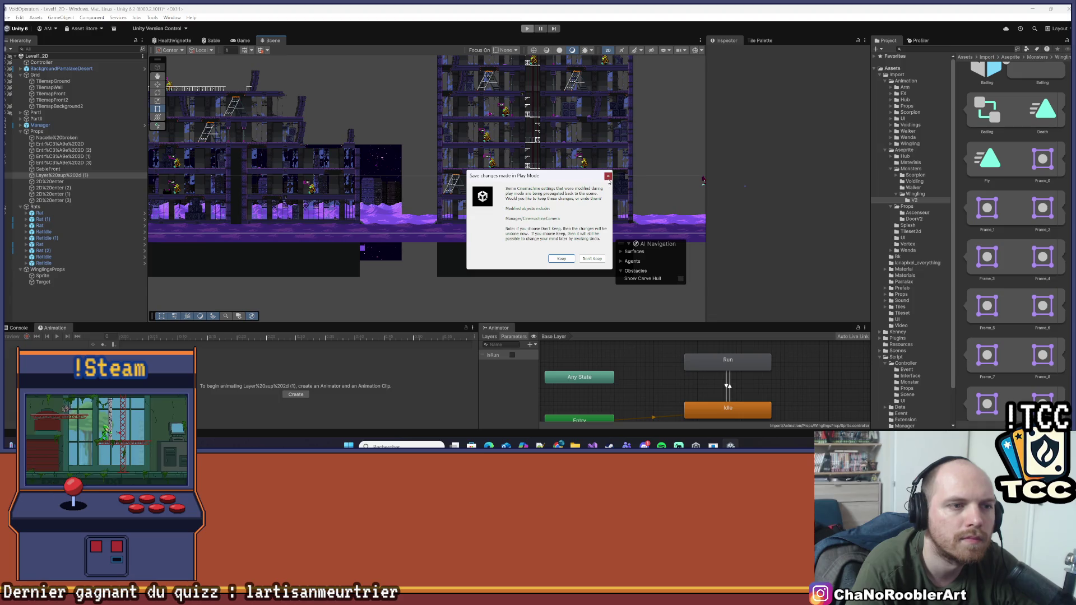
- Shift WinglingsProps' Sprite child left to about X -60
left_click(608, 176)
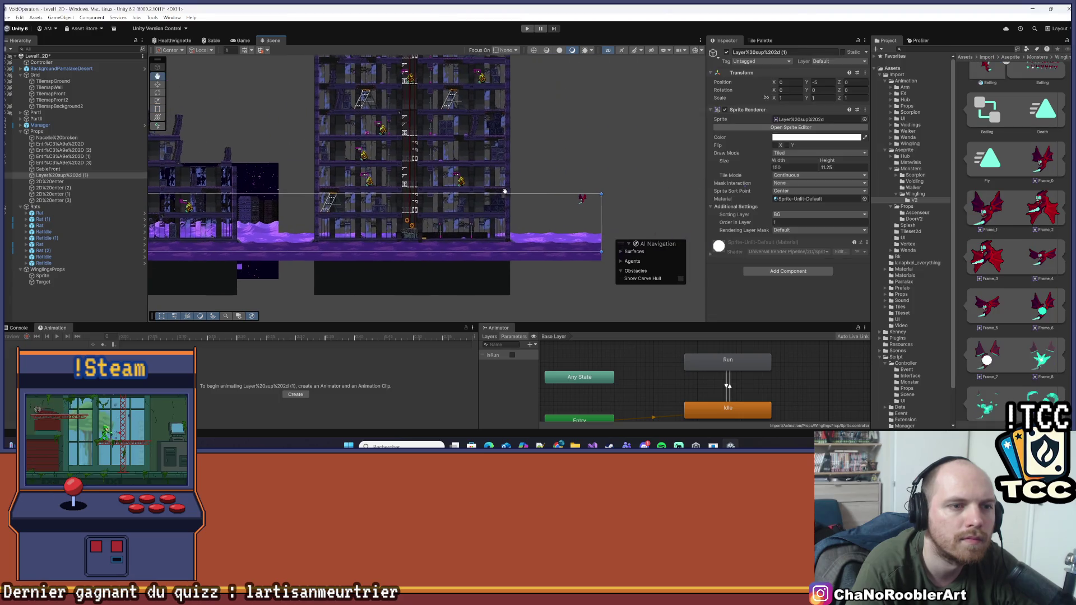
left_click(578, 199)
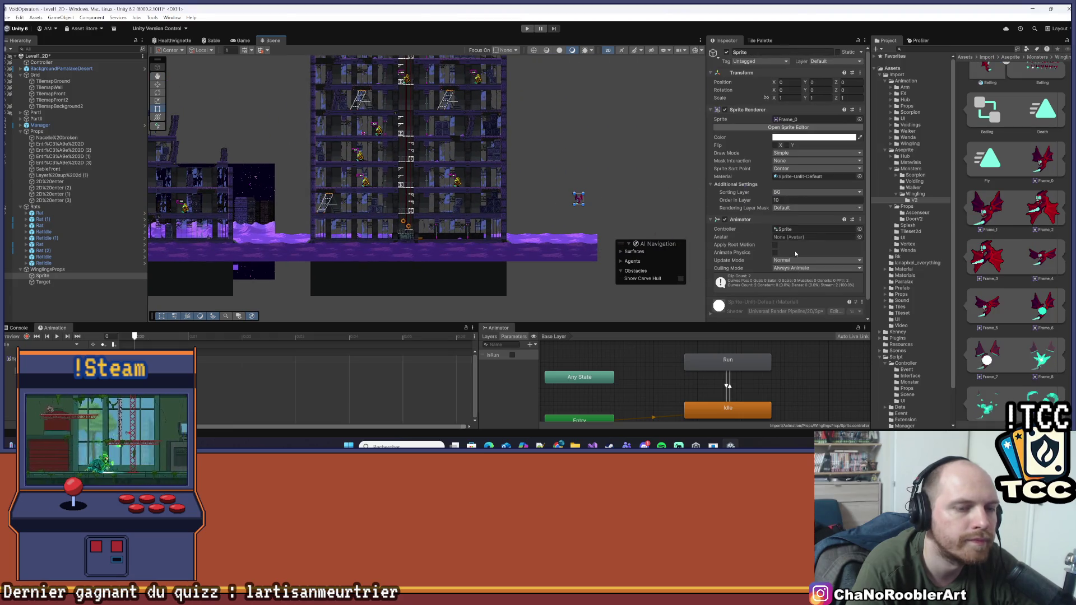
scroll(795, 254, "down", 1)
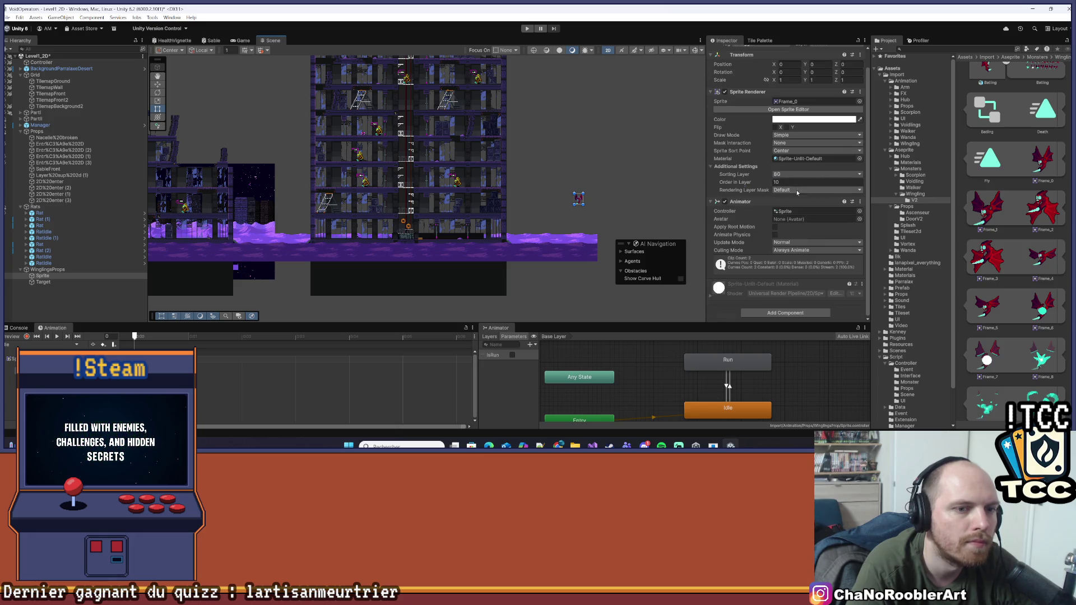
scroll(373, 260, "up", 2)
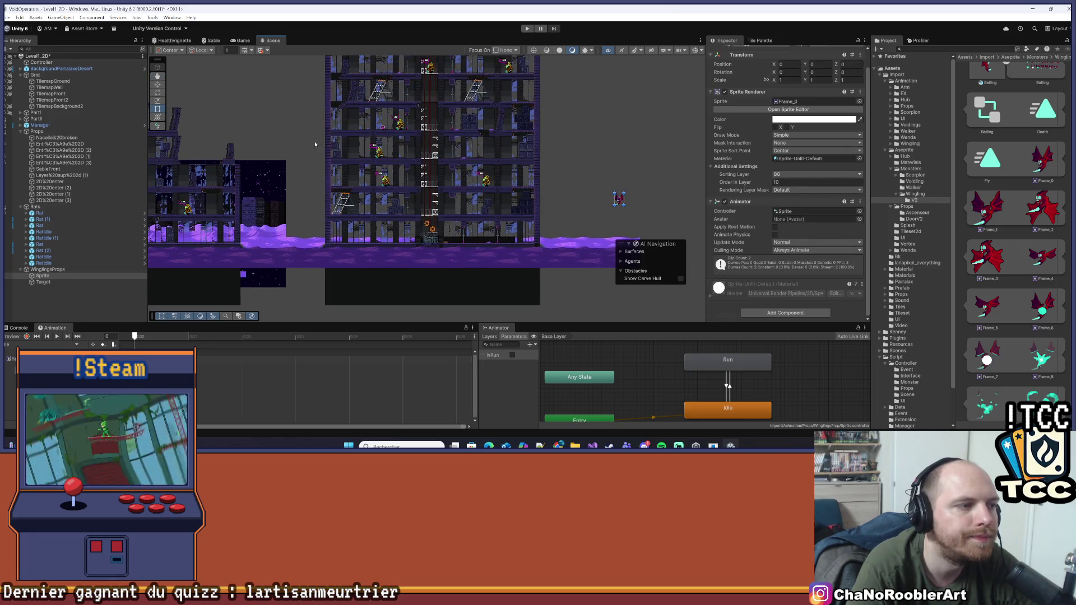
left_click_drag(652, 201, 312, 207)
scroll(221, 245, "up", 2)
left_click_drag(148, 246, 404, 247)
- Check the Target and Sprite children's Transform positions
left_click(89, 281)
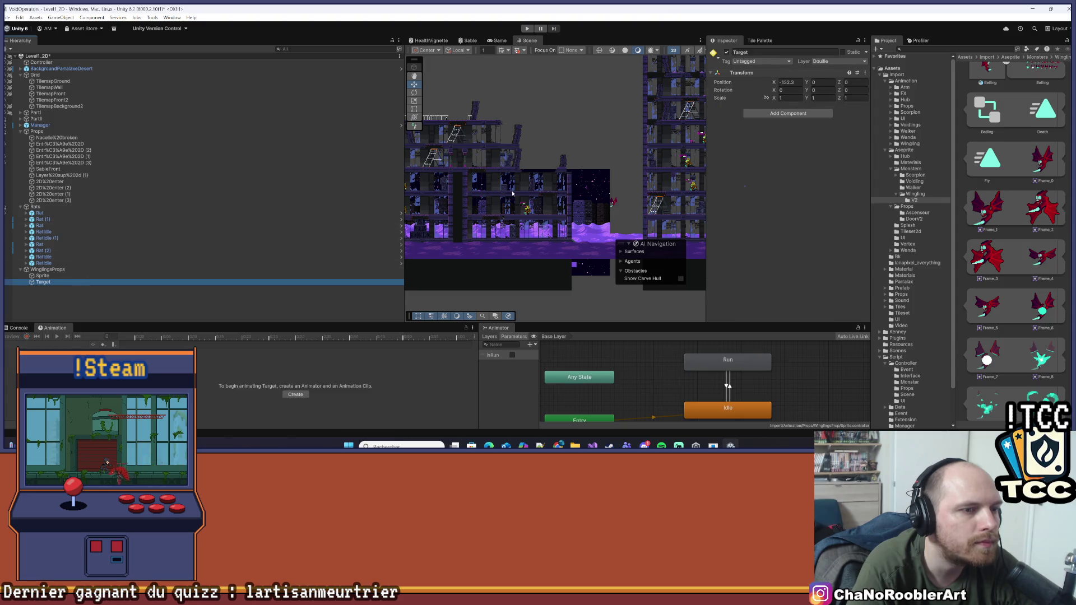
scroll(512, 194, "down", 5)
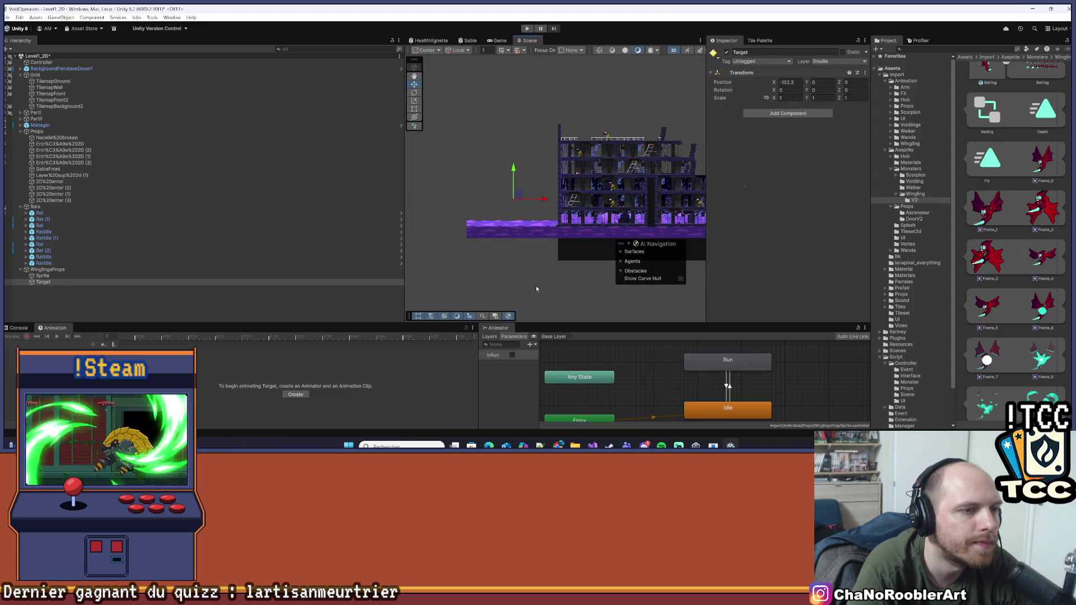
scroll(537, 288, "up", 2)
left_click(348, 276)
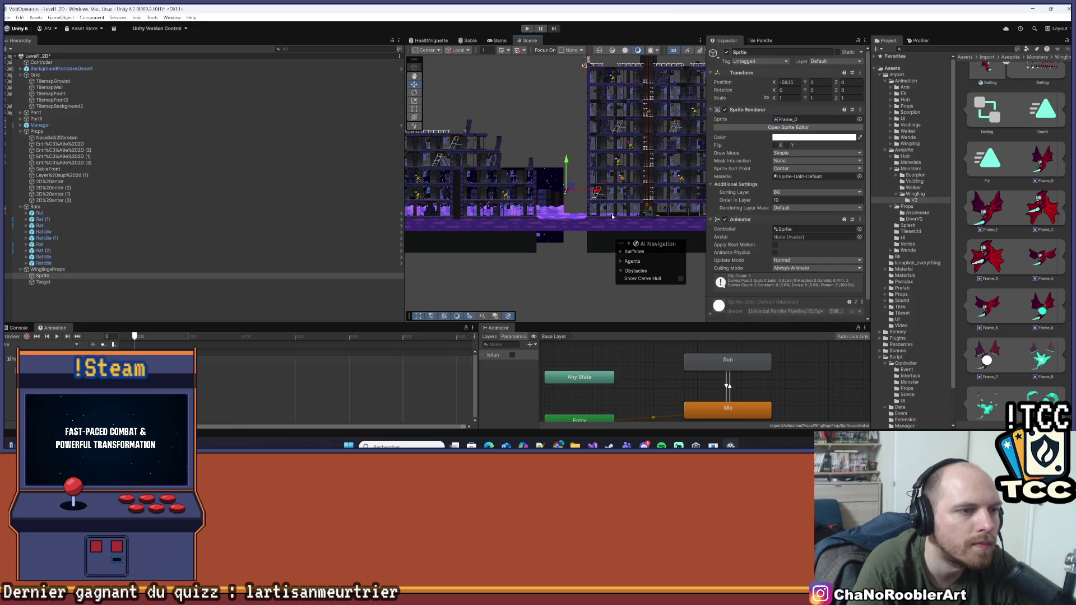
scroll(613, 216, "down", 3)
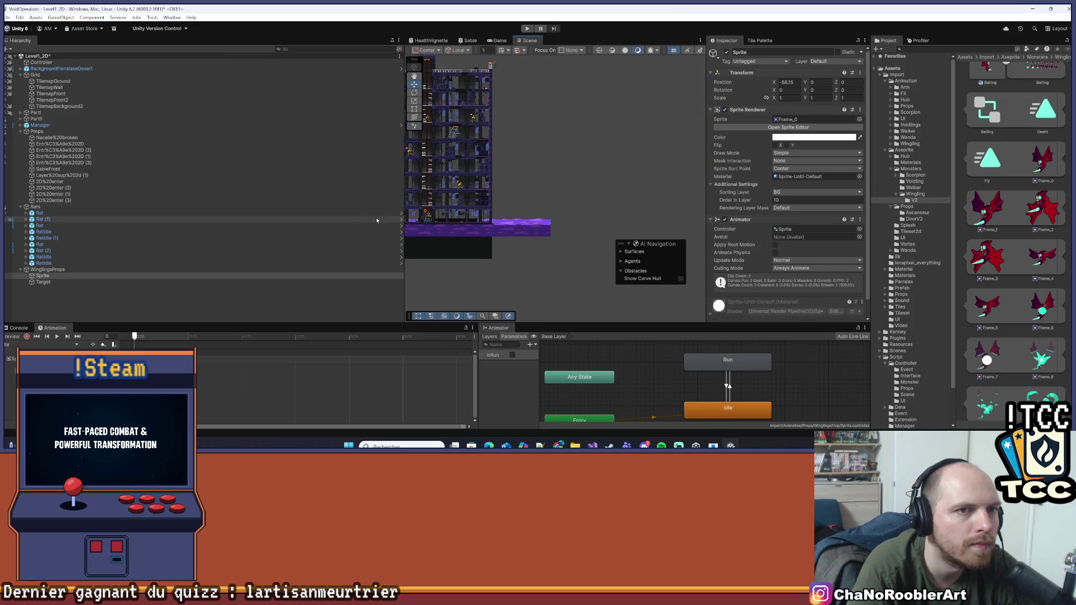
- Move WinglingsProps to about X 44.8, Y 5.5 and frame its Target child
left_click(59, 270)
left_click_drag(575, 199, 598, 207)
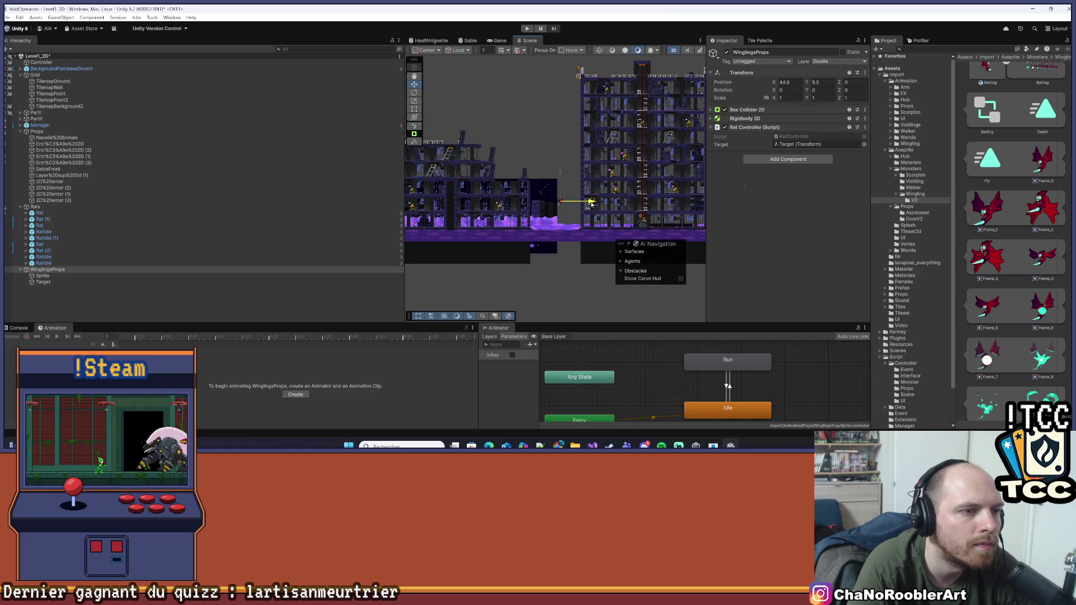
left_click(60, 283)
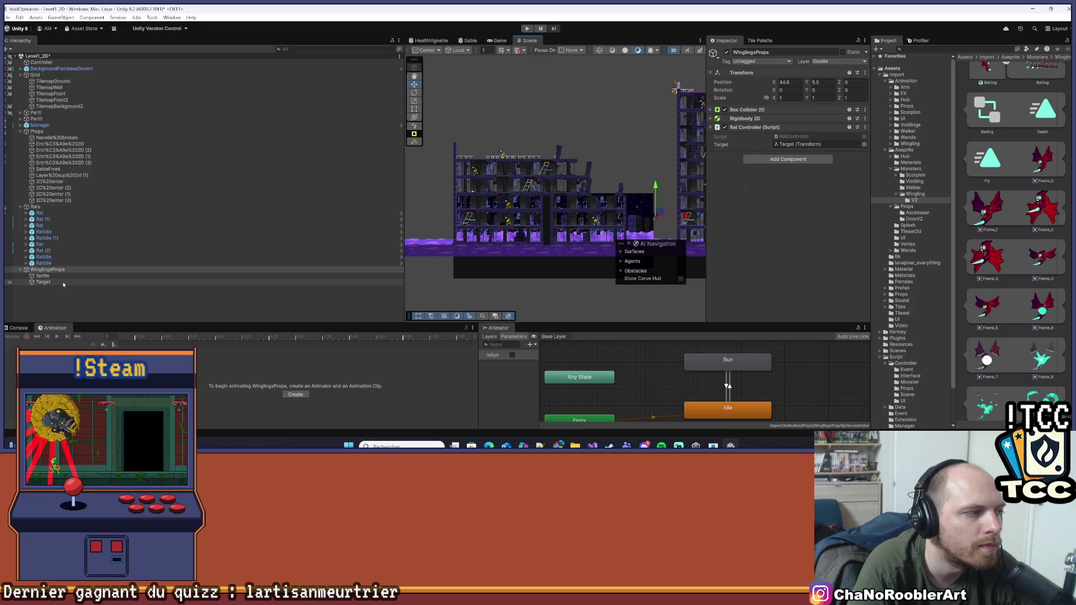
double_click(60, 283)
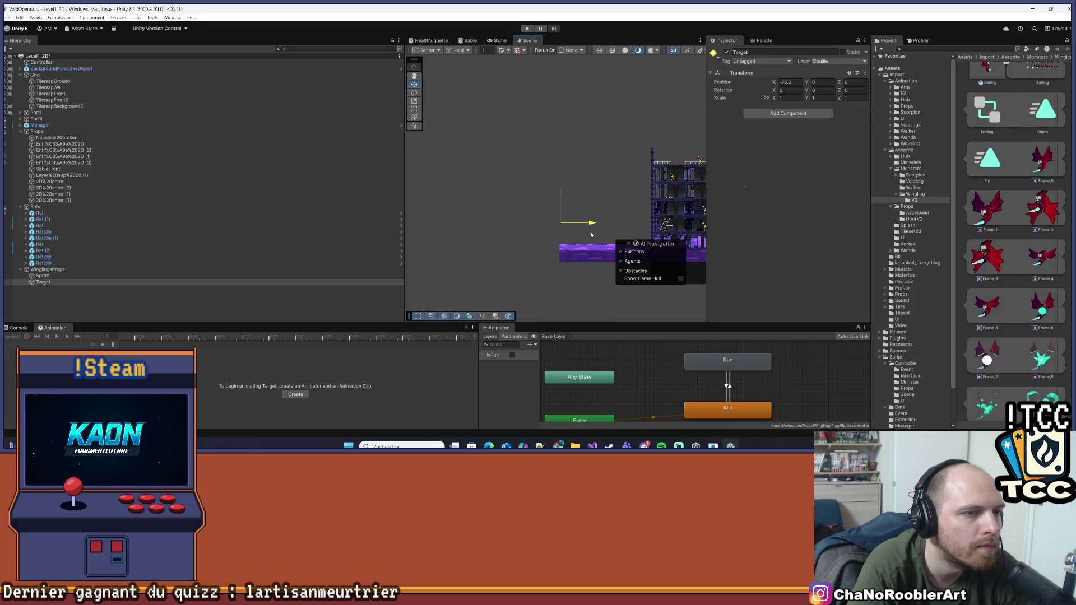
mouse_move(647, 175)
left_mouse_down()
mouse_move(529, 149)
mouse_move(437, 146)
mouse_move(490, 132)
left_mouse_up()
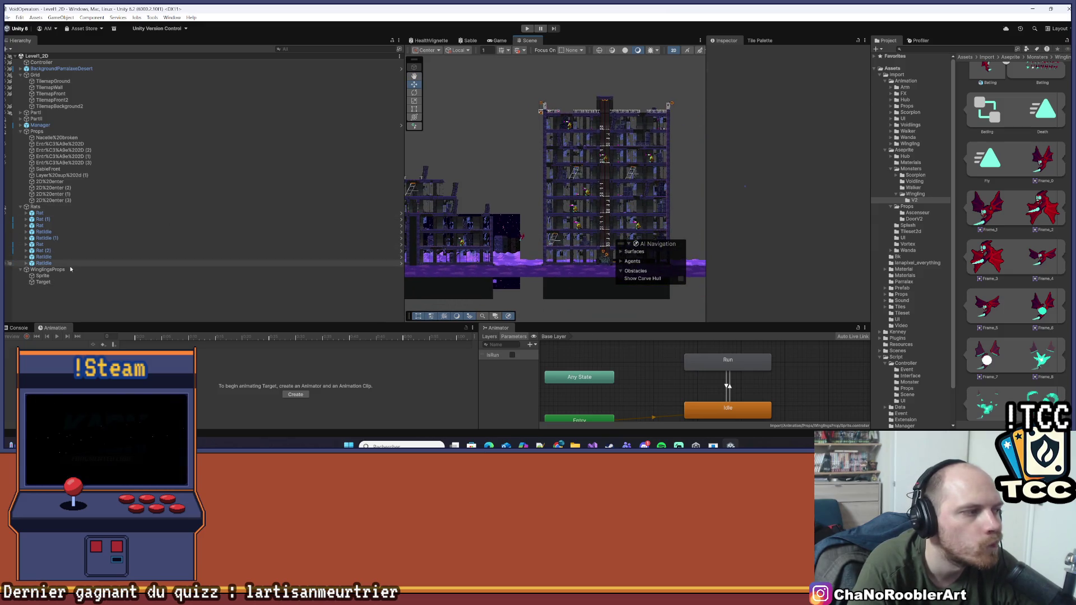
left_click(34, 271)
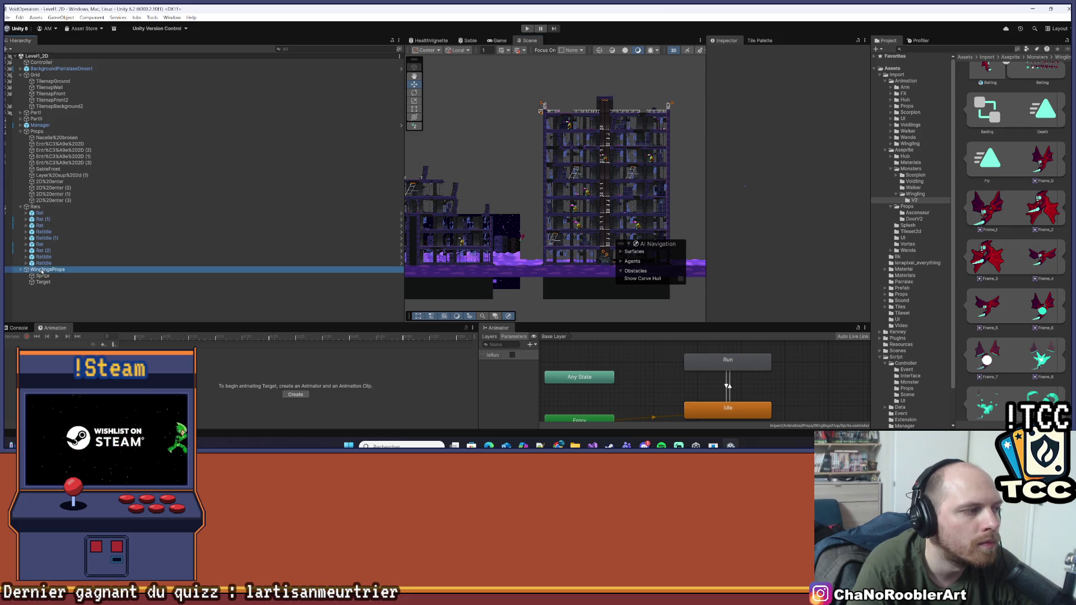
scroll(929, 273, "down", 3)
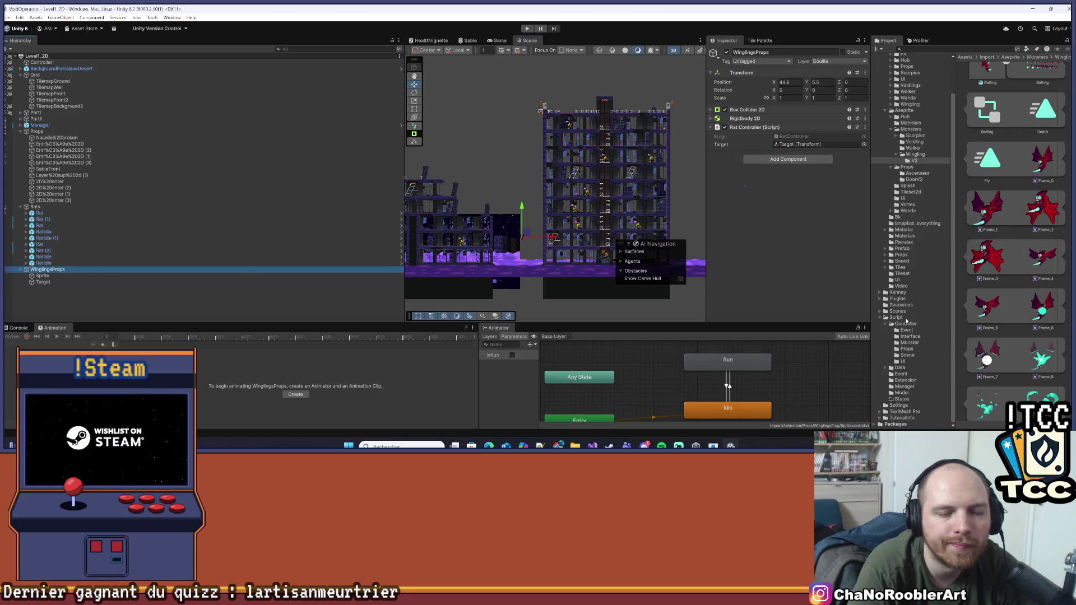
- Browse the Project window to the Prefab > Props > 2D folder
left_click(884, 318)
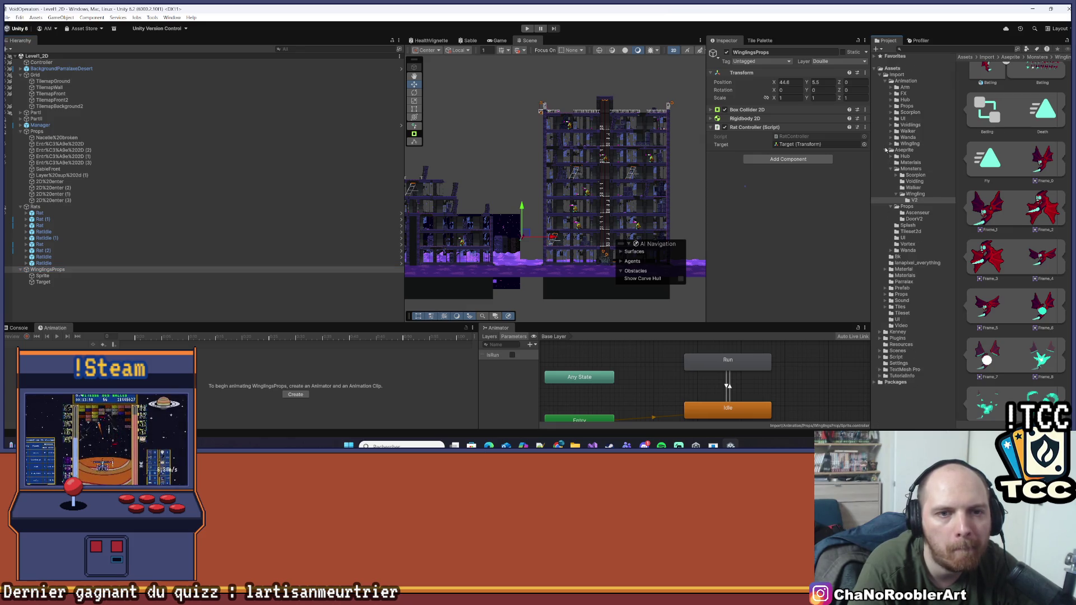
left_click(886, 150)
left_click(913, 187)
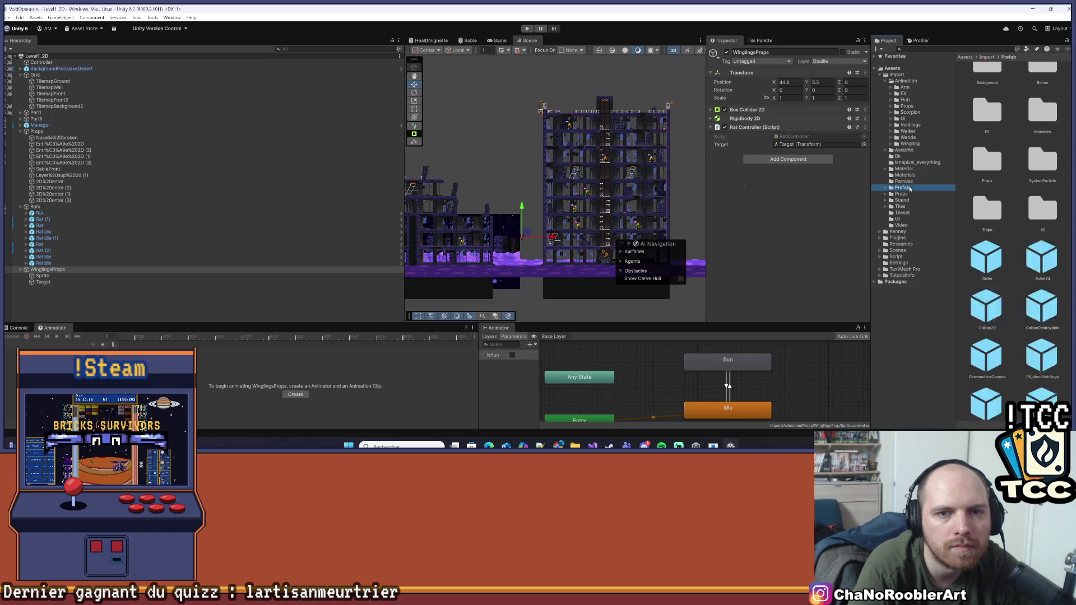
double_click(988, 185)
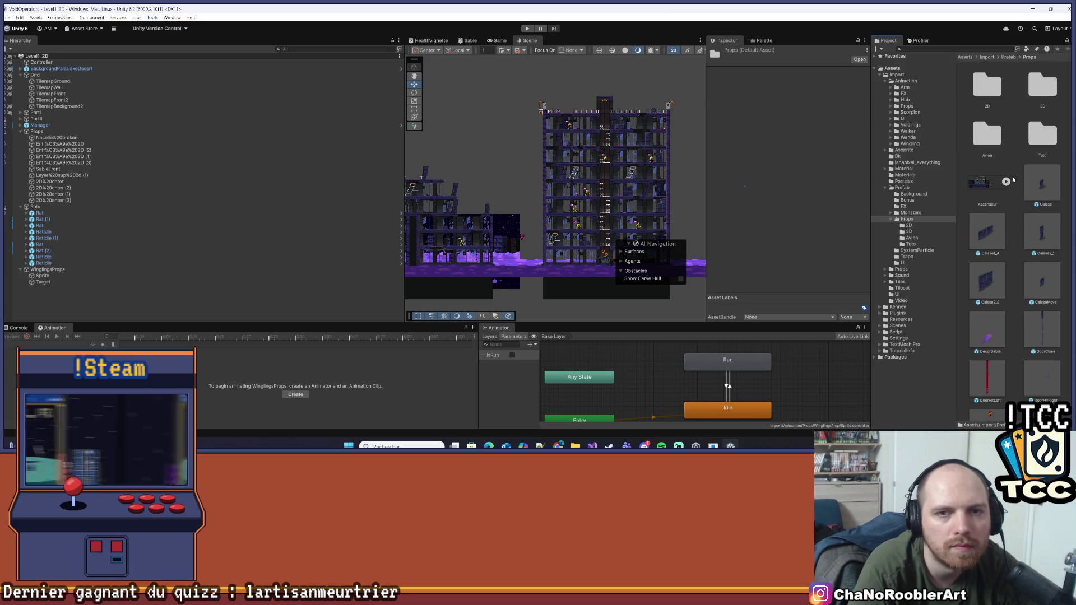
scroll(1009, 190, "down", 10)
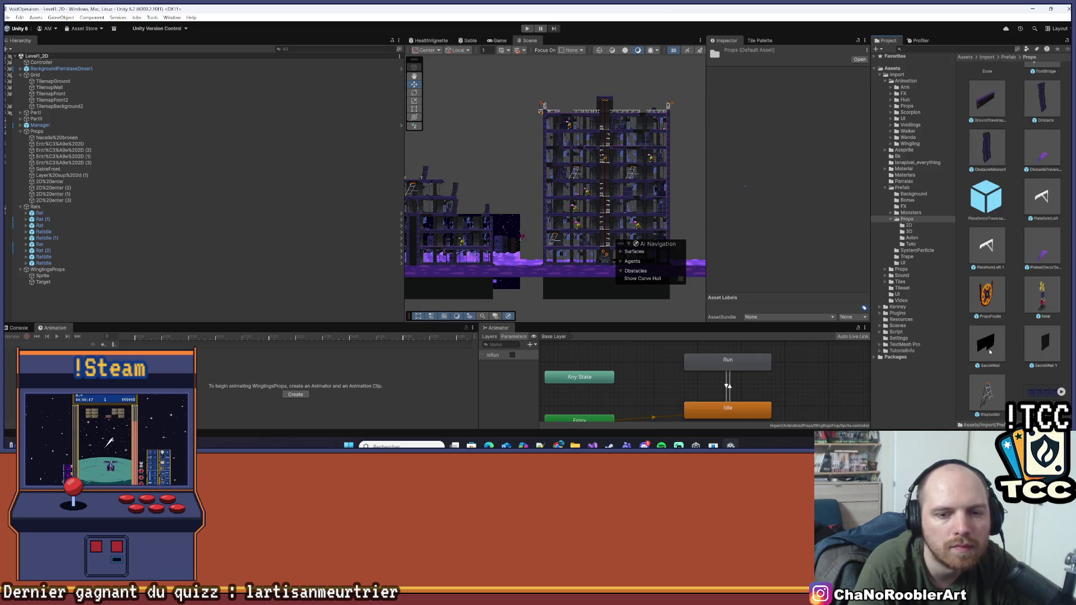
scroll(990, 352, "up", 10)
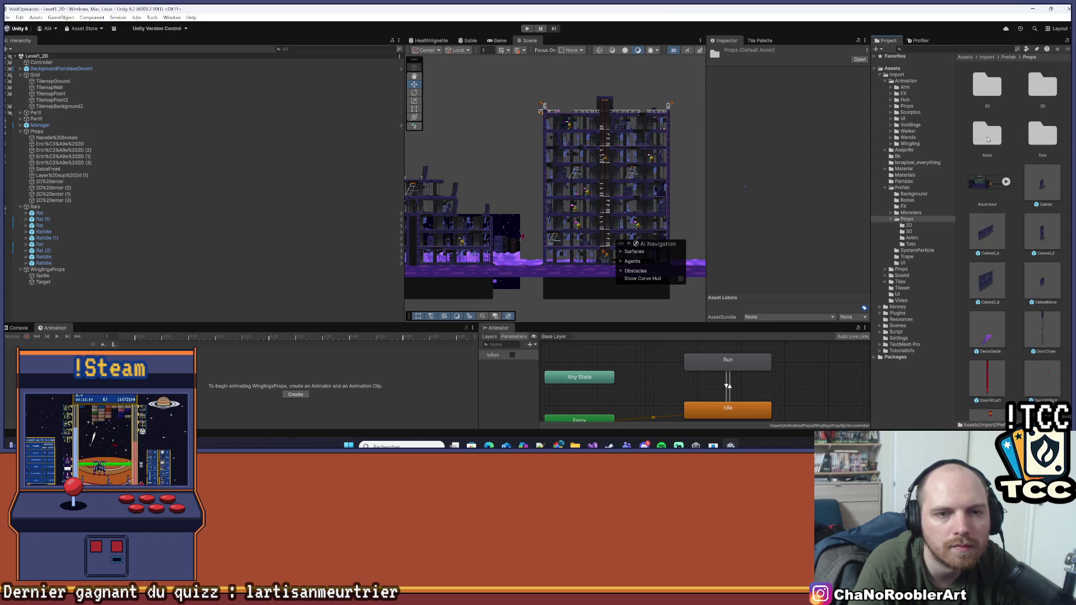
double_click(987, 87)
left_click(1011, 215)
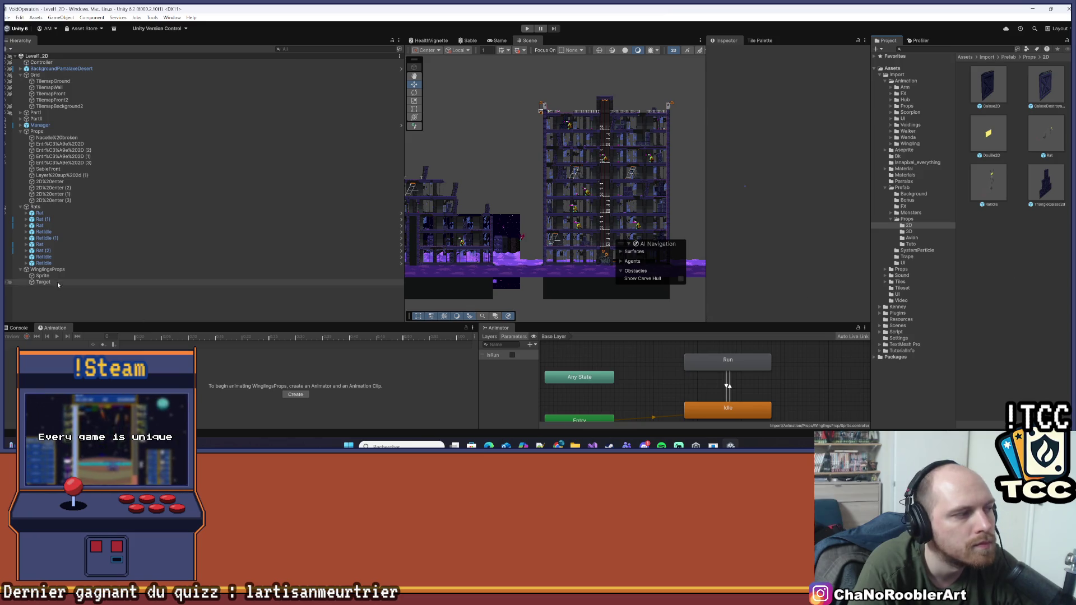
- Drag WinglingsProps into Props/2D to create its prefab
left_click_drag(968, 319, 970, 318)
mouse_move(561, 198)
left_mouse_down()
mouse_move(483, 218)
mouse_move(663, 176)
mouse_move(546, 175)
left_mouse_up()
left_click_drag(624, 163, 565, 161)
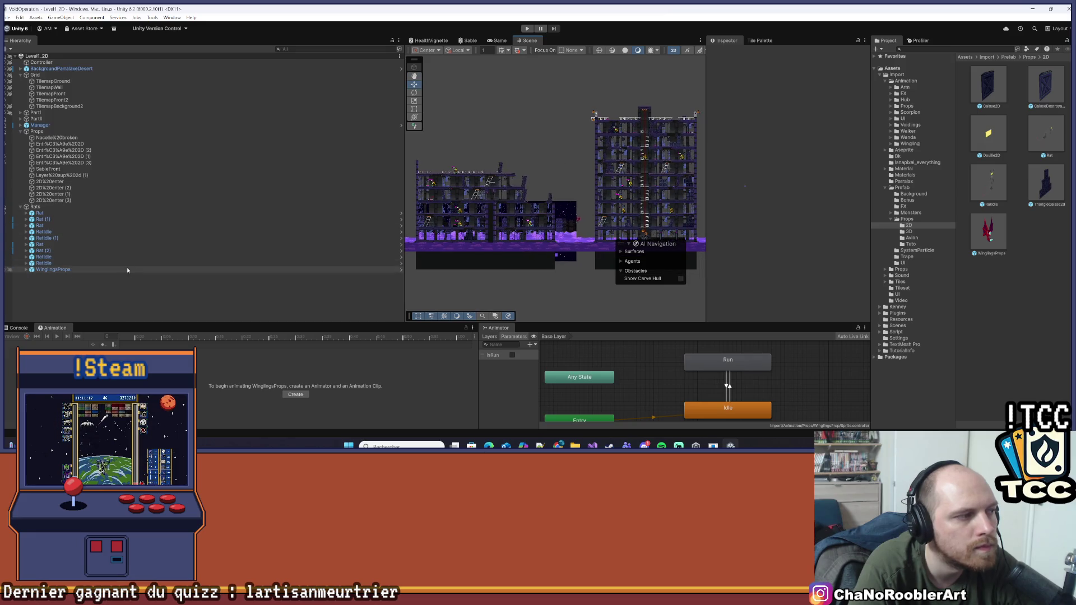
left_click_drag(531, 193, 475, 196)
left_click_drag(547, 191, 587, 199)
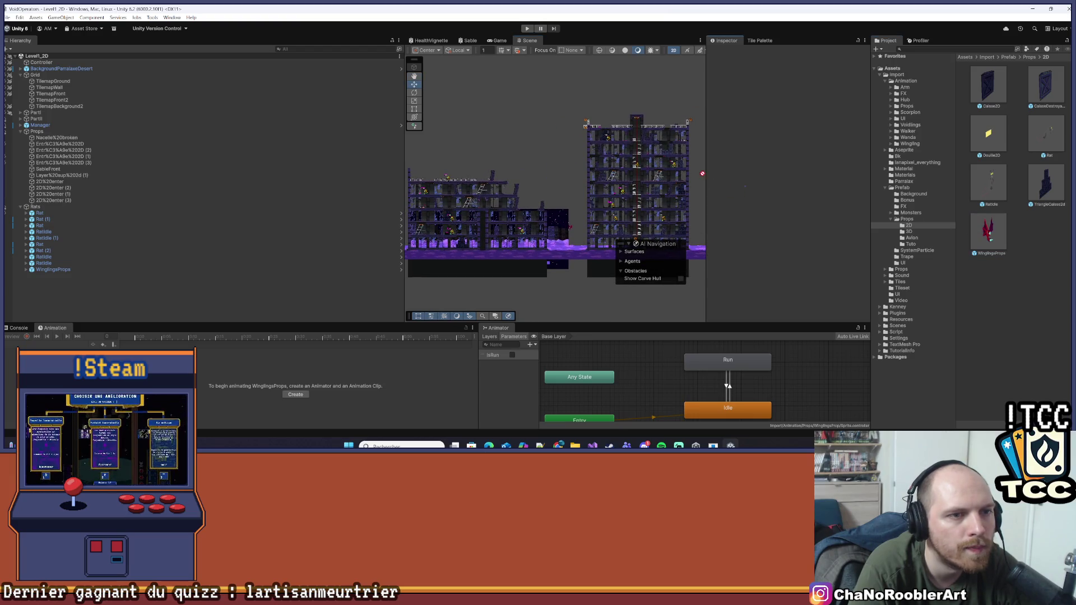
- Place a WinglingsProps copy in the level and frame its Target child
left_click_drag(702, 173, 693, 159)
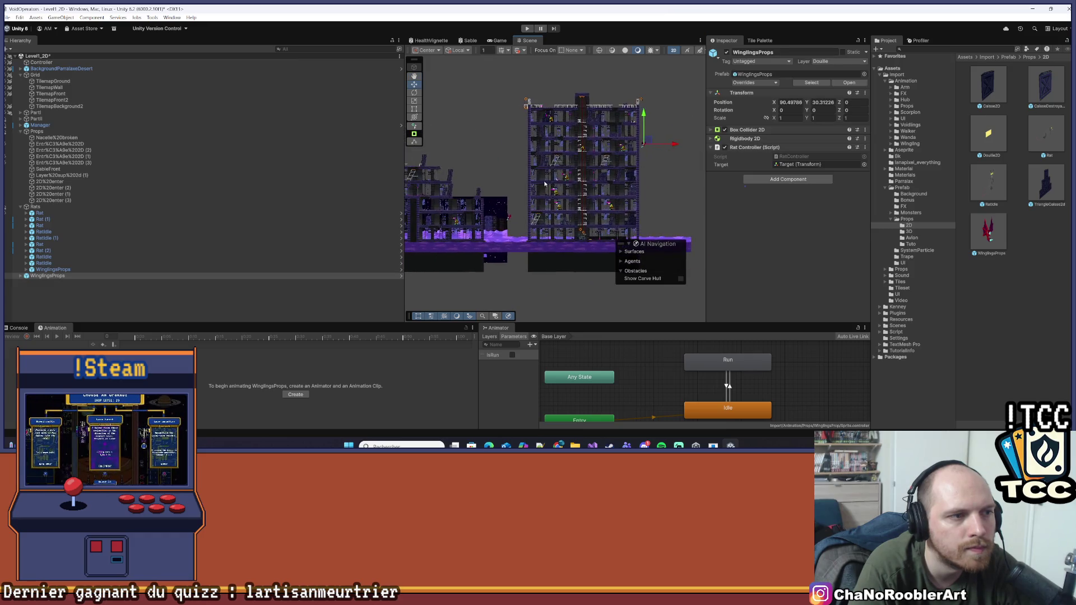
left_click_drag(545, 183, 613, 175)
key("f")
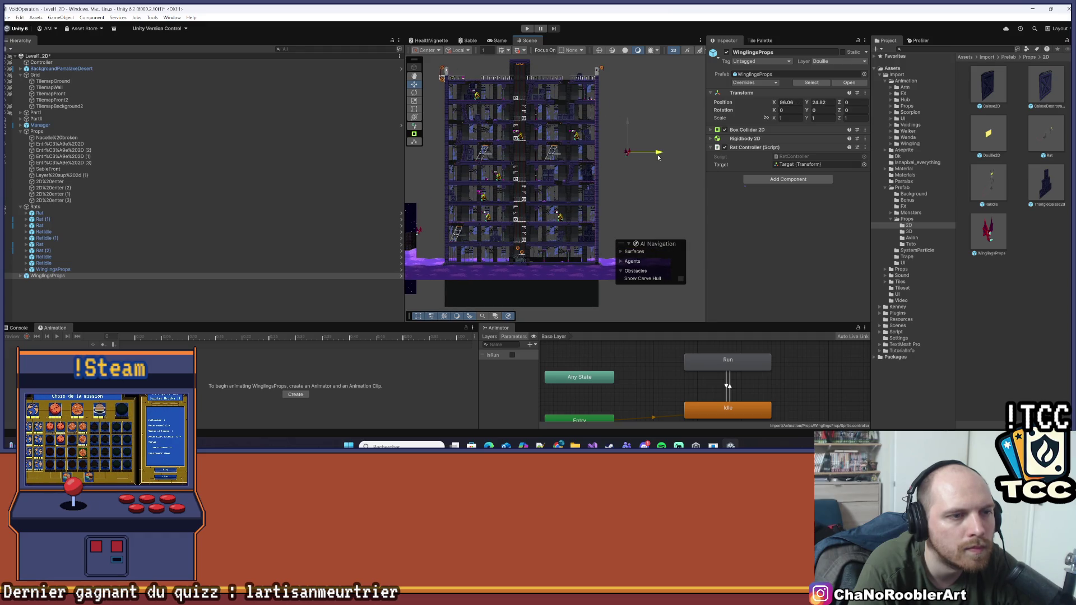
scroll(616, 145, "down", 5)
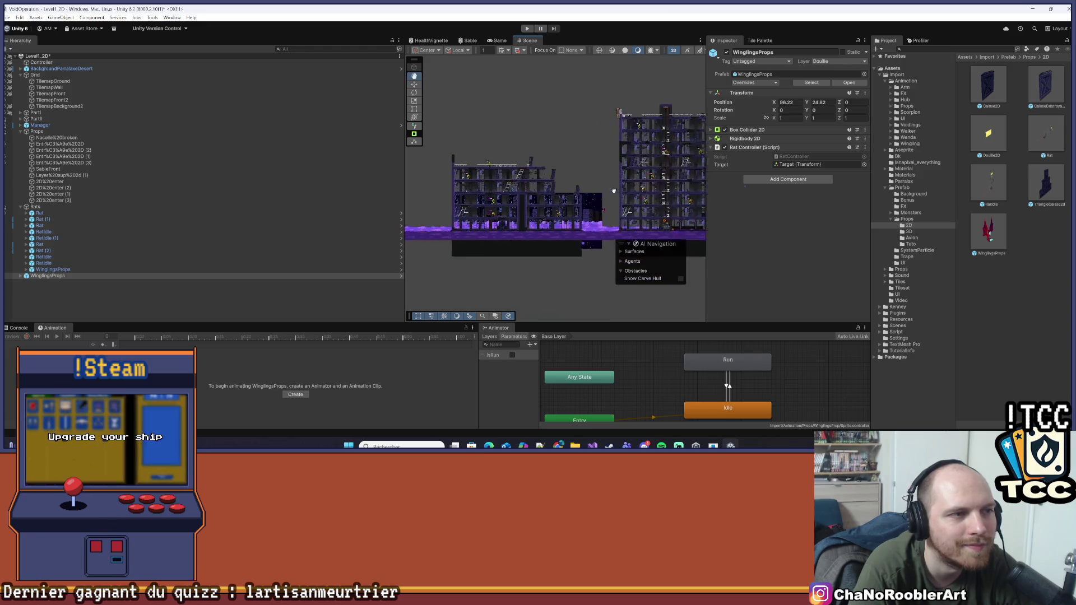
left_click(20, 276)
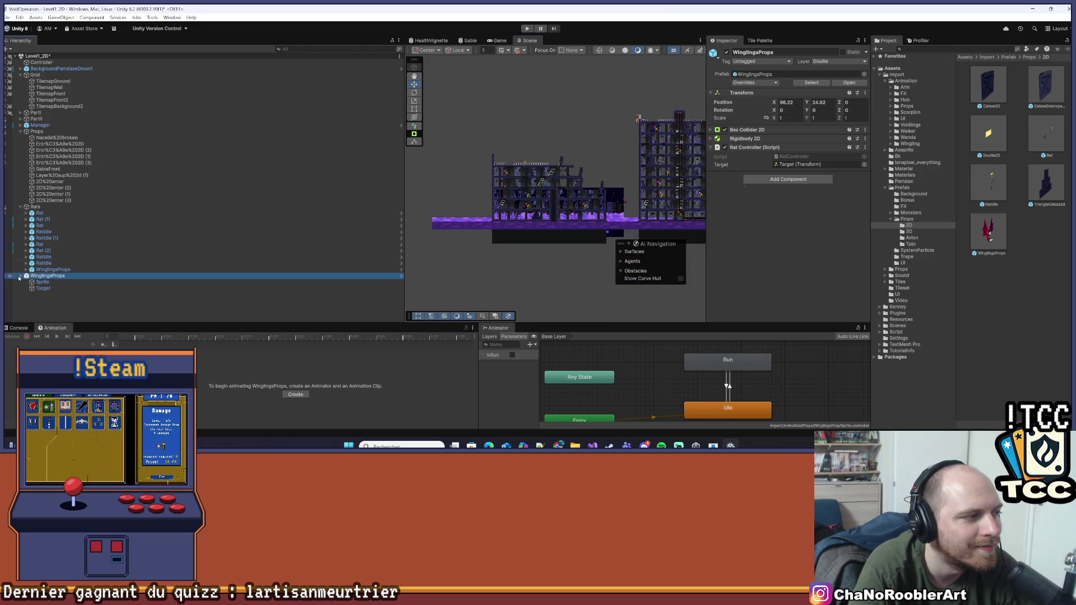
left_click(35, 289)
key("f")
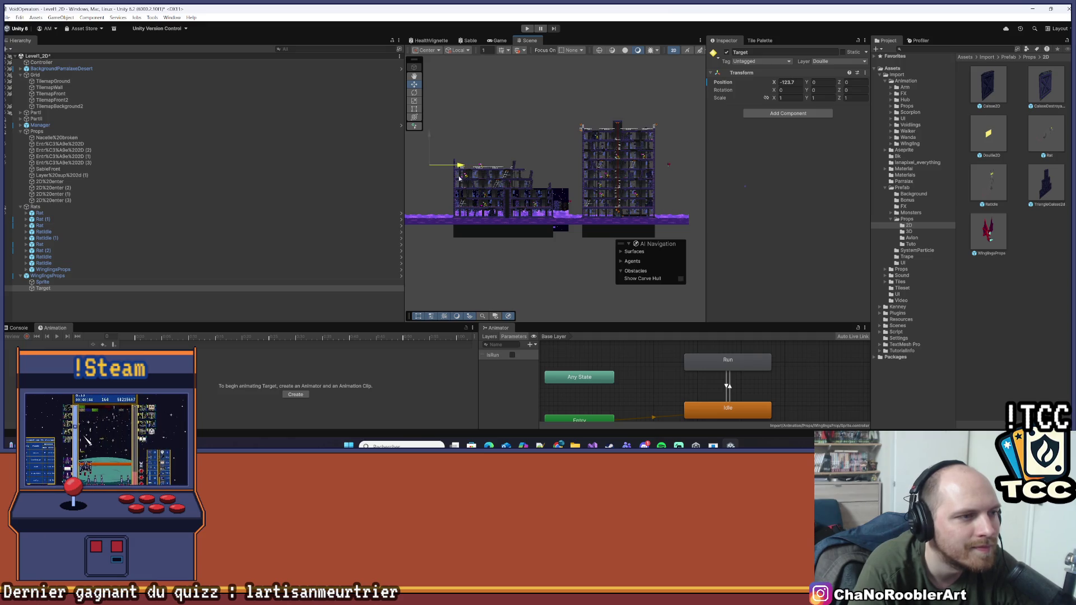
- Move WinglingsProps into the Rats group and reselect it in the scene
left_click_drag(51, 276, 70, 275)
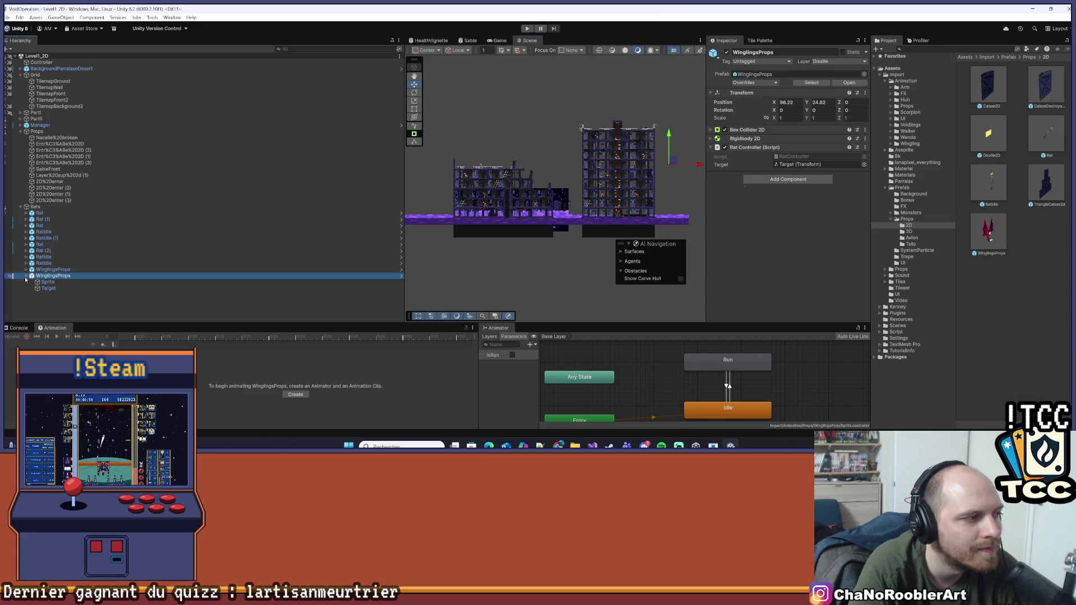
left_click(45, 297)
scroll(602, 174, "up", 2)
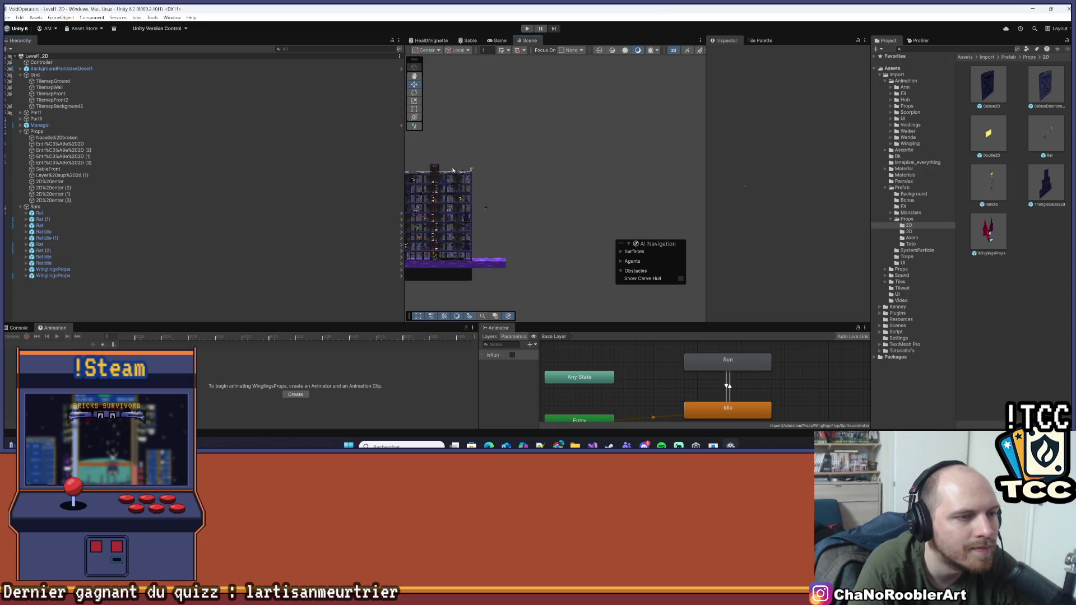
scroll(601, 174, "up", 3)
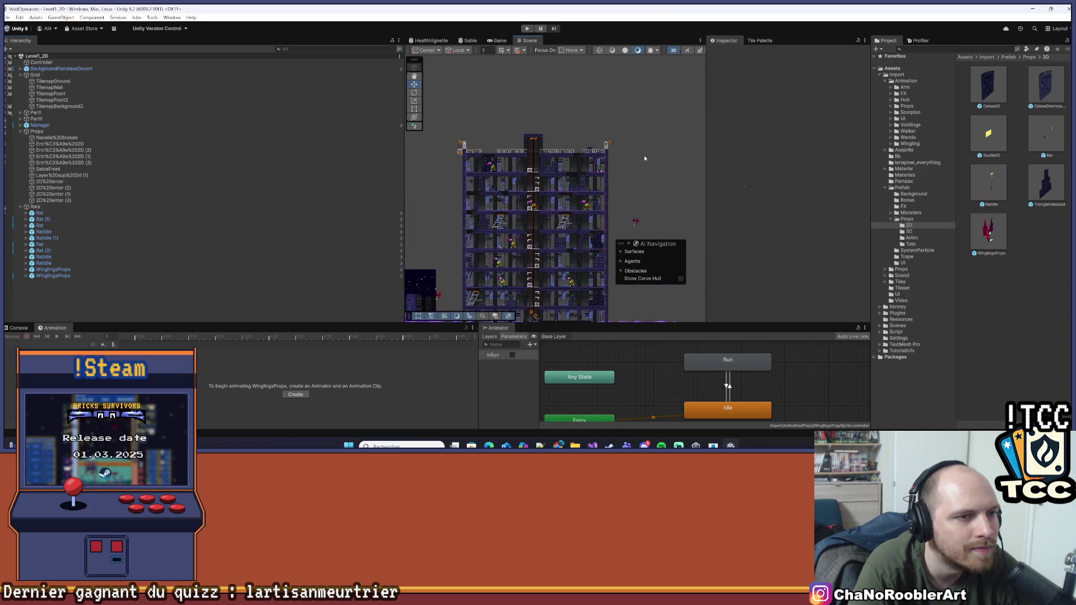
scroll(684, 121, "up", 3)
mouse_move(629, 153)
left_mouse_down()
mouse_move(675, 165)
mouse_move(652, 149)
left_mouse_up()
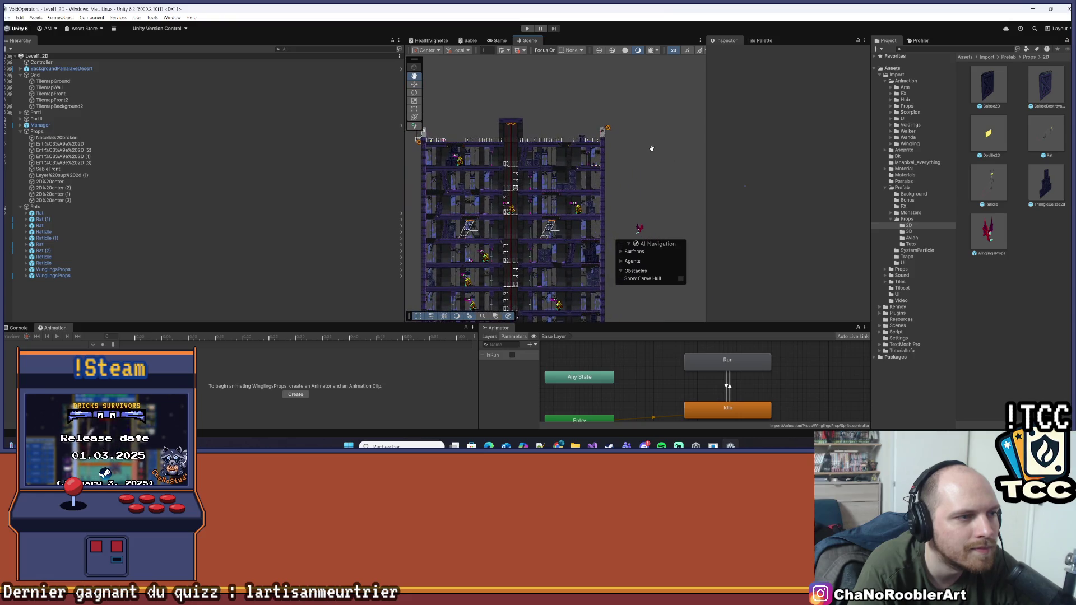
left_click(639, 234)
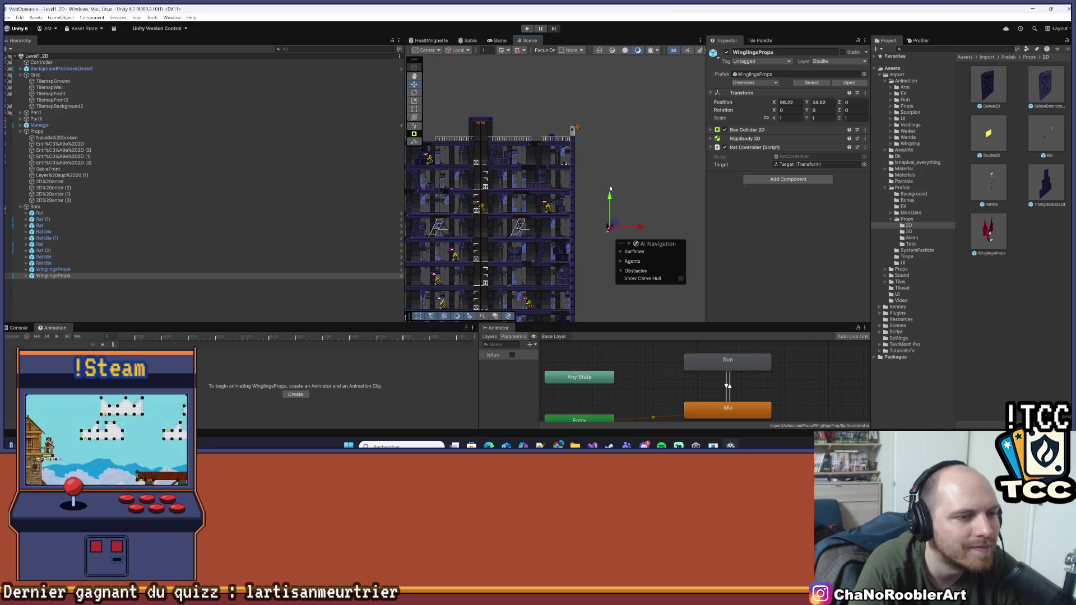
mouse_move(619, 185)
left_mouse_down()
mouse_move(538, 214)
mouse_move(514, 139)
left_mouse_up()
- Duplicate WinglingsProps three times, sliding copies (1) to (3) right from X 107.08
key("ctrl+d")
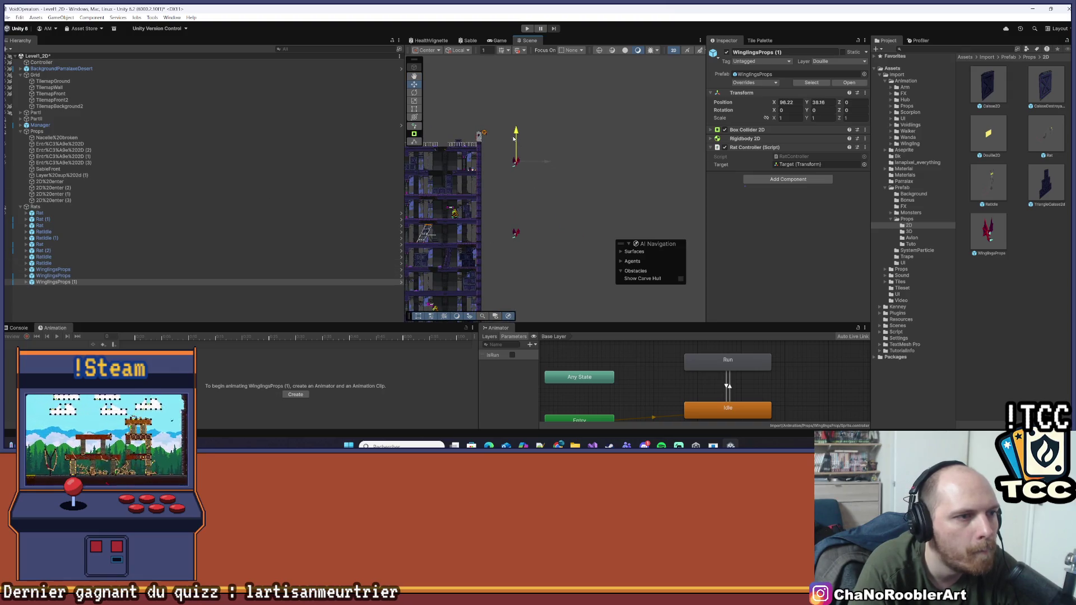
left_click_drag(568, 166, 588, 170)
key("f")
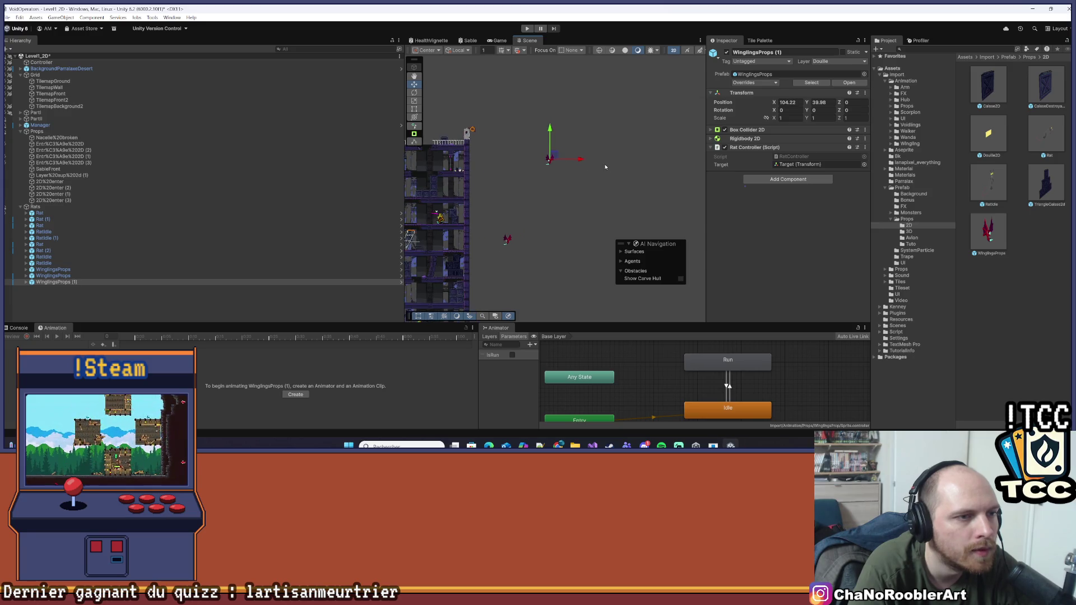
key("ctrl+d")
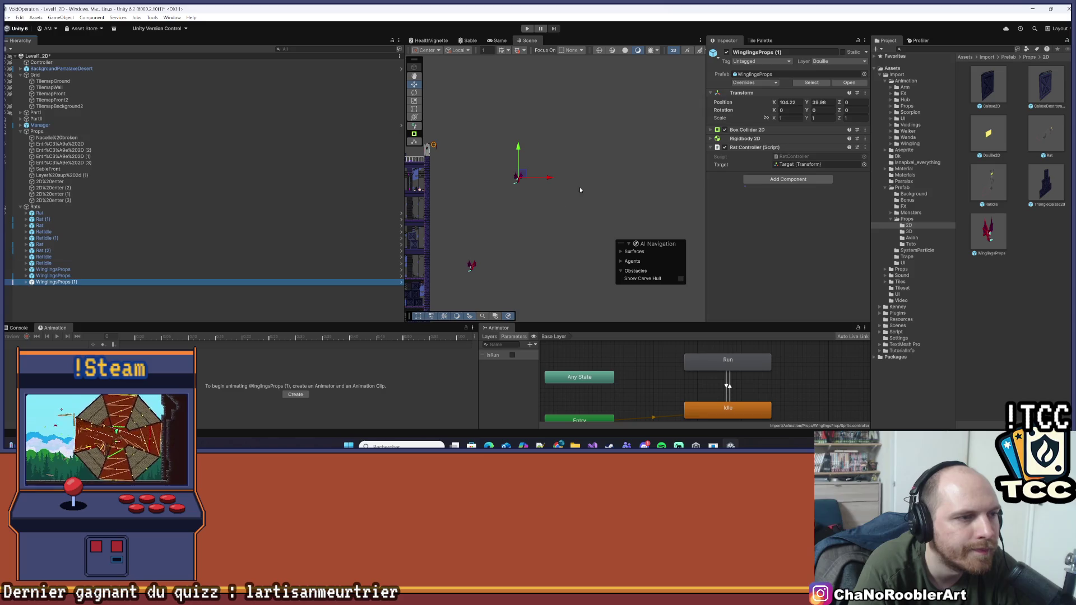
left_click_drag(554, 174, 553, 180)
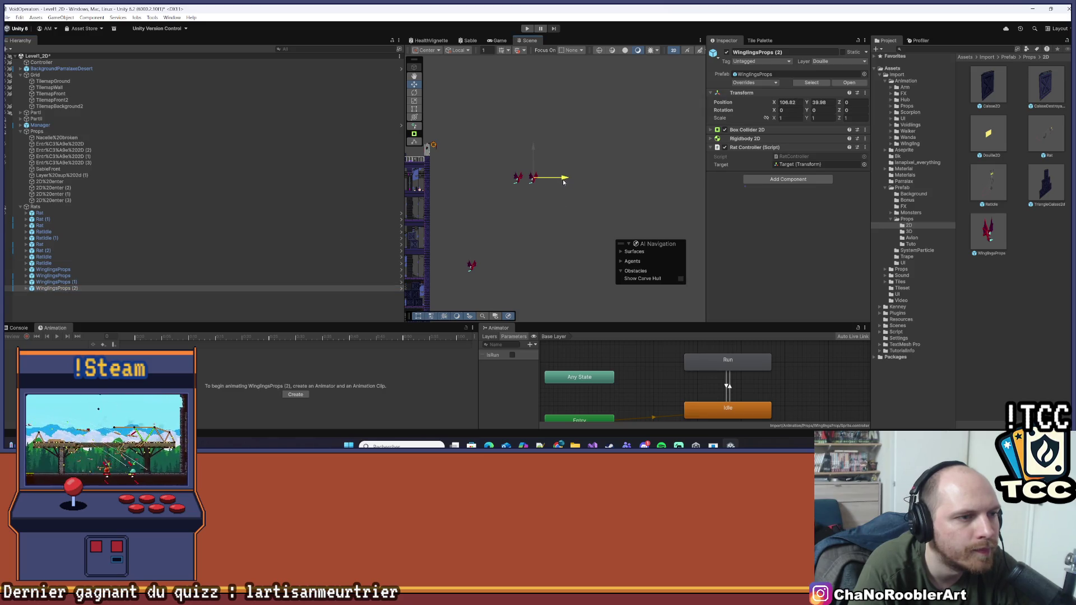
mouse_move(588, 195)
left_mouse_down()
mouse_move(503, 191)
mouse_move(545, 193)
left_mouse_up()
key("ctrl+d")
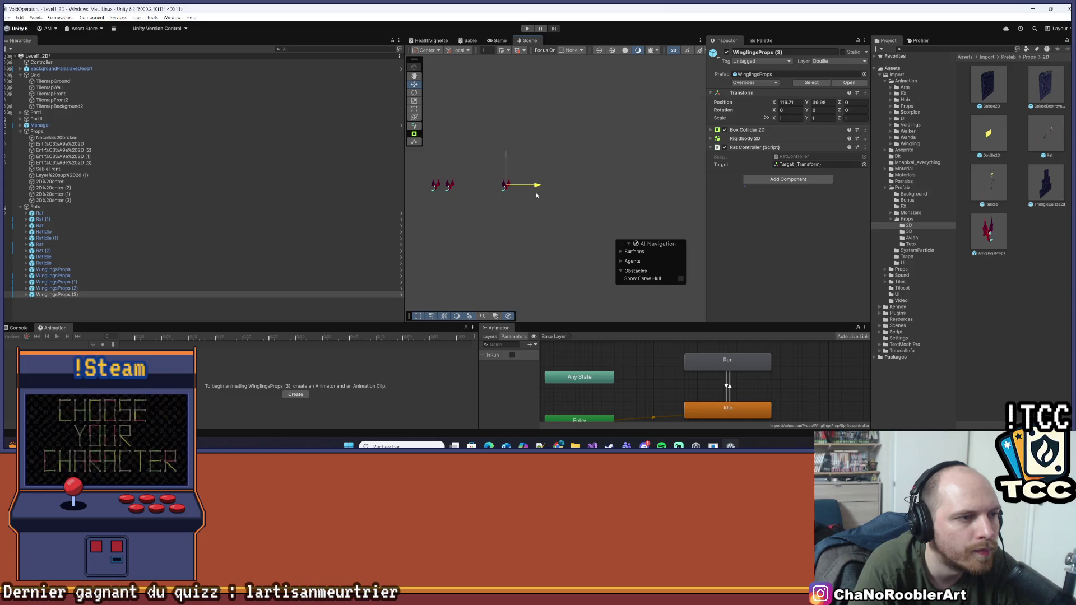
- Inspect the original WinglingsProps' Target child, then select WinglingsProps (1)
left_click_drag(431, 237, 636, 230)
left_click(641, 224)
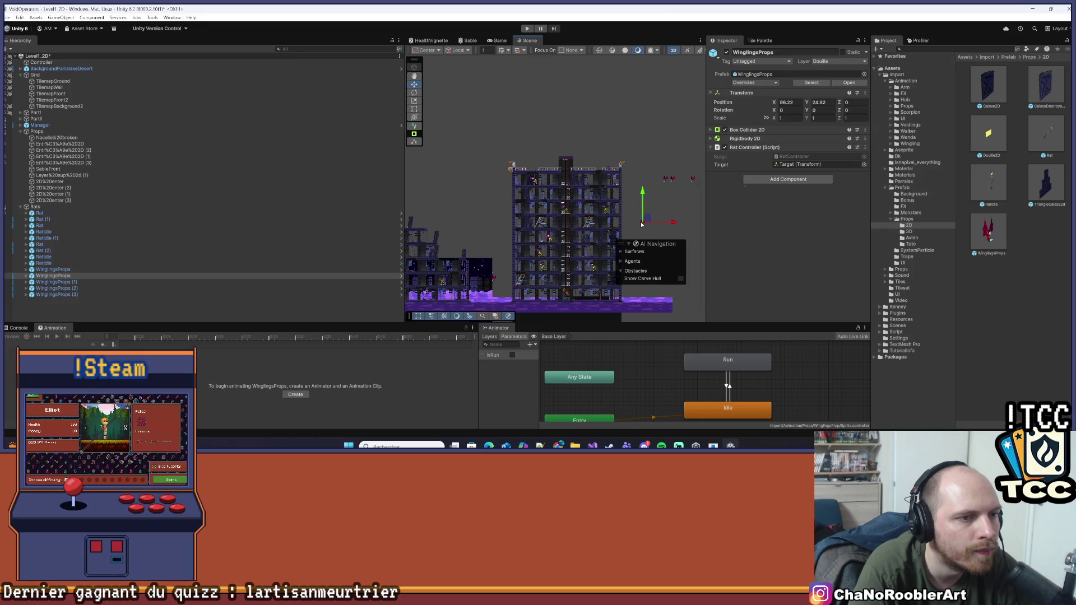
left_click(28, 276)
left_click(48, 288)
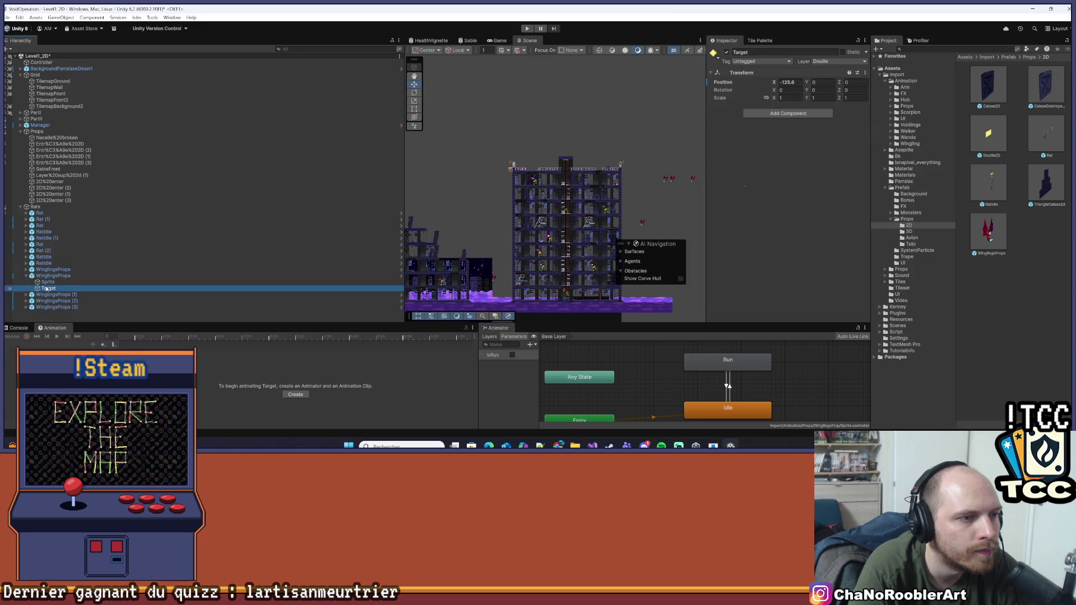
scroll(476, 190, "down", 1)
scroll(601, 187, "up", 2)
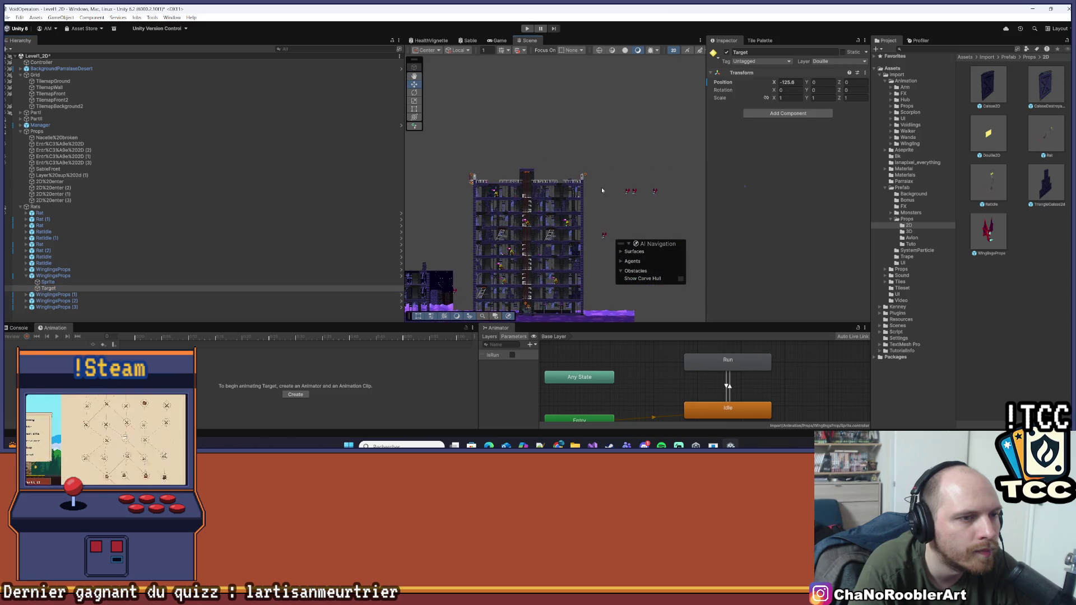
left_click(31, 295)
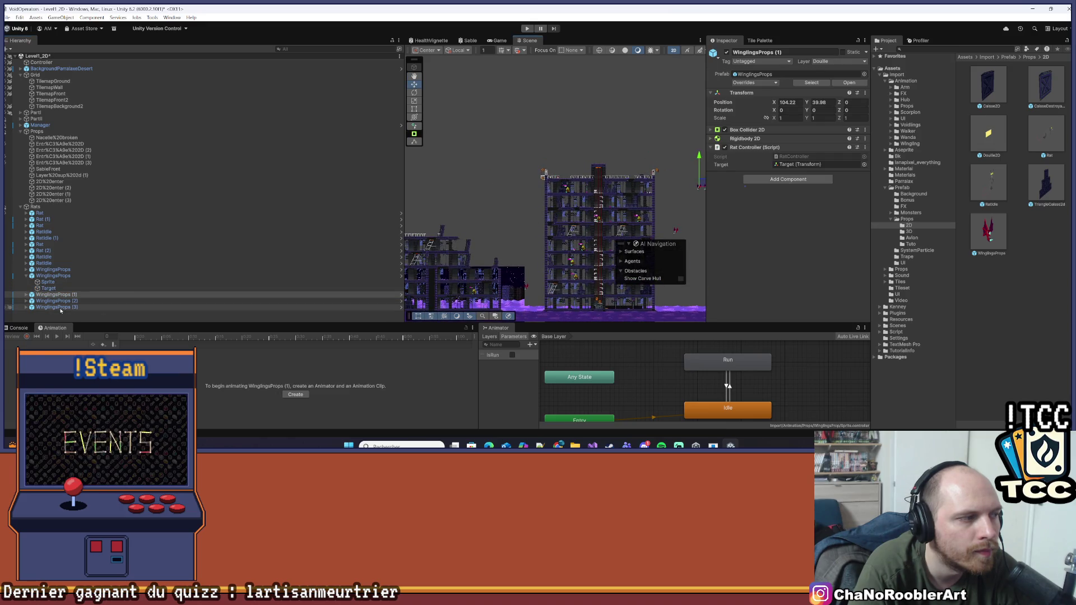
- Pull WinglingsProps (1)'s Target child in to about X -81
left_click(26, 295)
left_click(49, 307)
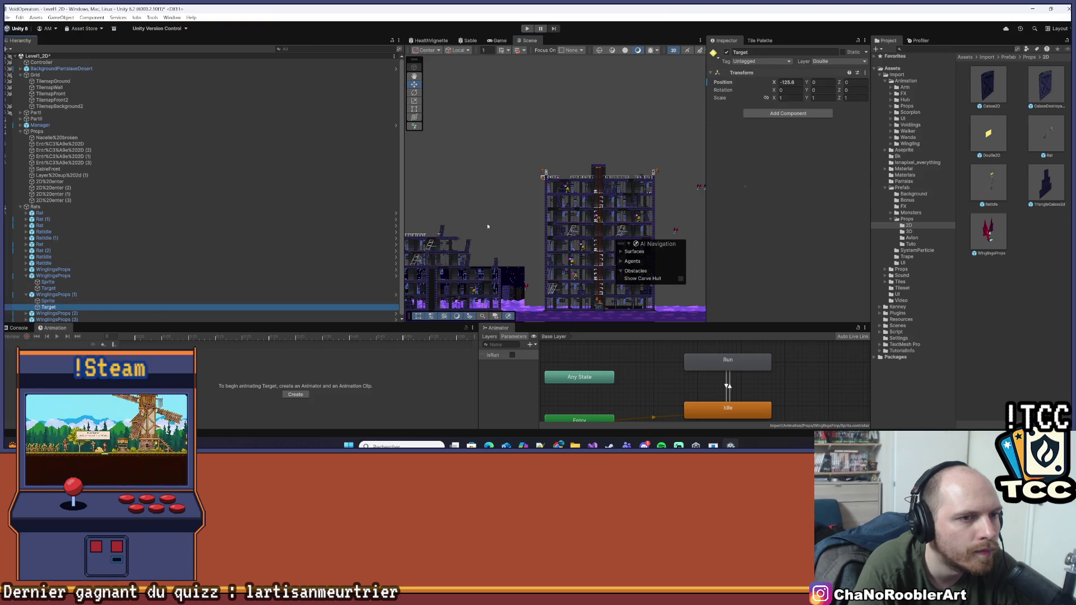
left_click_drag(510, 207, 445, 207)
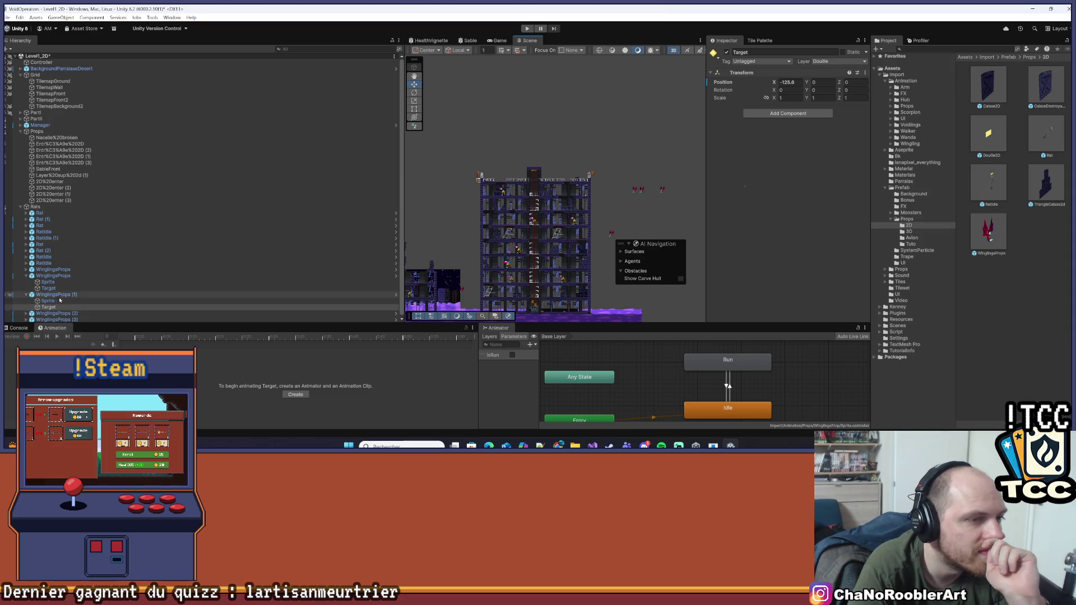
mouse_move(414, 179)
left_mouse_down()
mouse_move(555, 178)
mouse_move(475, 181)
mouse_move(557, 192)
mouse_move(501, 199)
mouse_move(549, 192)
mouse_move(523, 191)
left_mouse_up()
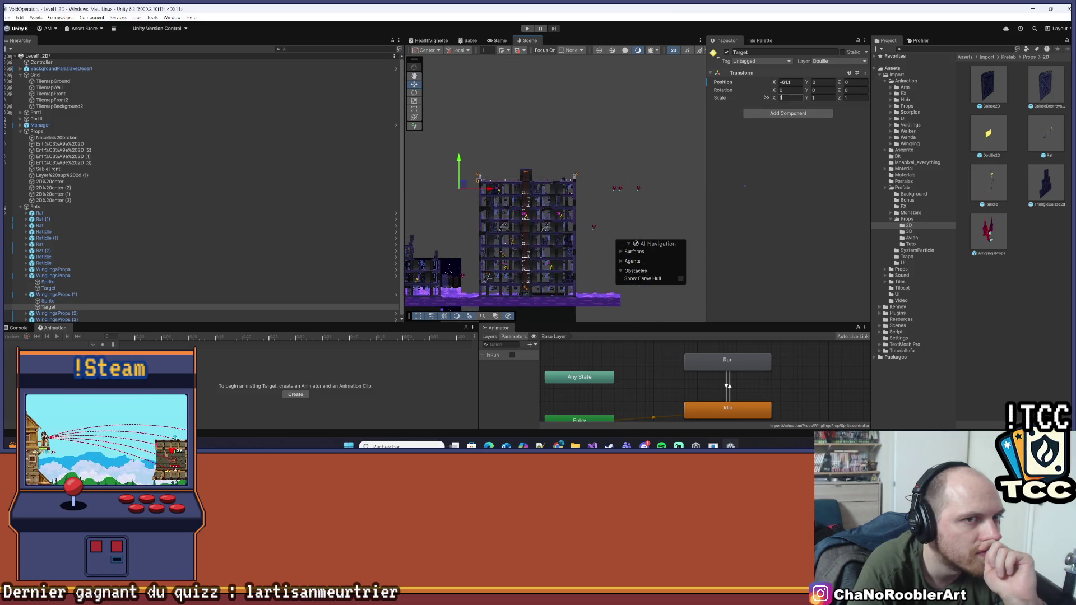
left_click(791, 83)
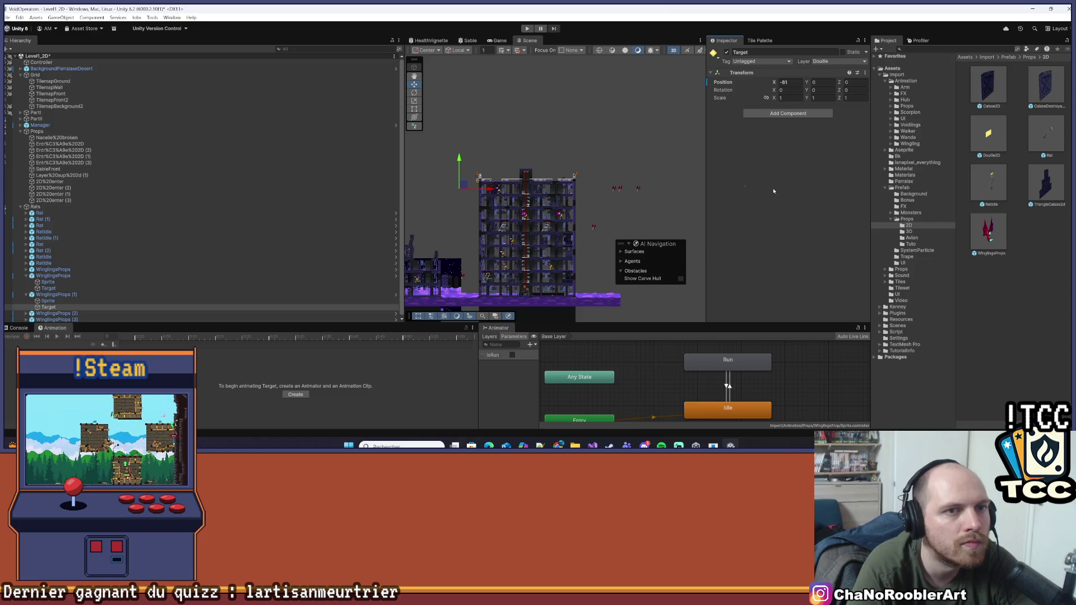
- Round WinglingsProps (2)'s Position X to 106
left_click(629, 195)
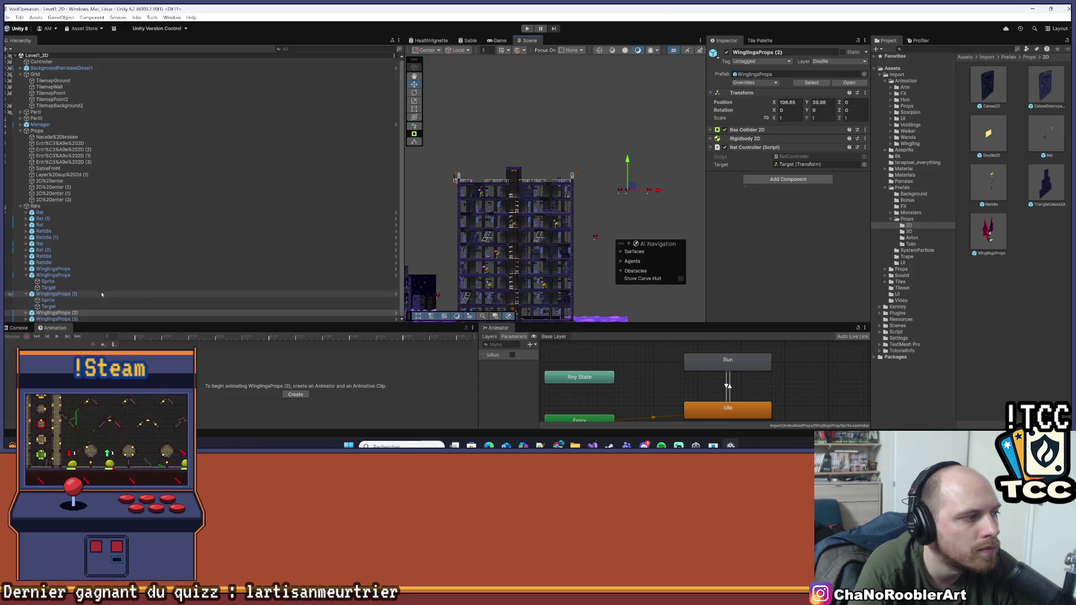
left_click(27, 314)
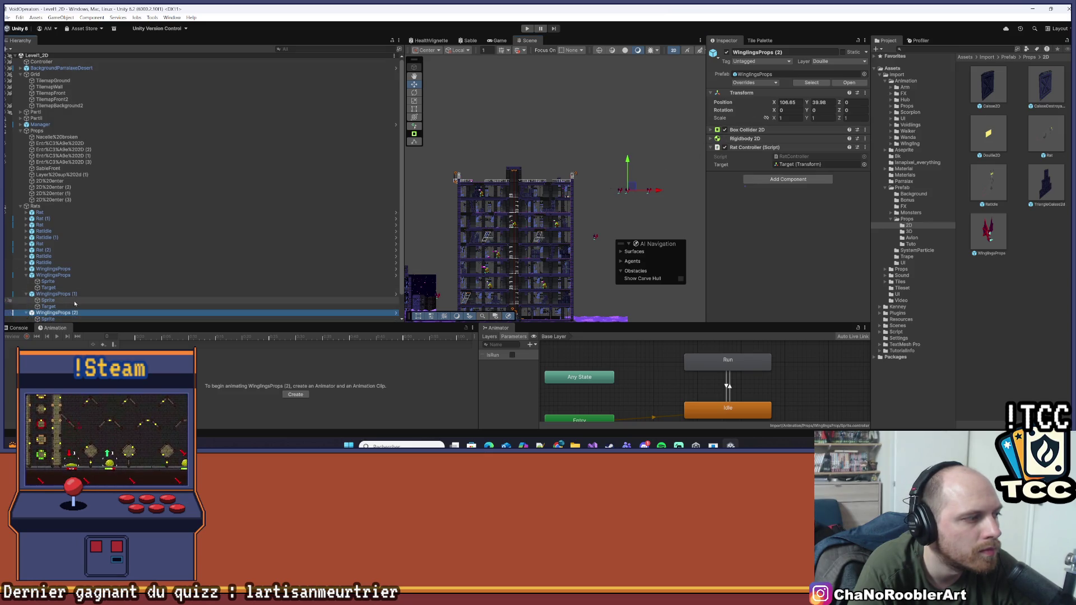
left_click(25, 312)
left_click(757, 127)
left_click(795, 103)
key("BackSpace")
key("BackSpace")
key("BackSpace")
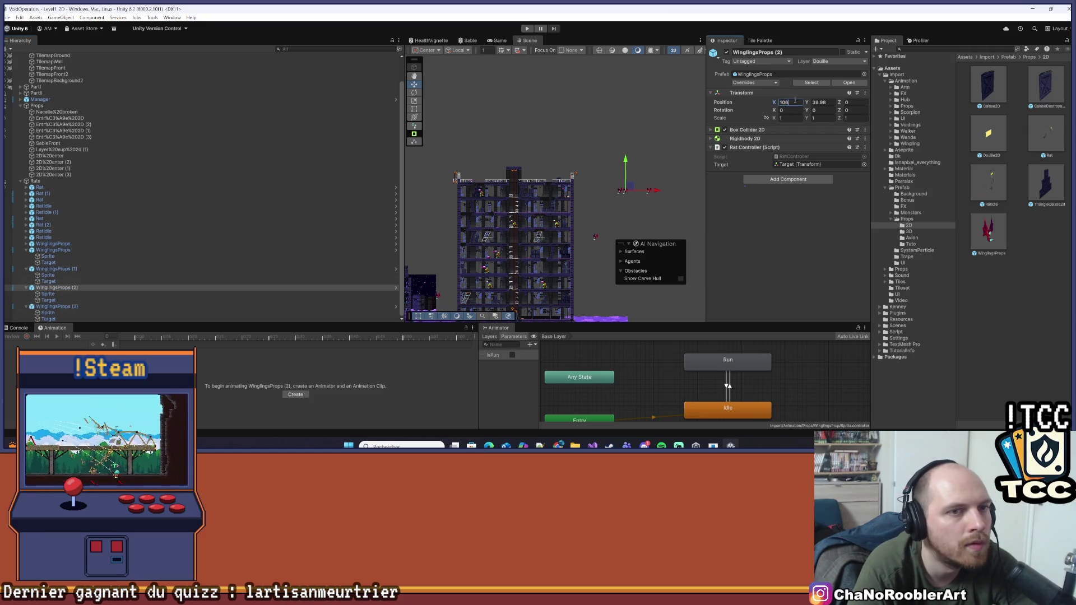
- Review the X positions of WinglingsProps (3), (2) and (1)
left_click(55, 306)
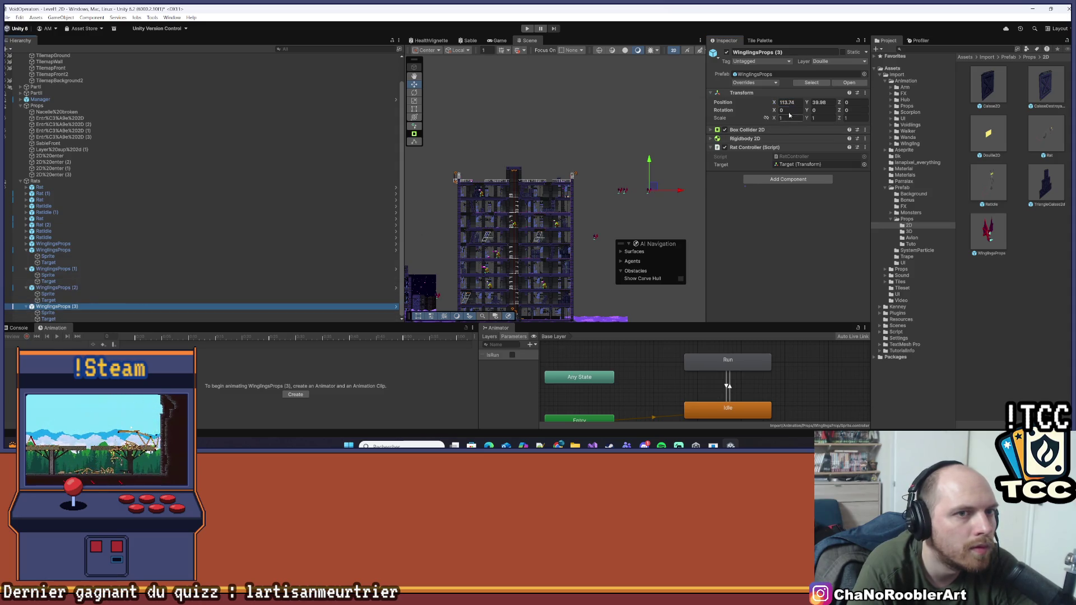
left_click(56, 287)
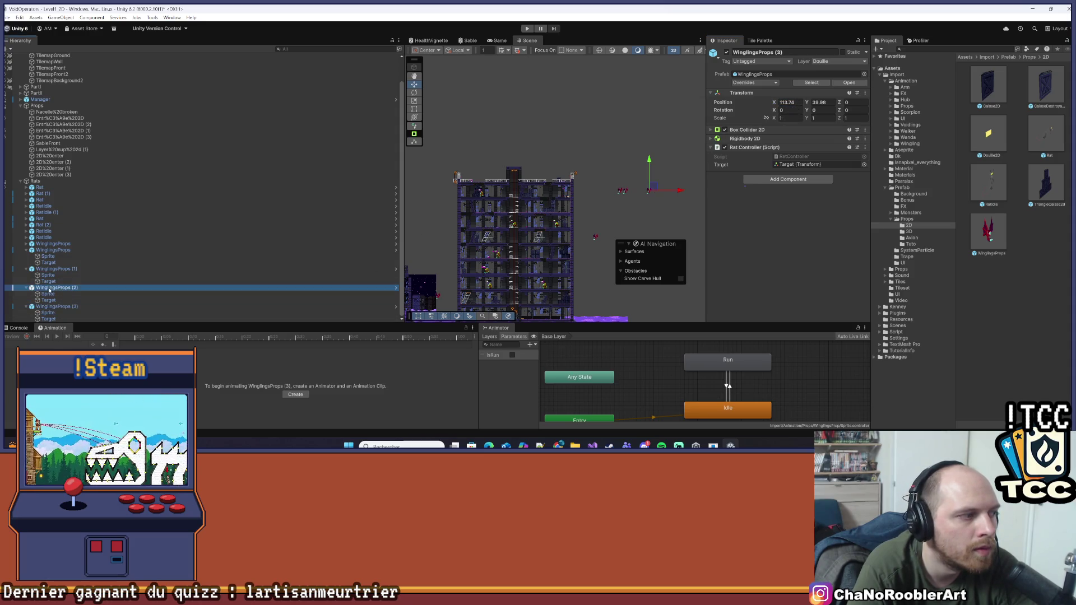
left_click(66, 269)
left_click(790, 102)
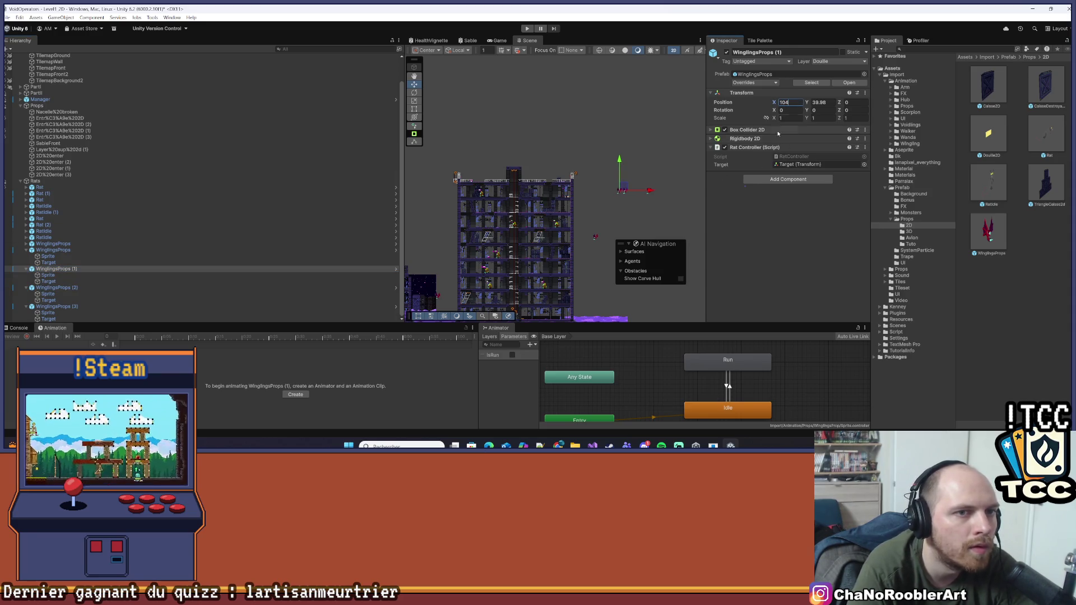
- Set WinglingsProps (2)'s Target child to about X -83, then select WinglingsProps (3)
left_click(49, 281)
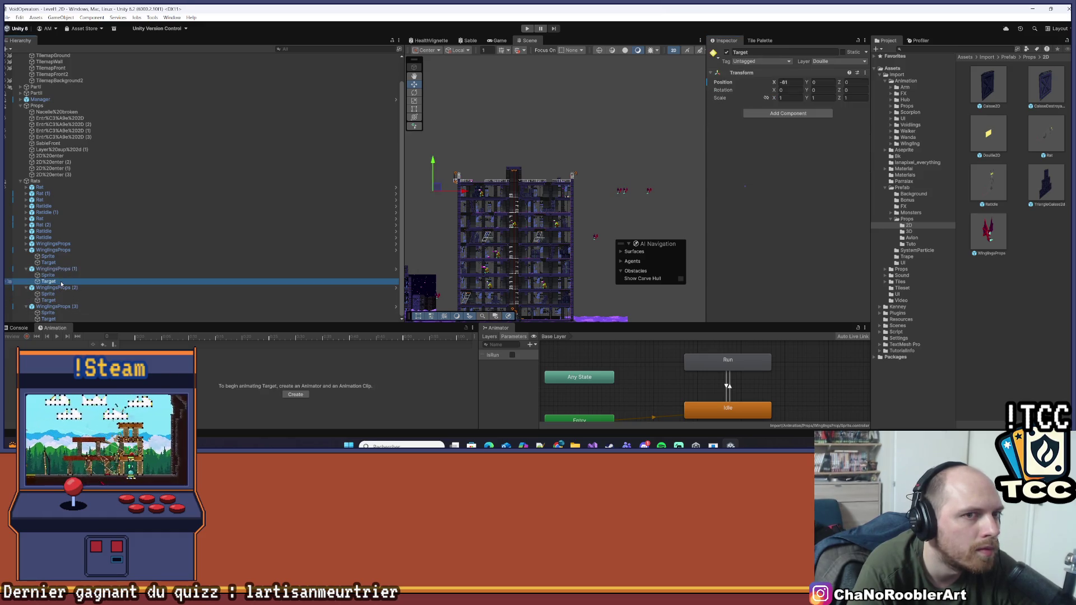
left_click(49, 301)
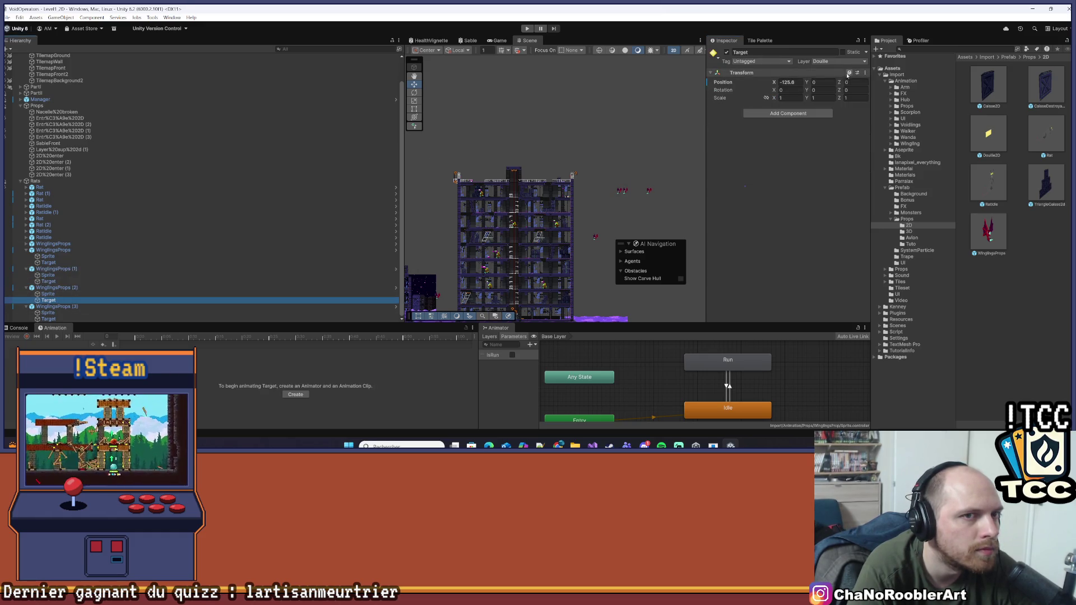
left_click(790, 82)
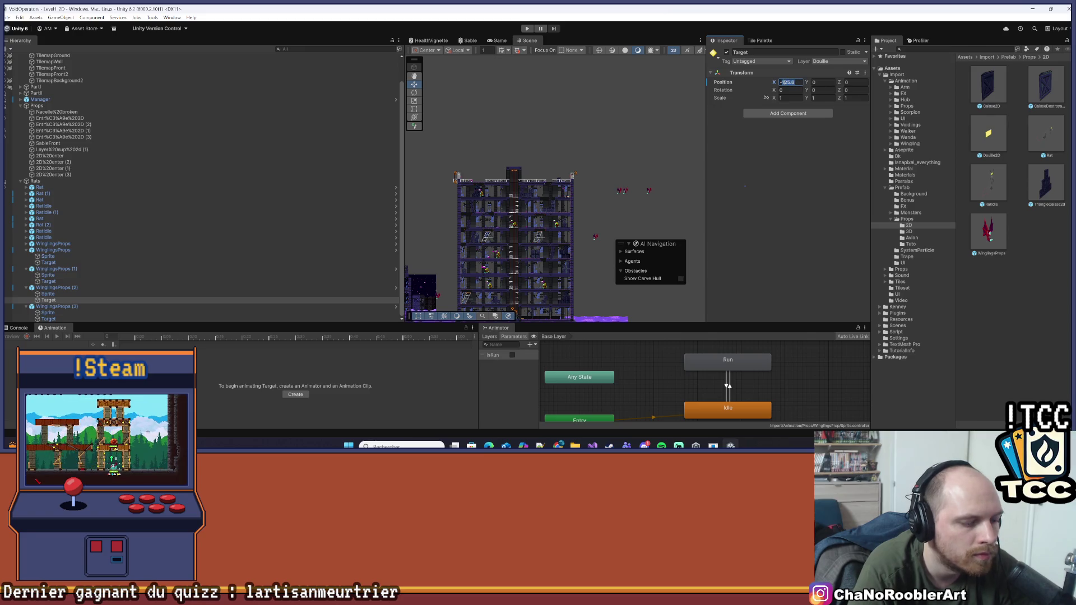
type("1")
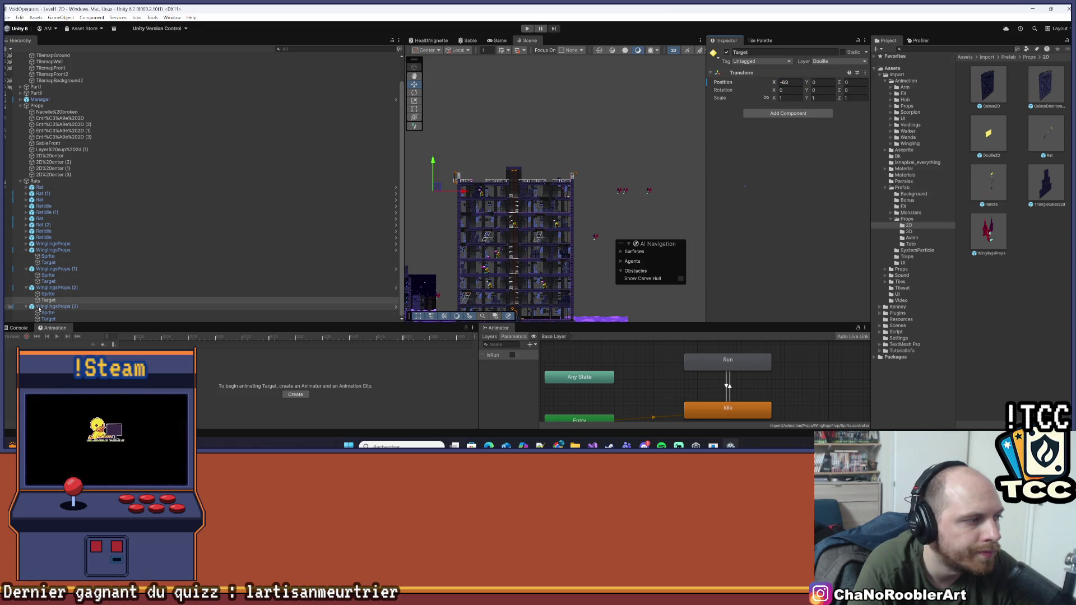
left_click(62, 306)
scroll(608, 182, "down", 2)
- Enter 11440 as WinglingsProps (3)'s X position, then set Y to 40 on the first and second copies
left_click(792, 104)
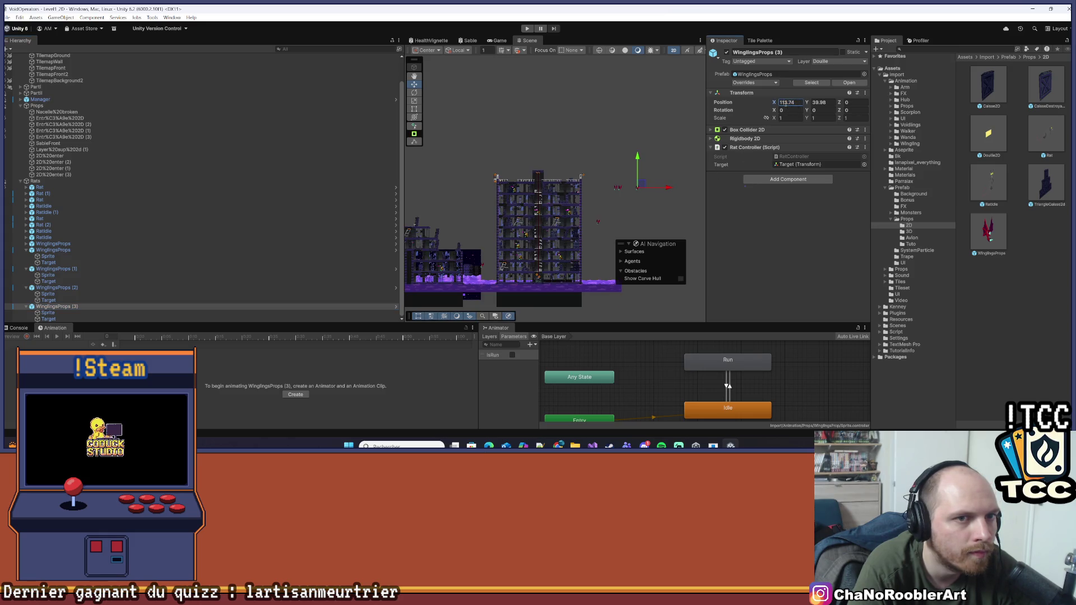
type("114")
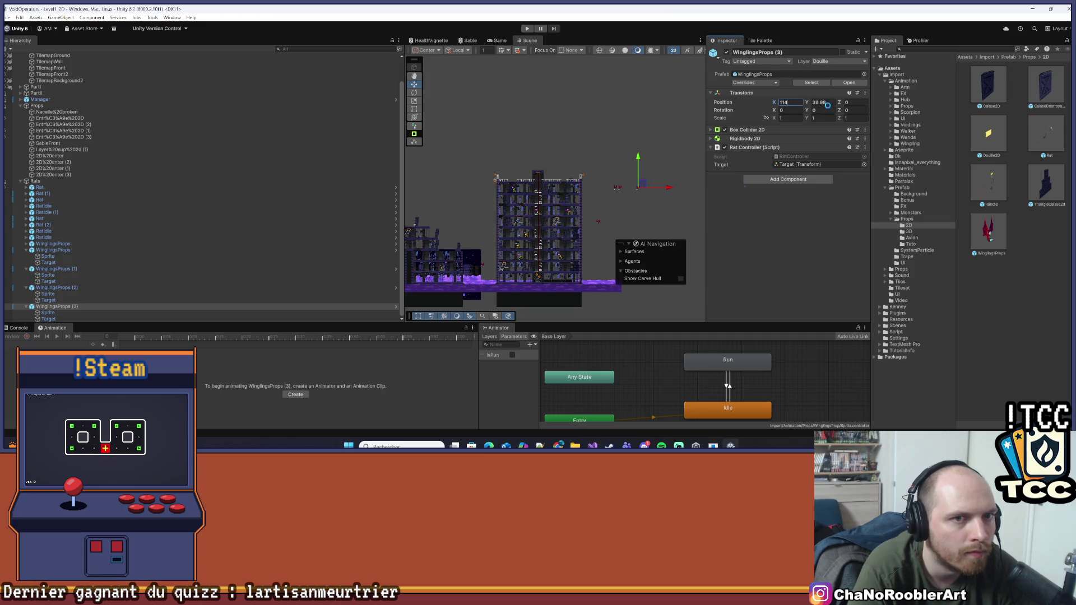
type("40")
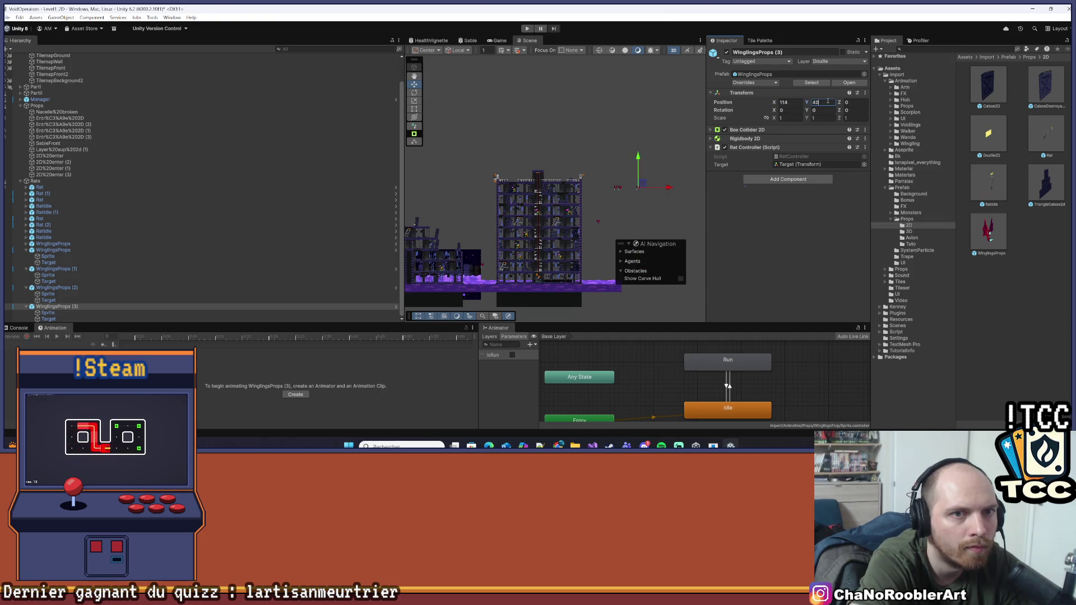
left_click(619, 186)
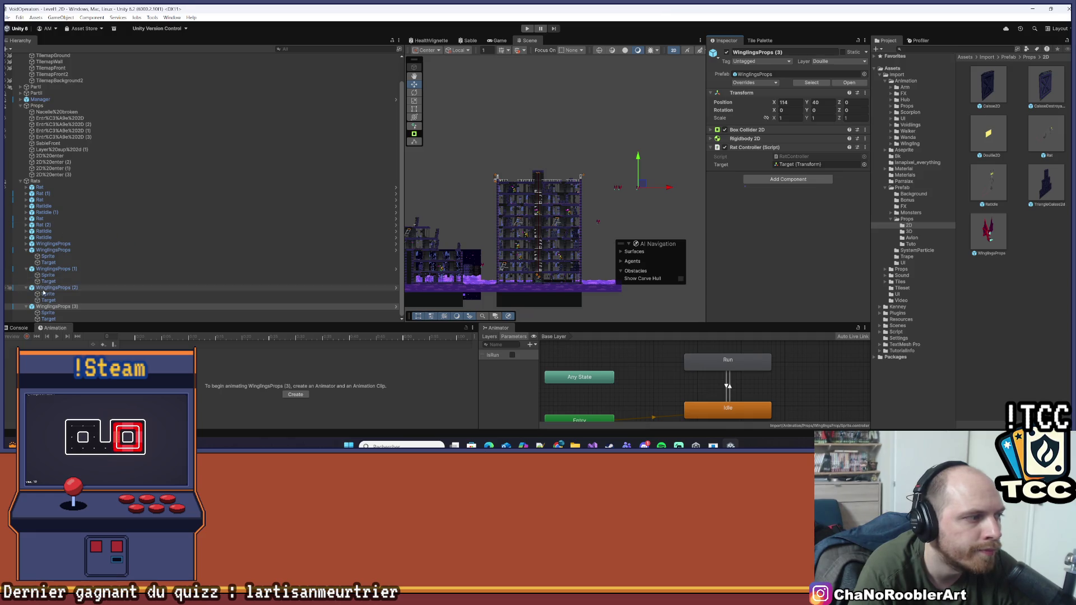
left_click(821, 102)
type("40")
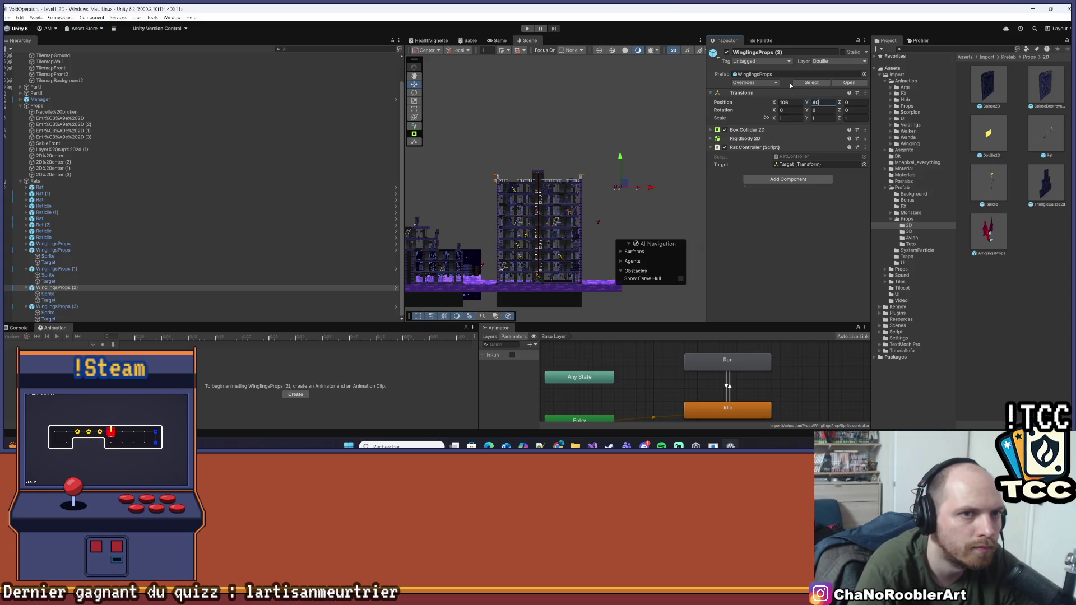
left_click(53, 269)
left_click(821, 102)
type("40")
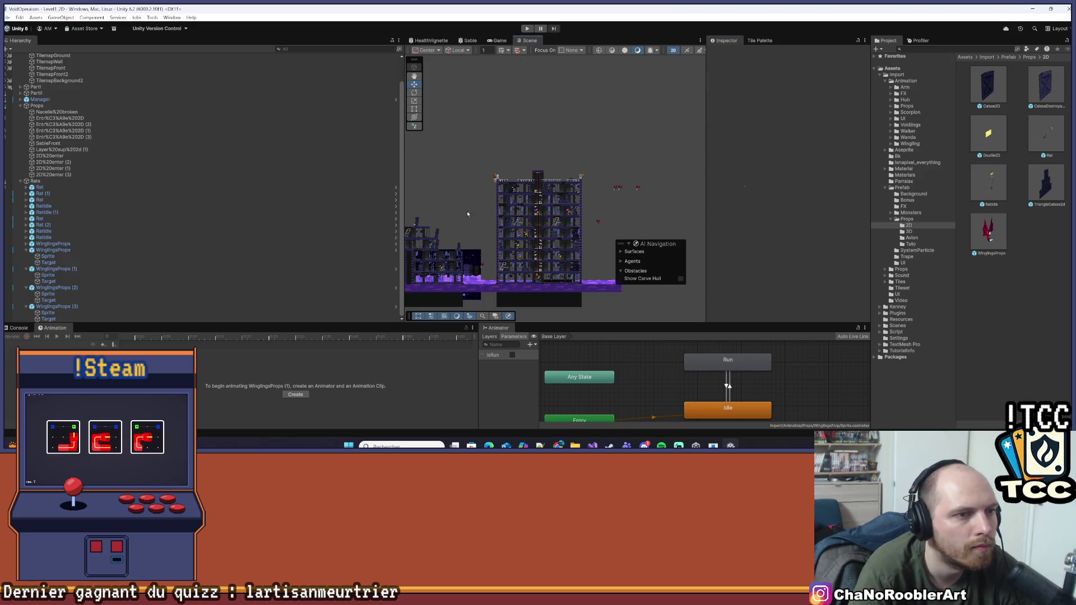
- Give WinglingsProps (3)'s Target child a negative X offset, checking the copies' positions
left_click(56, 301)
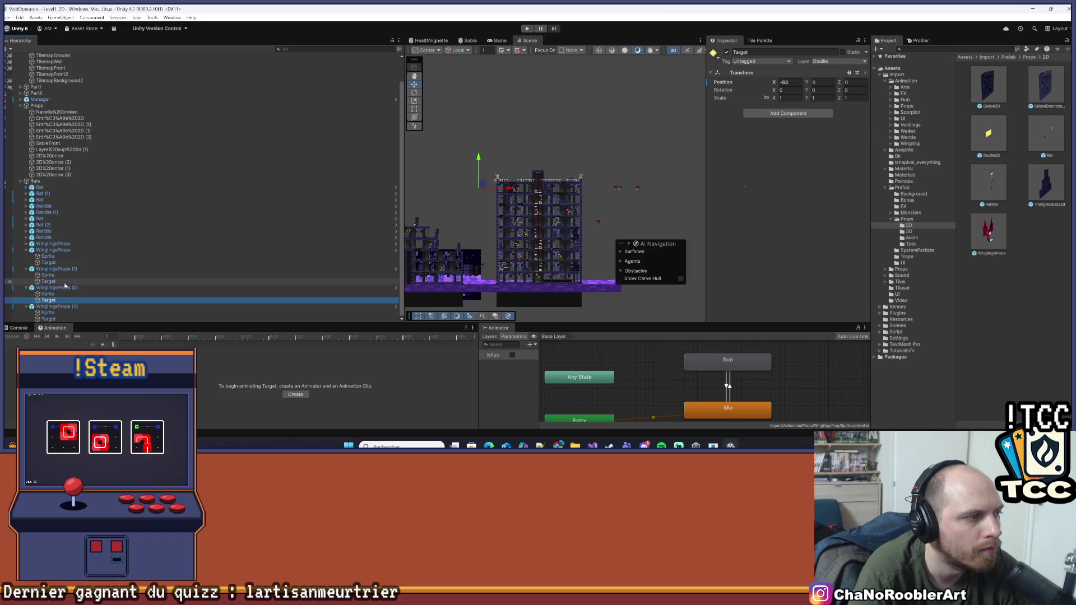
left_click(48, 319)
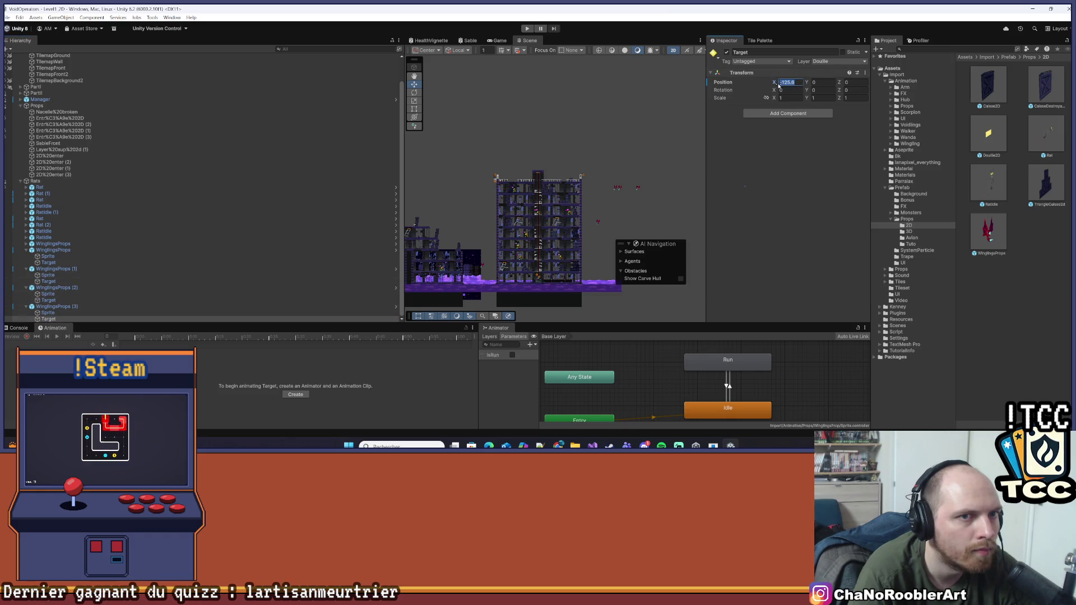
type("-81")
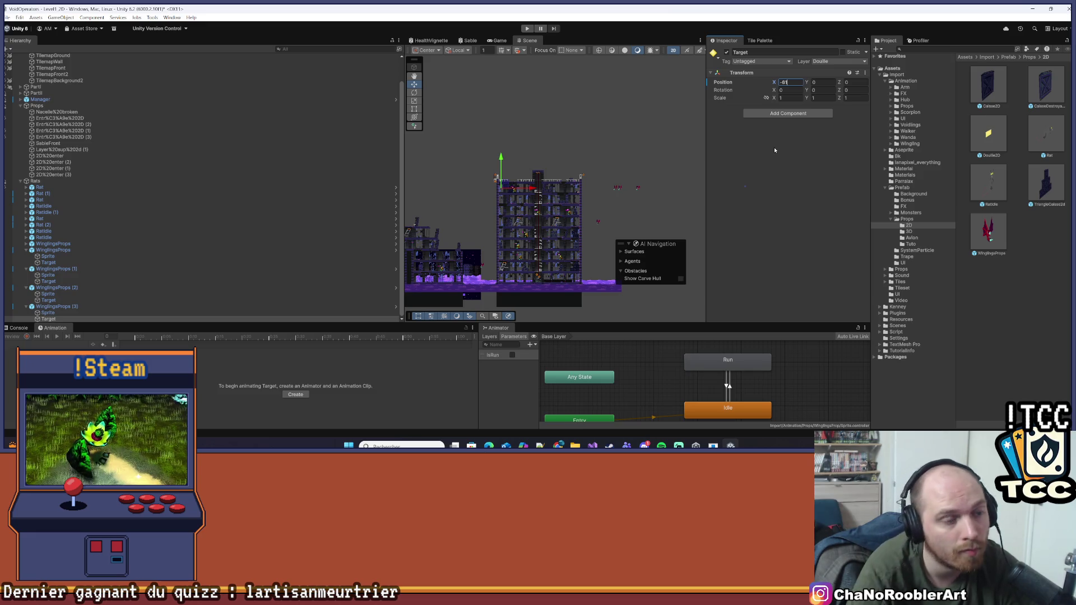
left_click(57, 288)
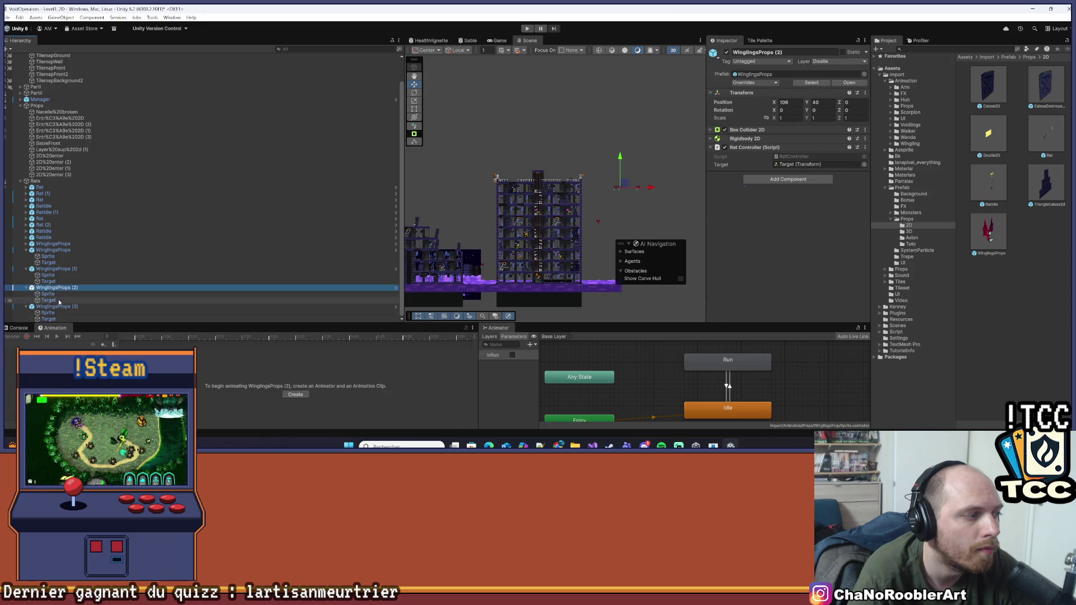
left_click(58, 307)
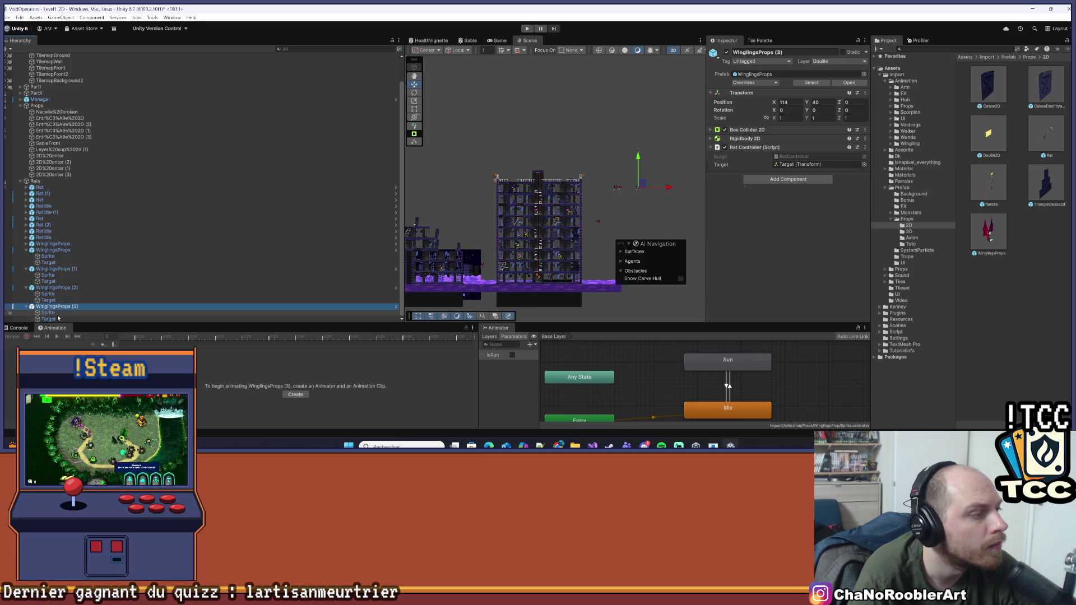
left_click(48, 319)
left_click(787, 83)
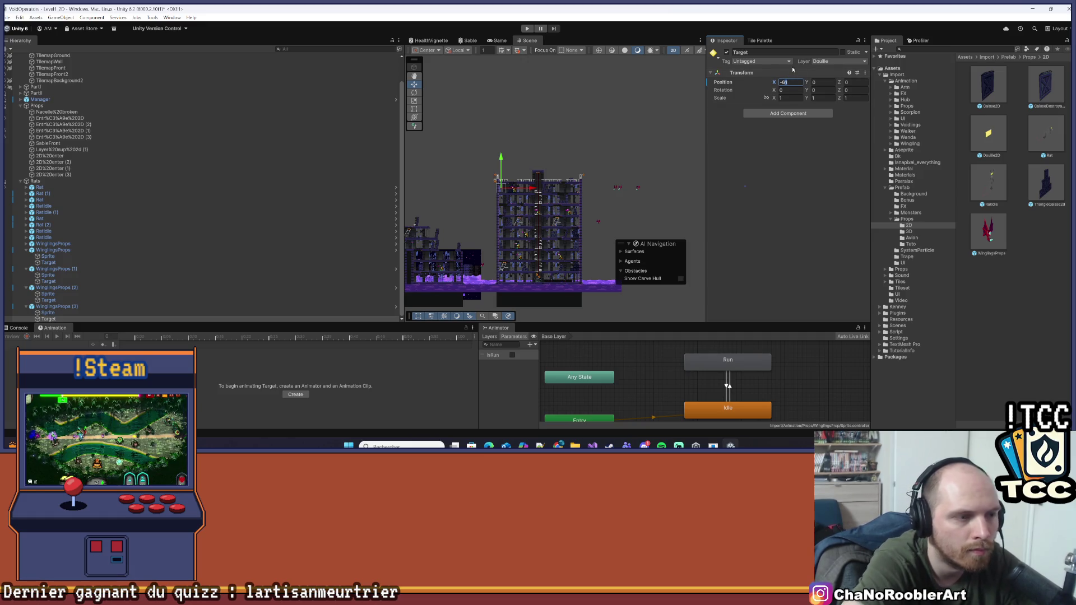
type("9")
- Compare the Target offsets of copies (1) to (3) and set copy (3)'s Target to X -80
left_click(49, 300)
left_click(49, 282)
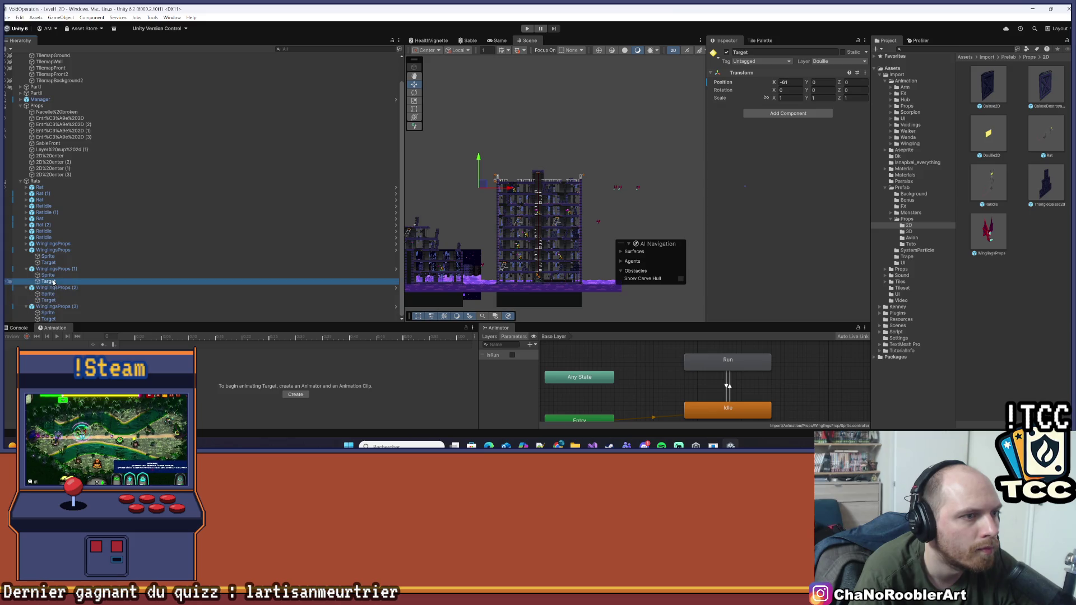
left_click(50, 300)
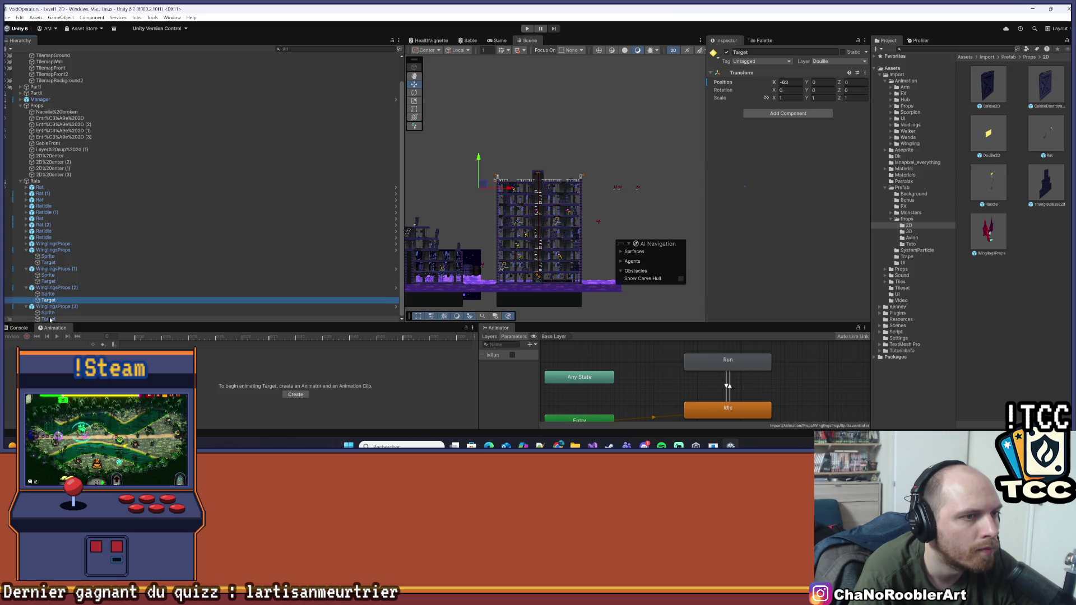
left_click(48, 319)
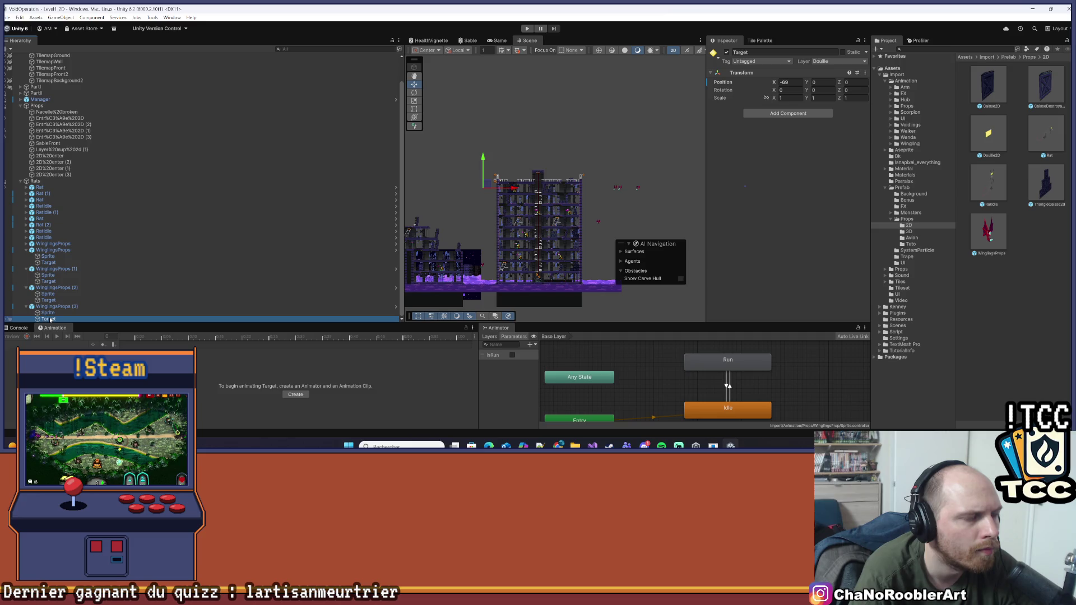
left_click(54, 307)
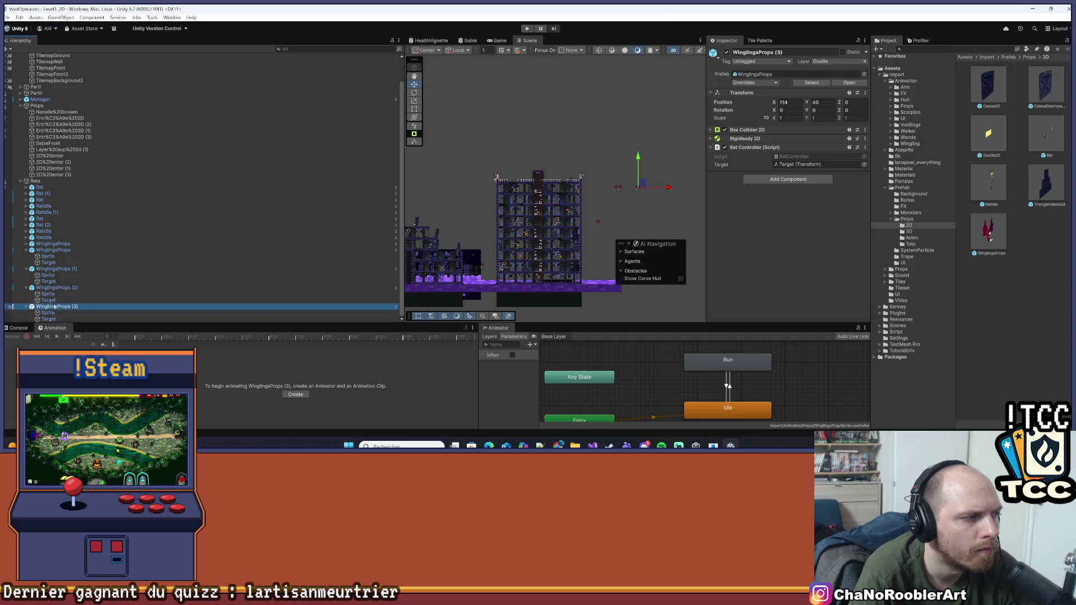
left_click(49, 319)
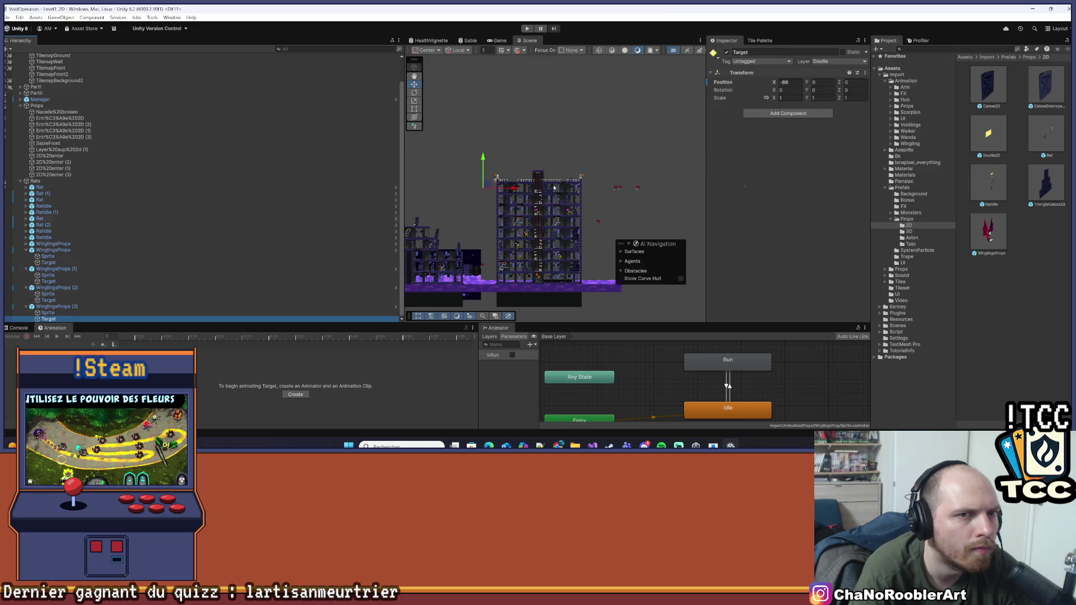
left_click(785, 83)
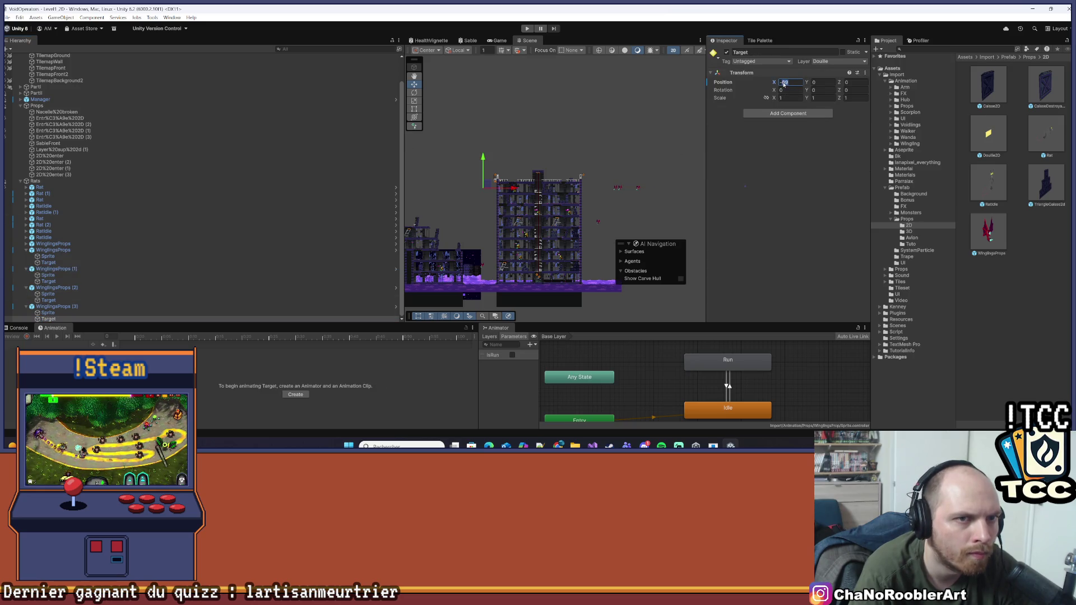
left_click(651, 110)
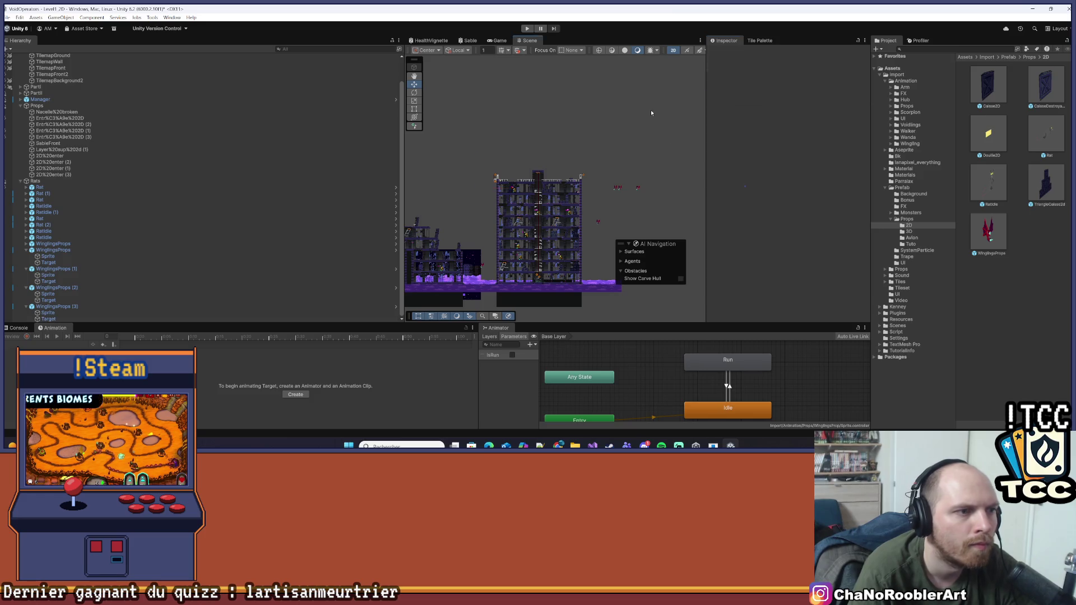
- Pan, widen and zoom the Scene view, then frame the whole level
scroll(492, 205, "down", 3)
left_click_drag(492, 205, 629, 141)
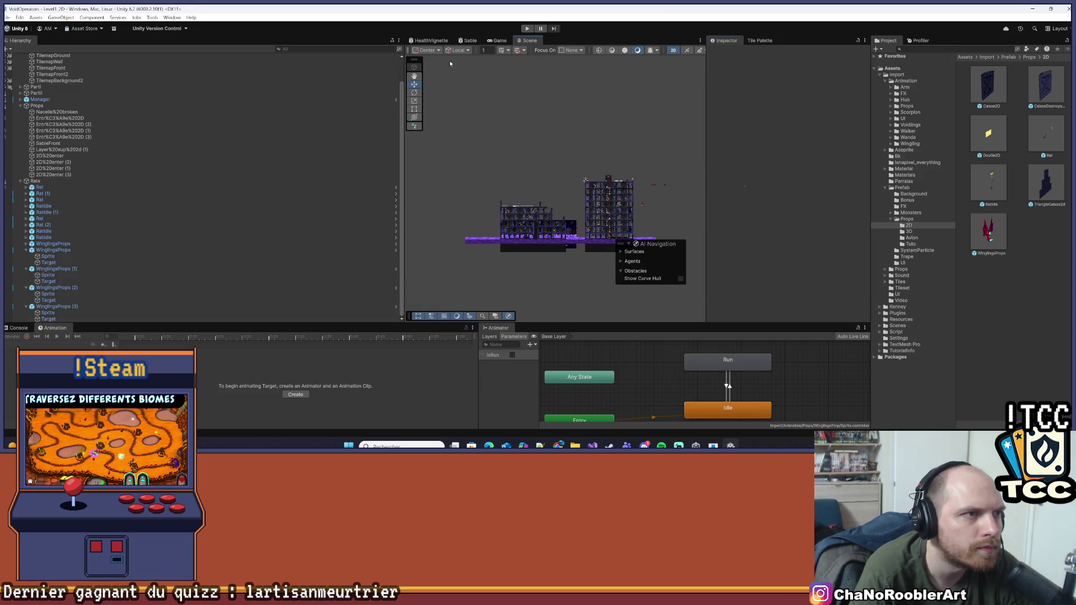
left_click_drag(405, 152, 247, 152)
scroll(552, 171, "up", 5)
scroll(544, 176, "up", 2)
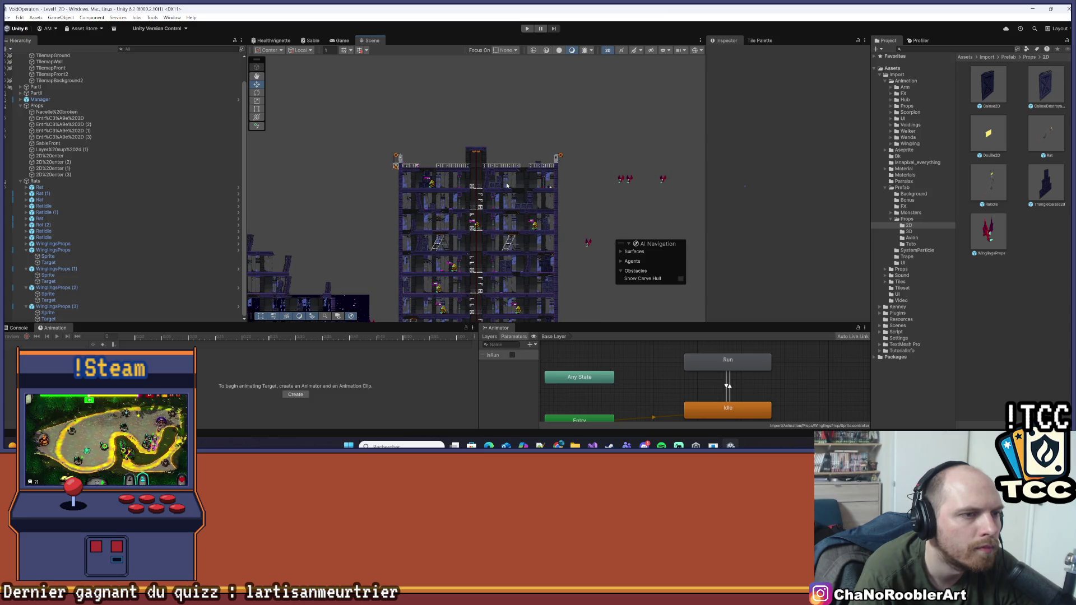
scroll(573, 179, "up", 1)
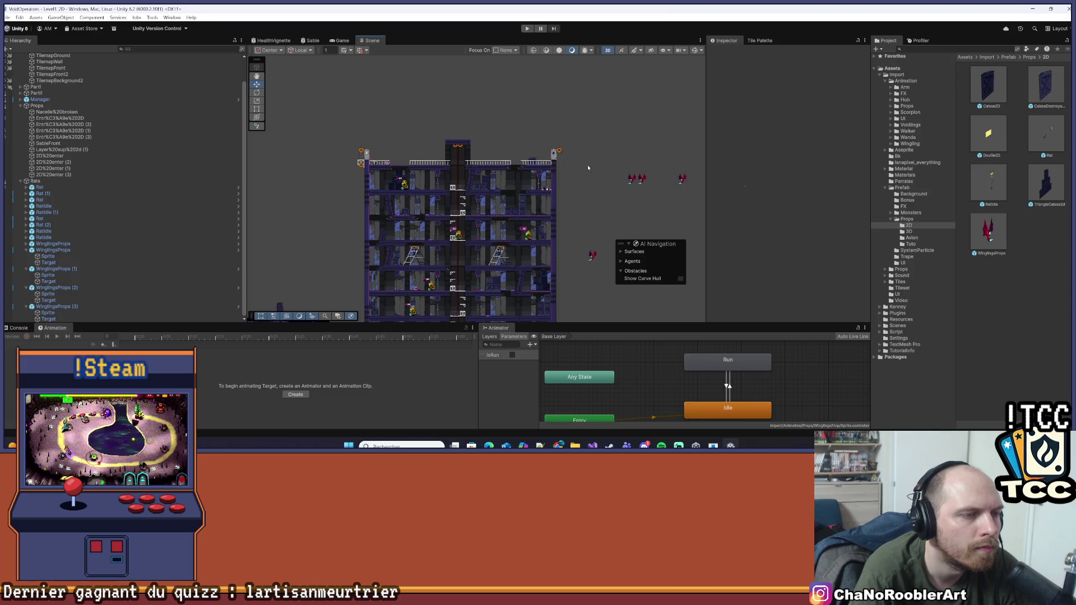
key("f")
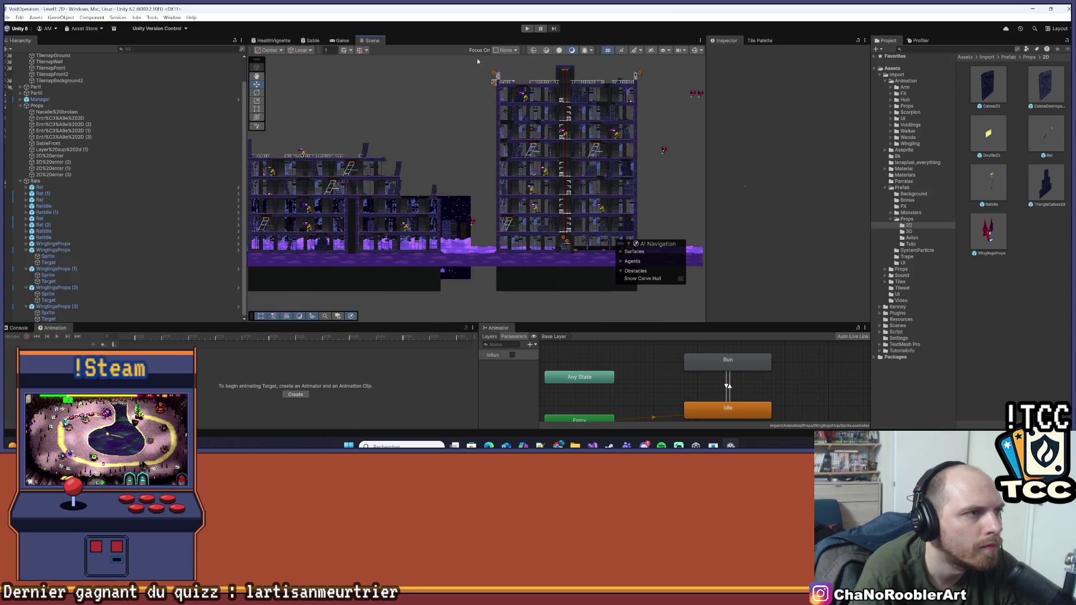
- Enter Play mode and load a 2D level from the Mission 1 menu
left_click(339, 40)
left_click(527, 28)
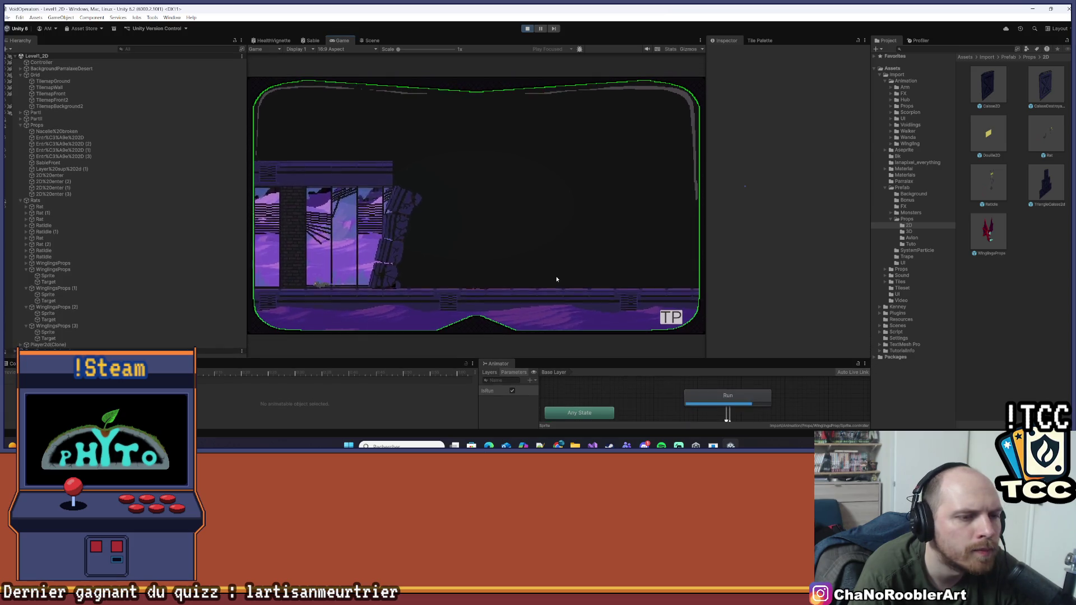
left_click(672, 324)
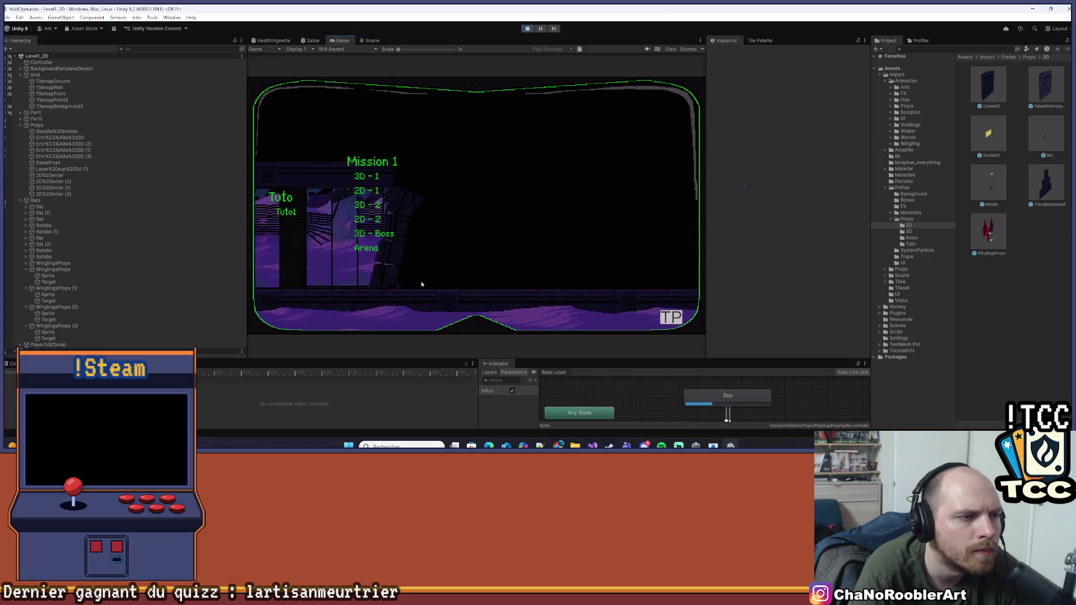
left_click(369, 220)
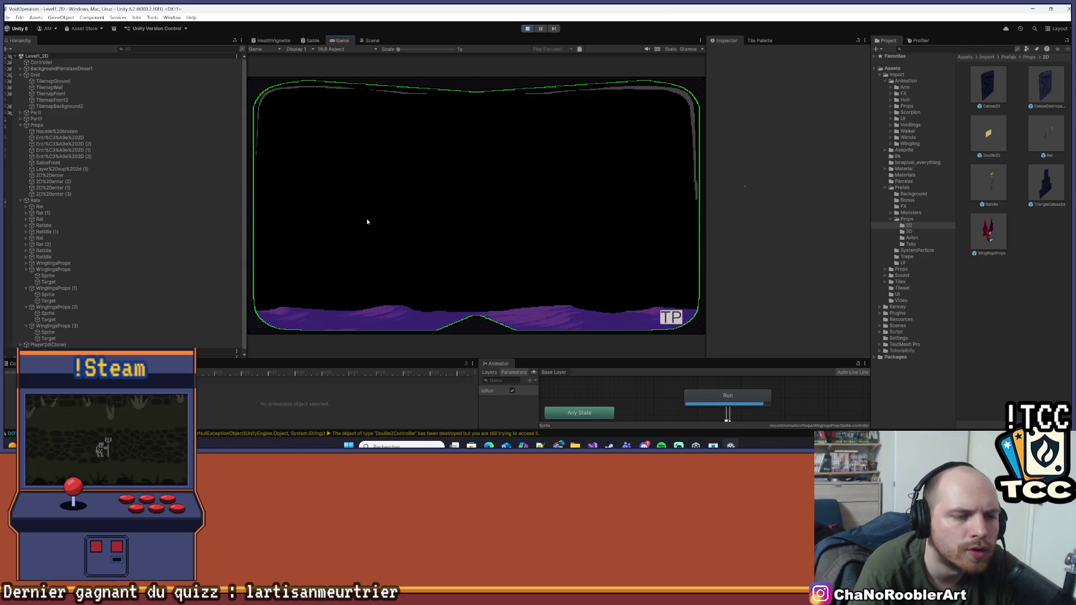
- Widen the Scene view and zoom in on the tower while the level runs
left_click(373, 40)
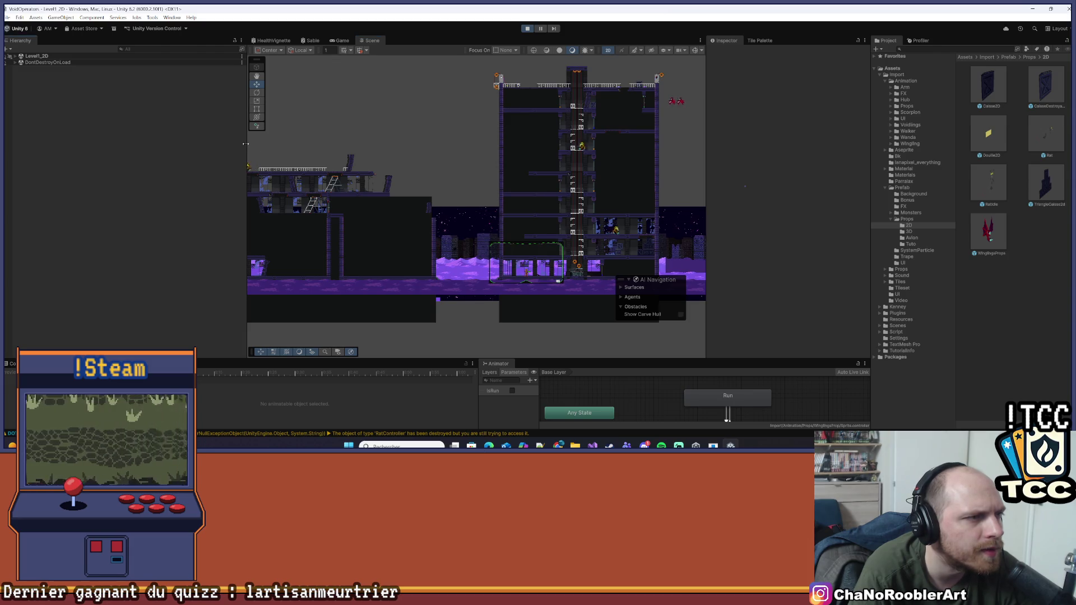
left_click_drag(247, 160, 148, 166)
scroll(473, 169, "up", 1)
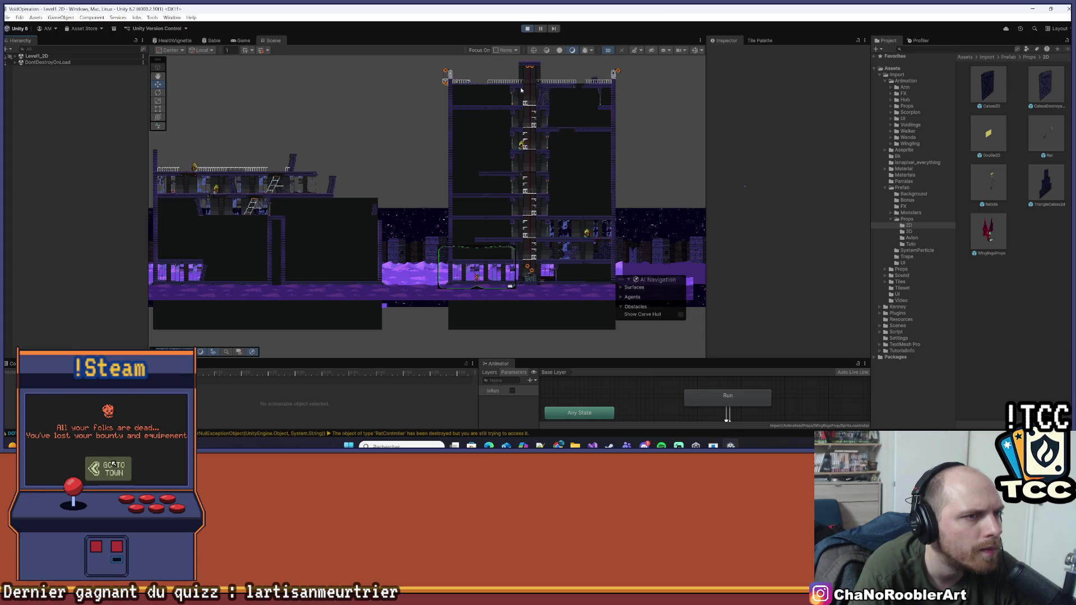
scroll(496, 84, "up", 3)
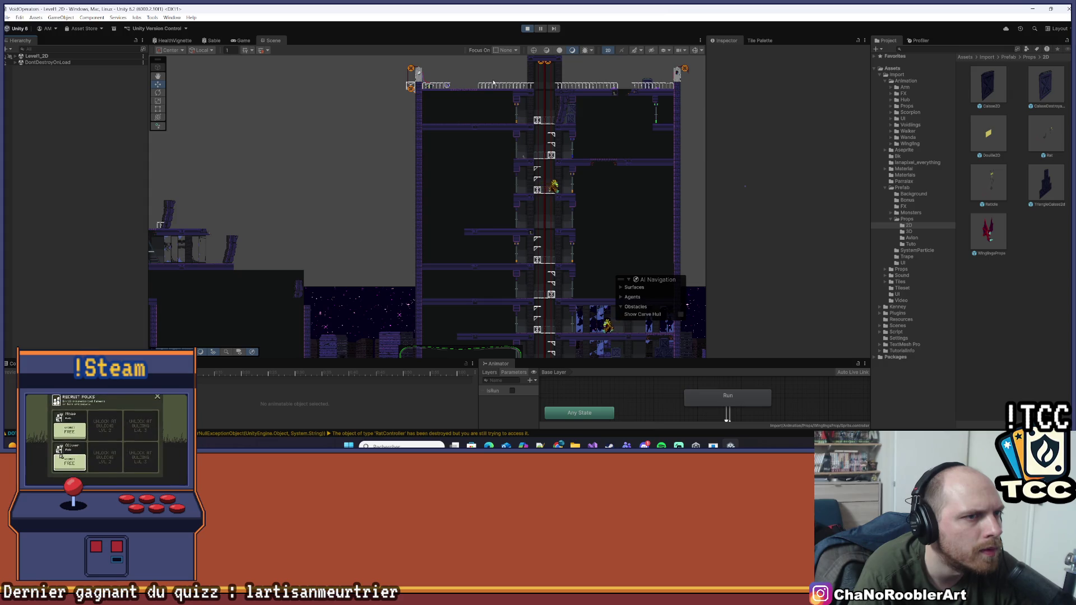
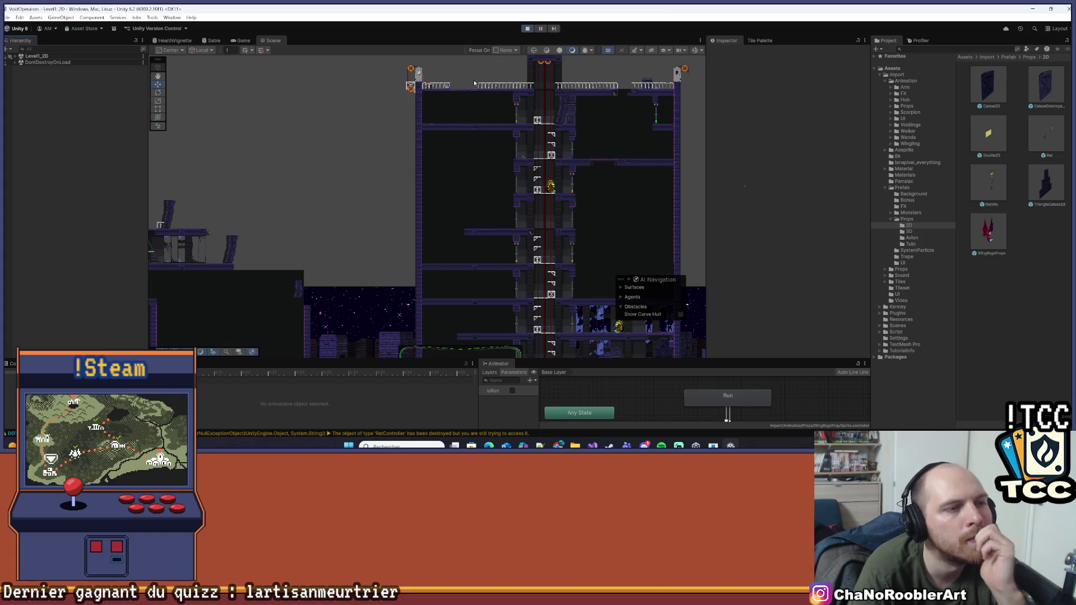
- Stop the running play test, dismiss the play-mode changes prompt, and save the scene
left_click_drag(589, 119, 415, 127)
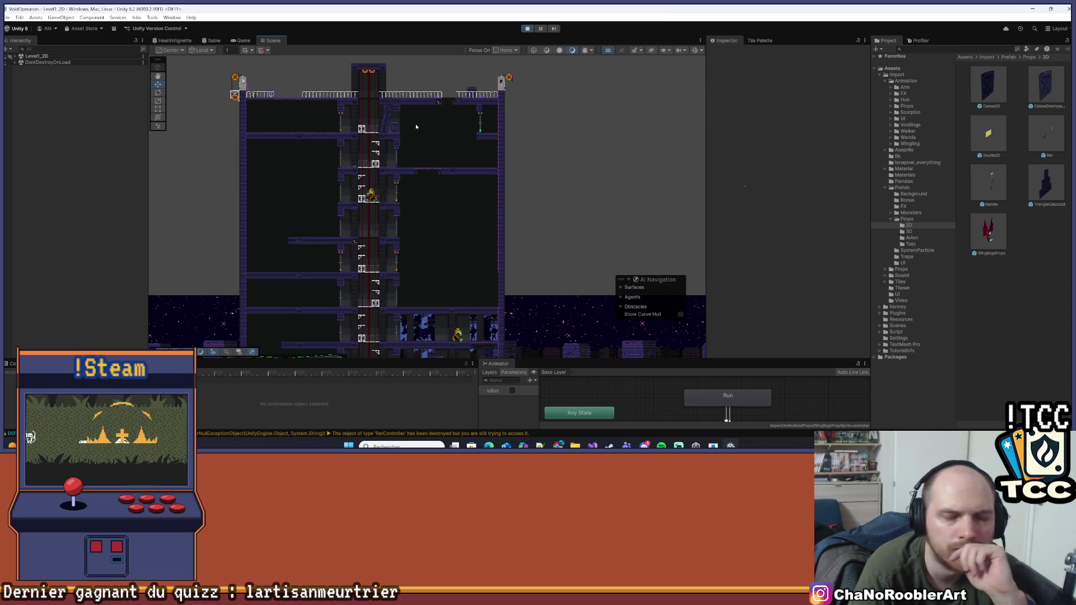
mouse_move(546, 127)
left_mouse_down()
mouse_move(533, 161)
mouse_move(489, 170)
left_mouse_up()
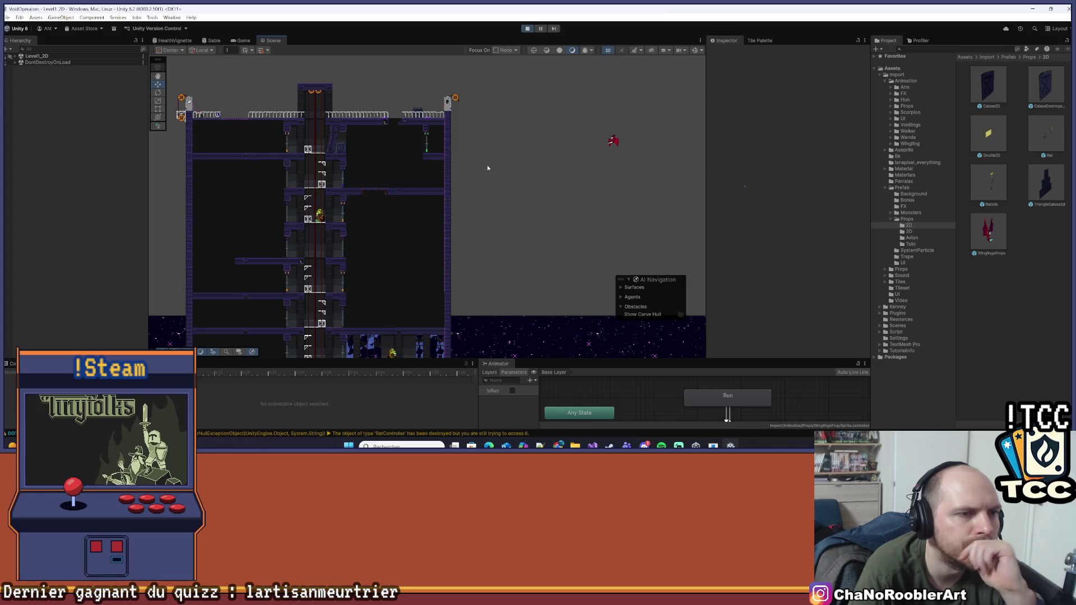
scroll(482, 166, "down", 1)
left_click_drag(475, 158, 519, 170)
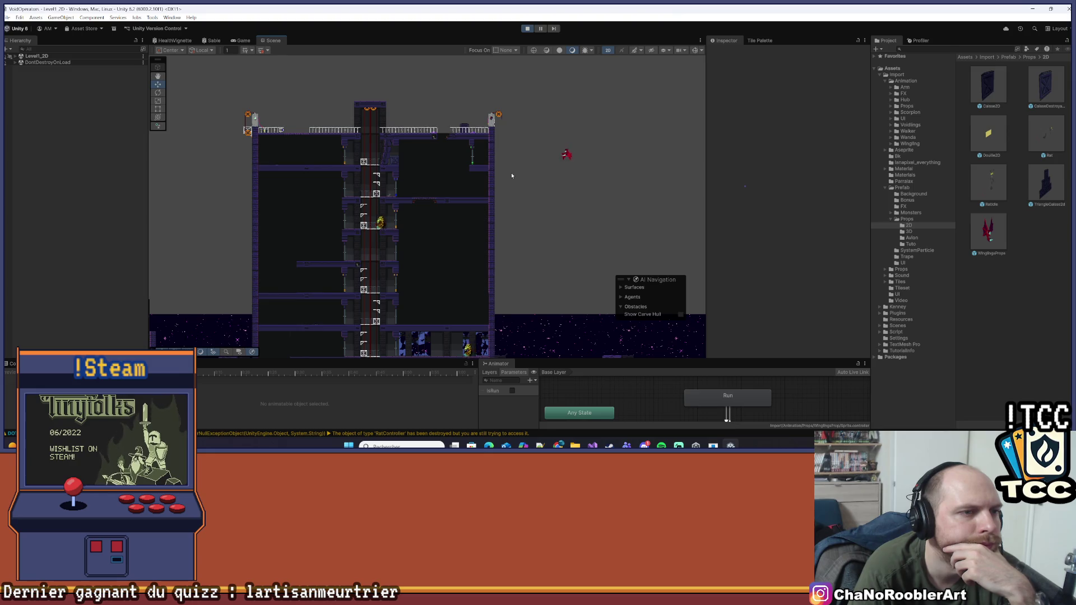
left_click_drag(507, 173, 533, 174)
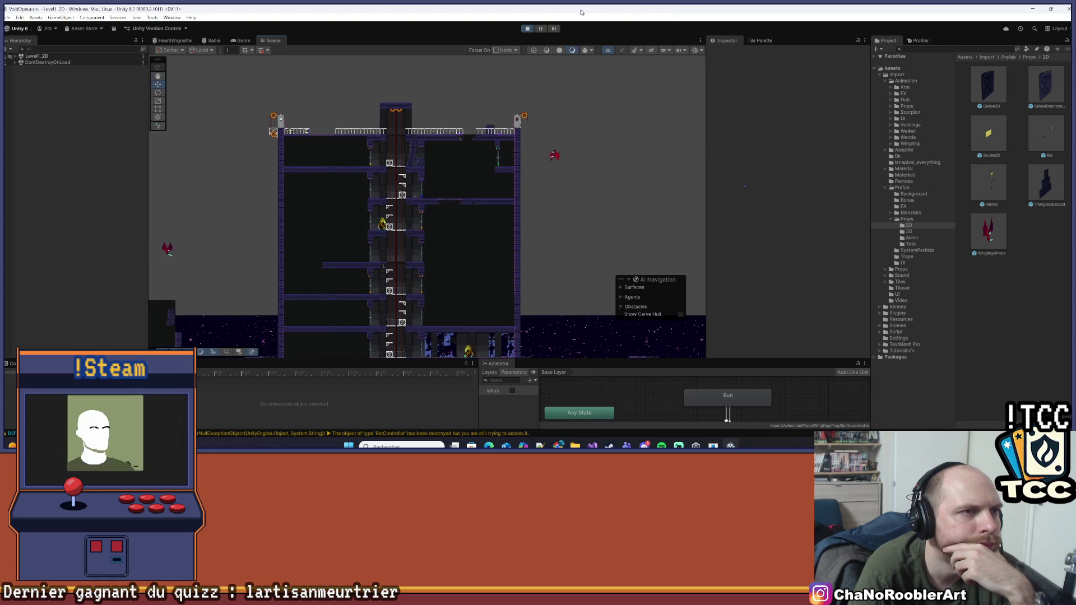
left_click(527, 29)
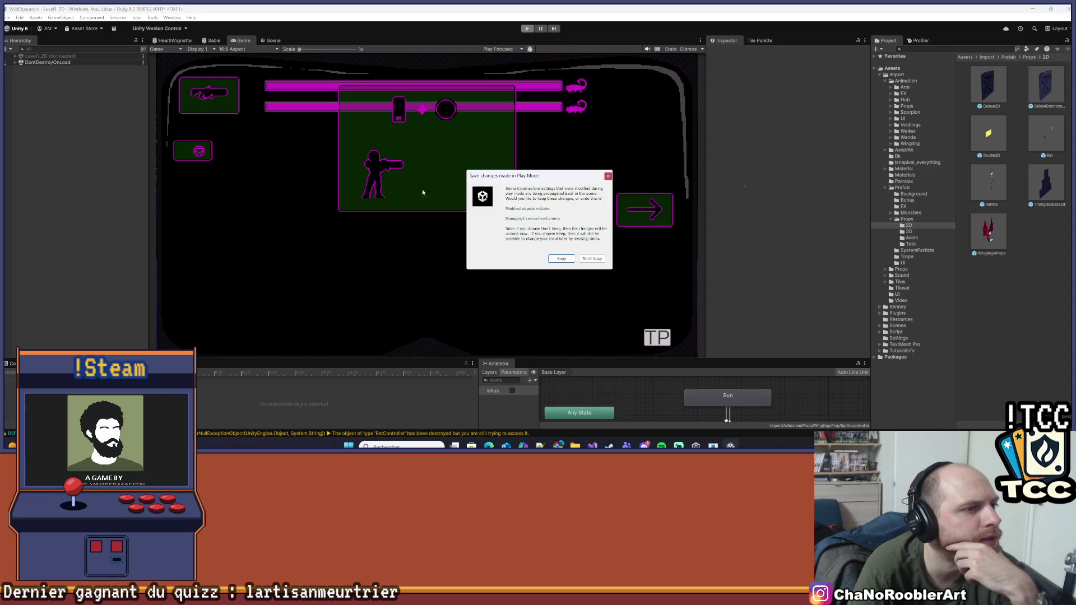
left_click(608, 177)
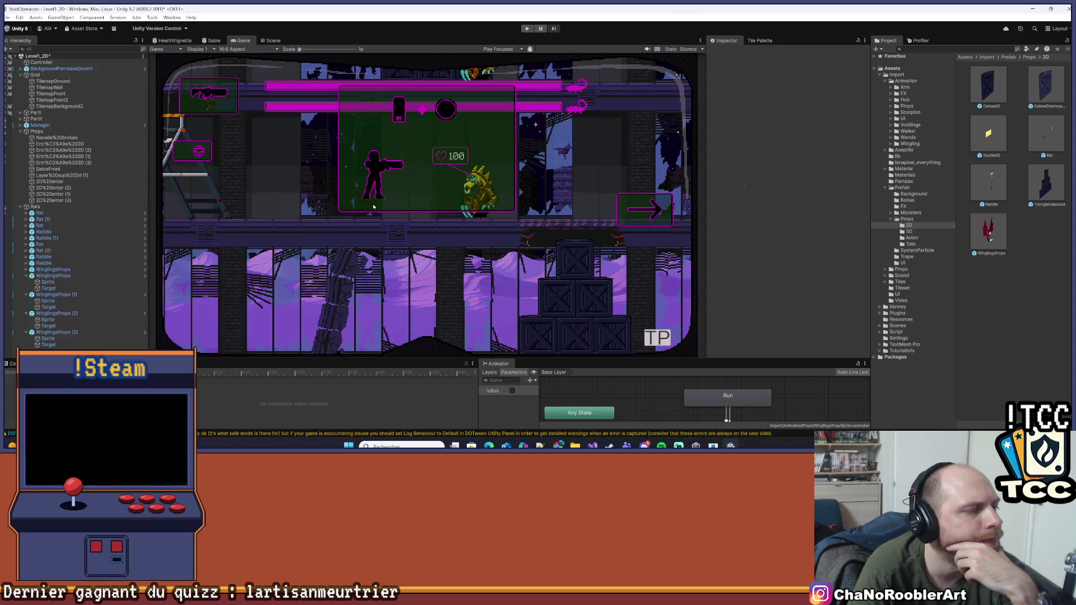
left_click(7, 18)
left_click(26, 53)
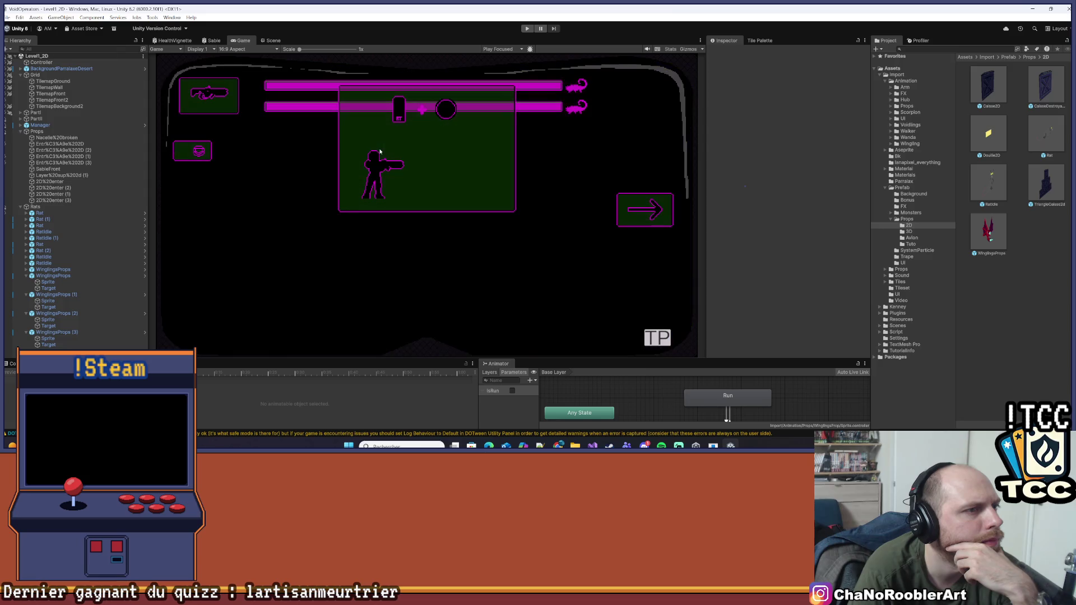
- Put WinglingsProps (1) on the Default layer and apply all overrides to its prefab
scroll(529, 162, "up", 4)
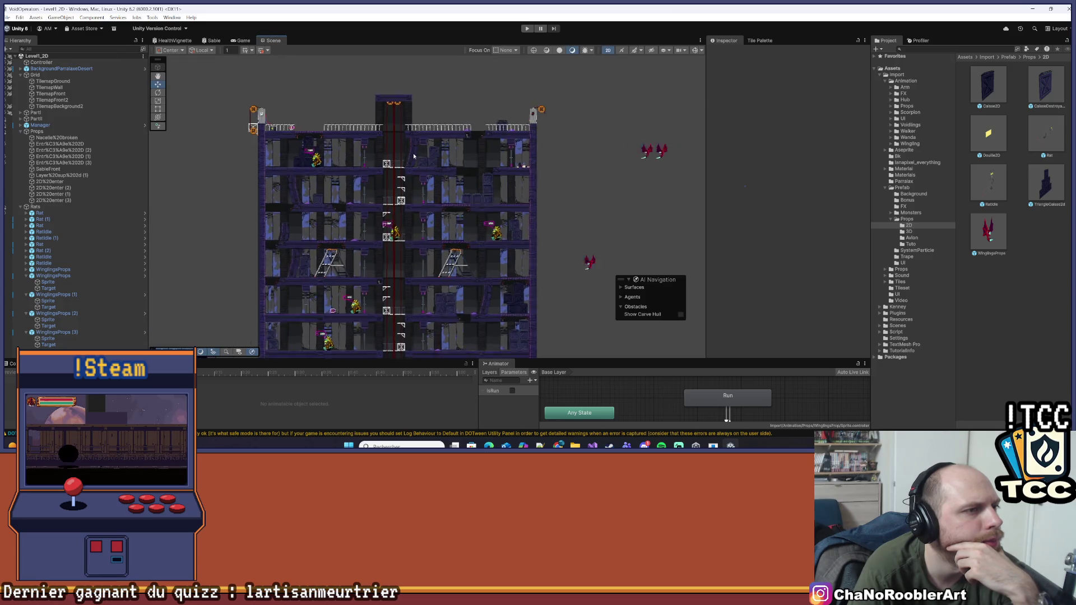
left_click(661, 150)
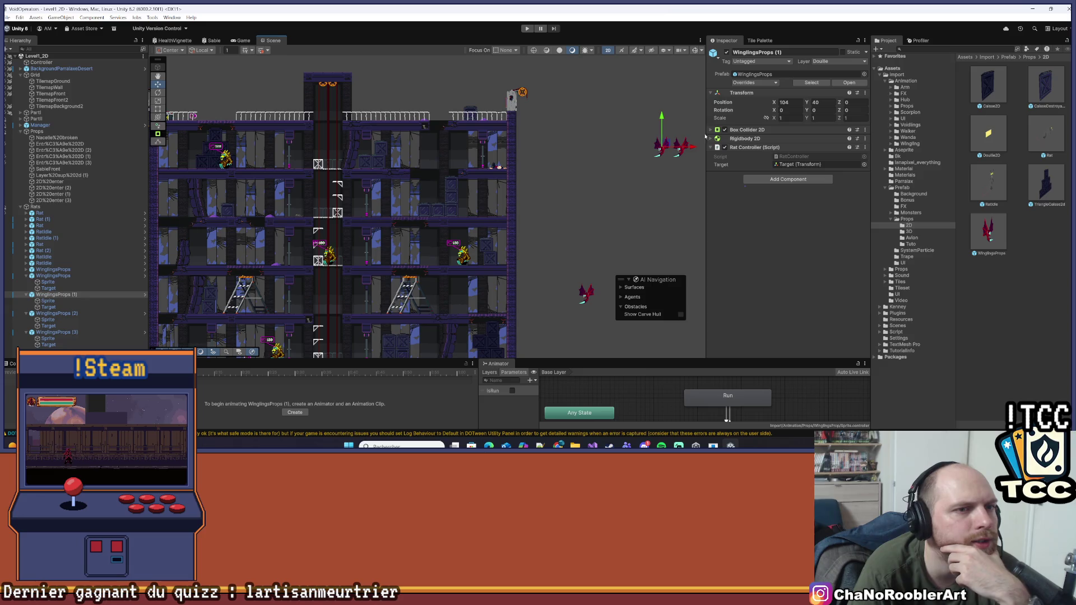
left_click(838, 61)
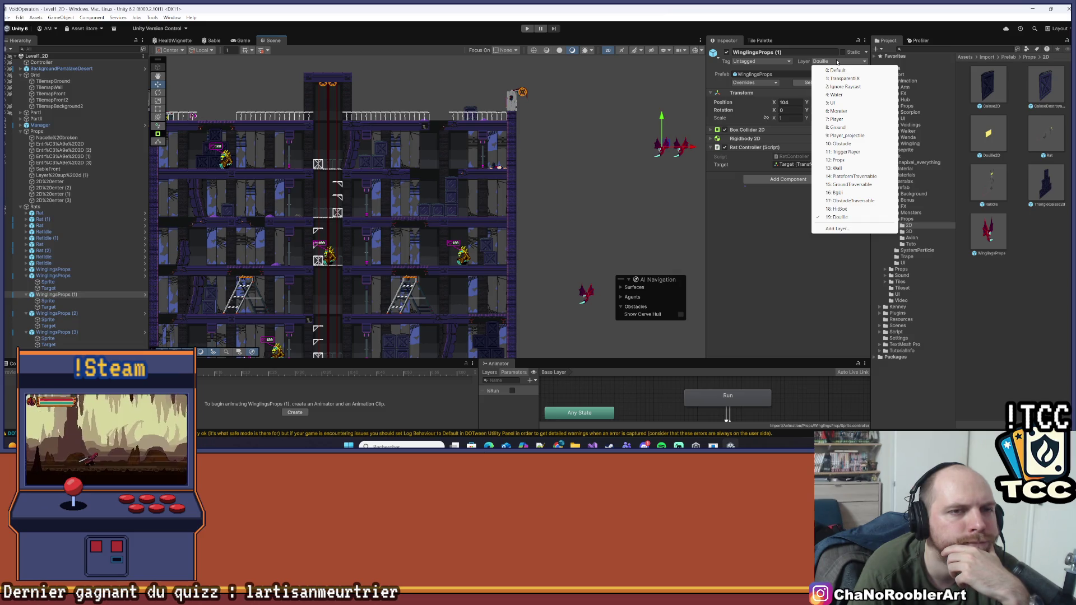
left_click(836, 70)
left_click(559, 234)
mouse_move(674, 160)
left_mouse_down()
mouse_move(562, 154)
mouse_move(593, 151)
left_mouse_up()
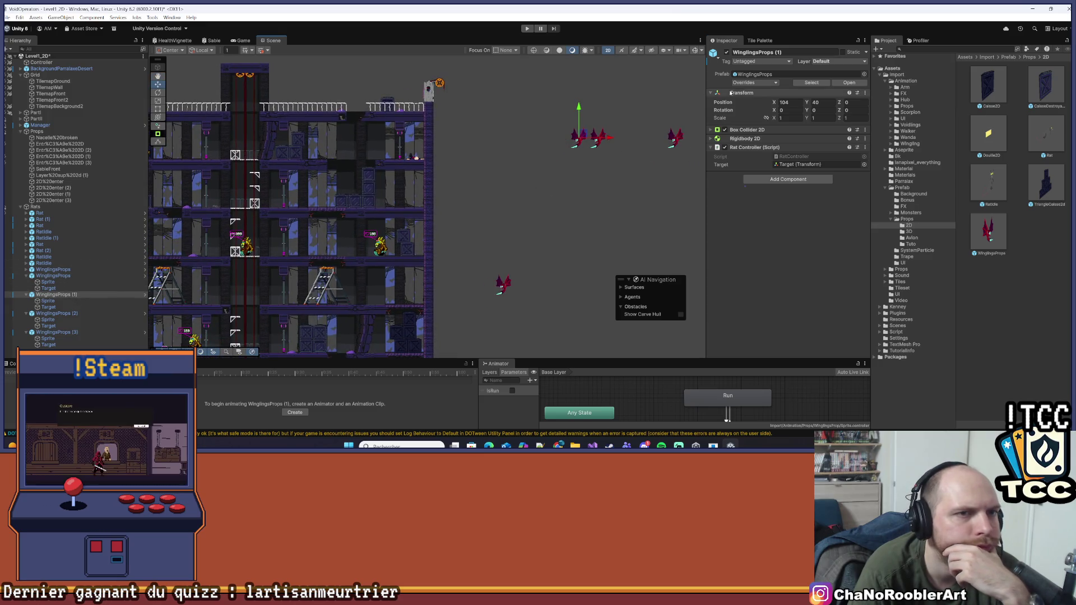
left_click(751, 83)
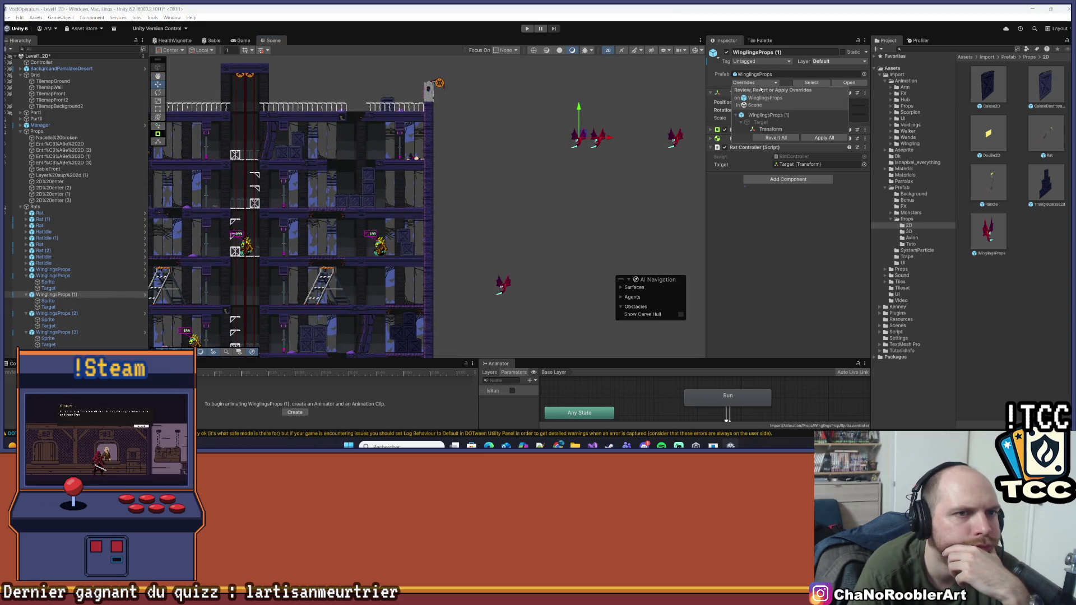
left_click(823, 138)
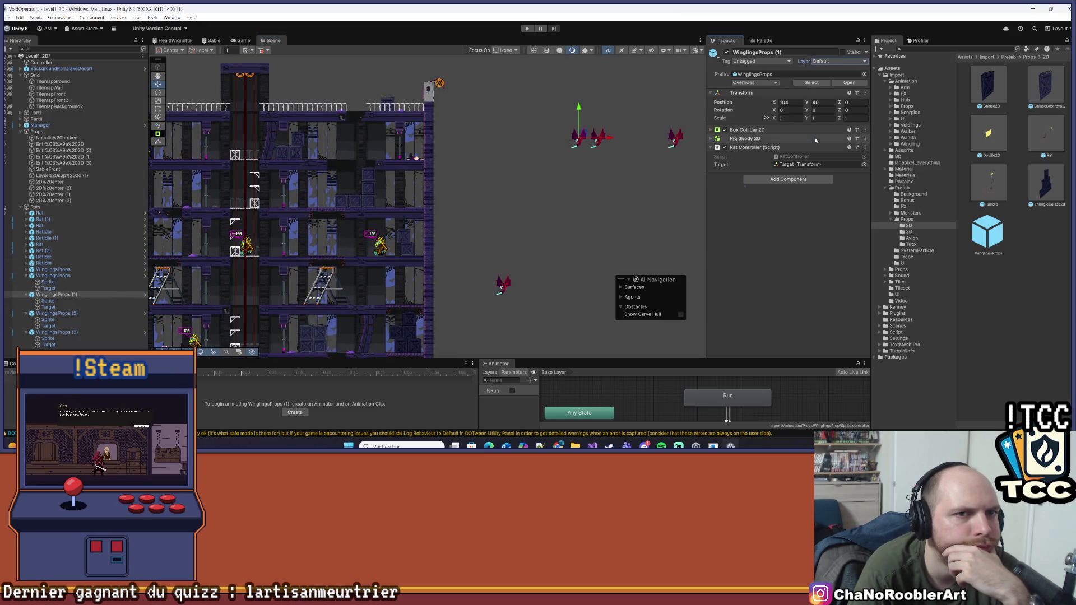
- Check WinglingsProps (2) and (3), save the scene, and start play mode again
left_click(71, 313)
left_click(59, 333)
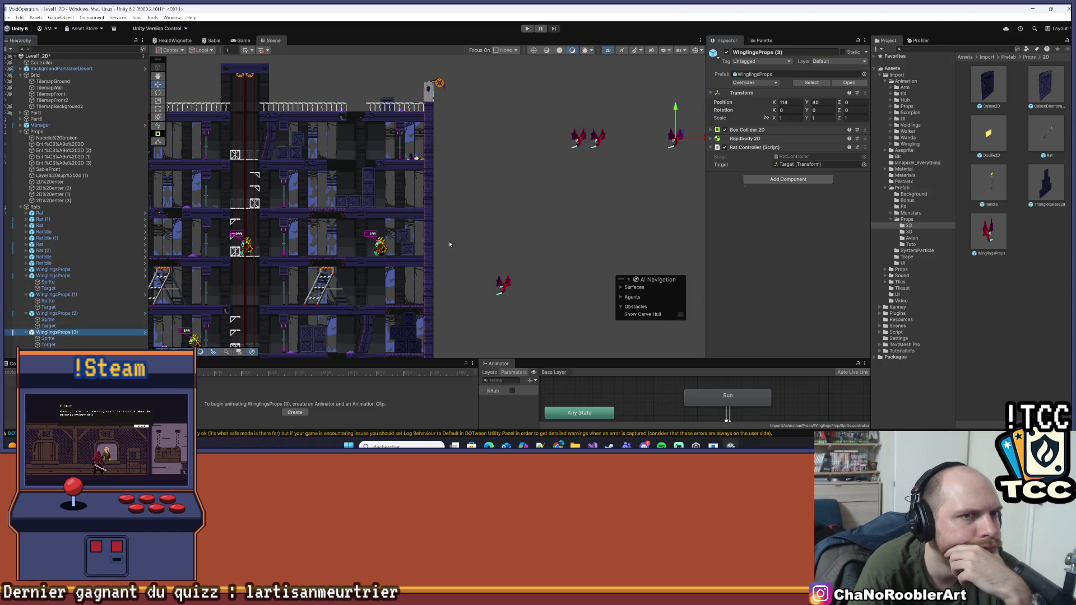
scroll(449, 244, "down", 3)
left_click(8, 17)
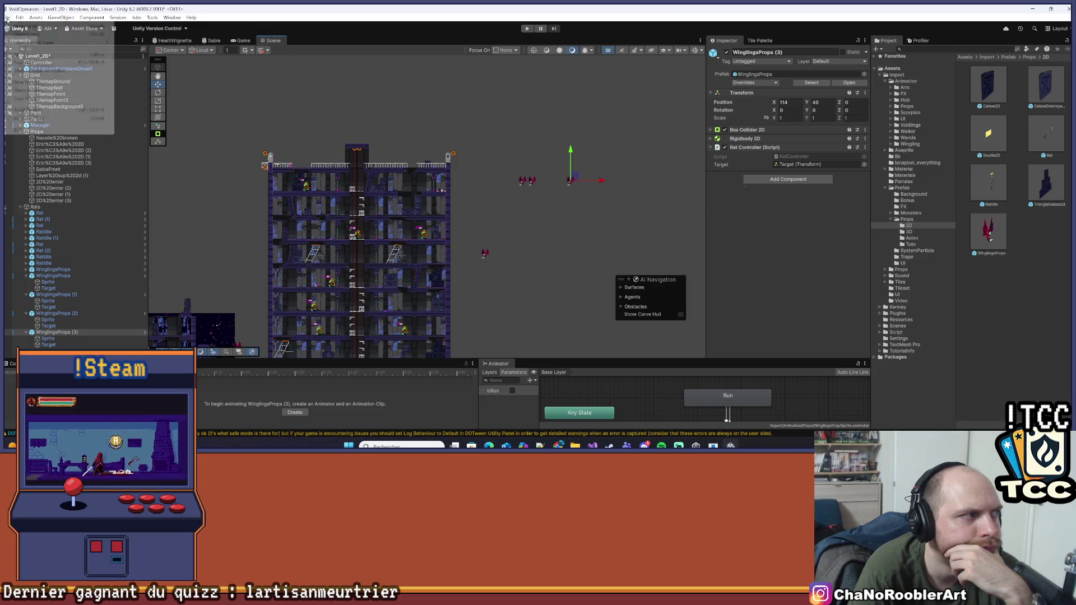
left_click(33, 54)
left_click(526, 31)
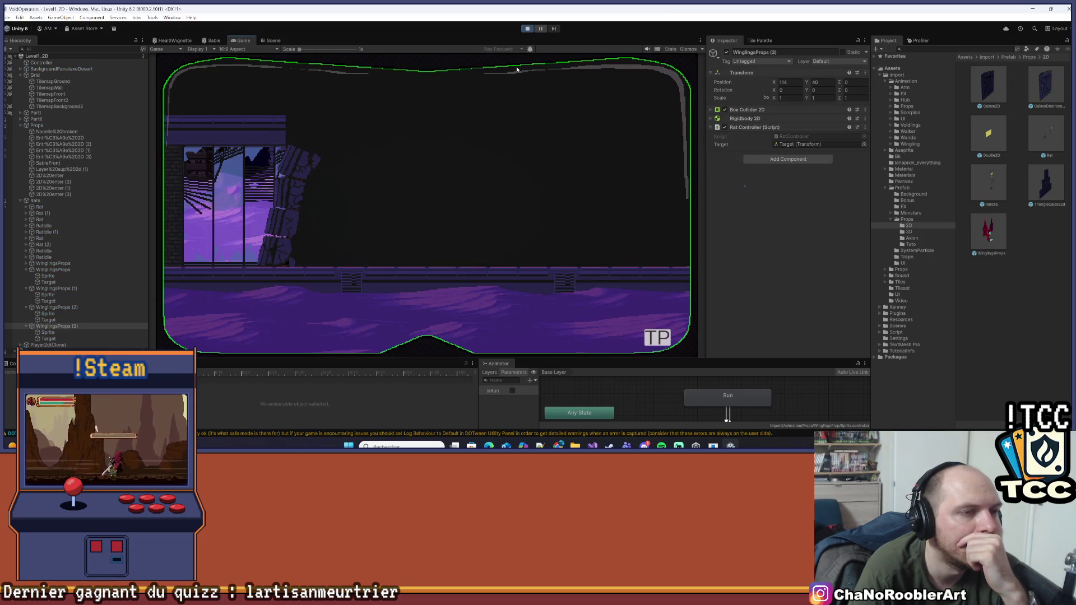
- Open the Console to read the play-mode error, then return to the Scene view
left_click(274, 41)
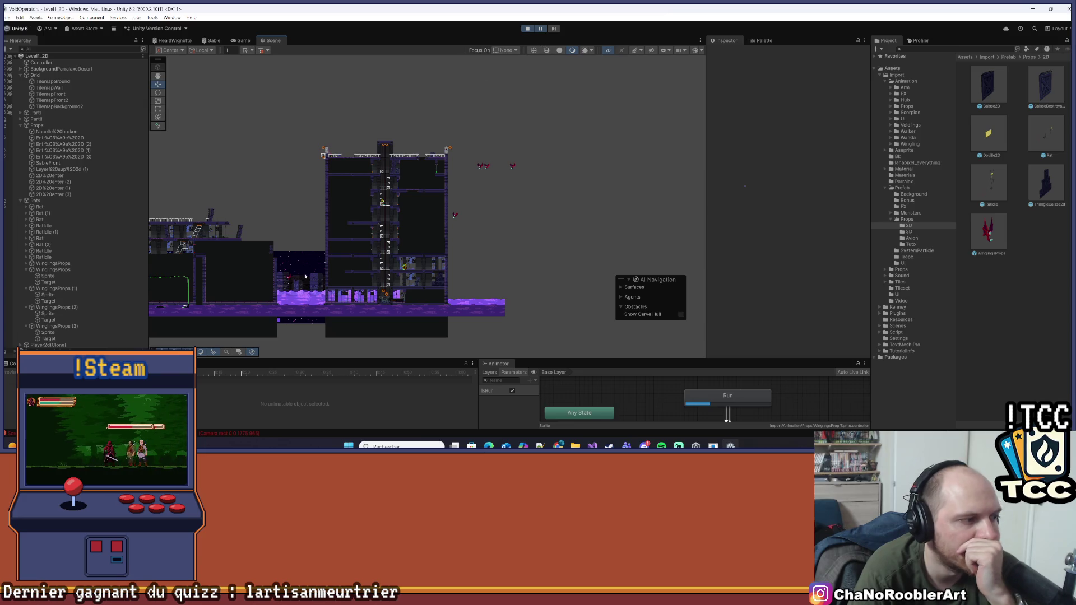
key("ctrl+shift+c")
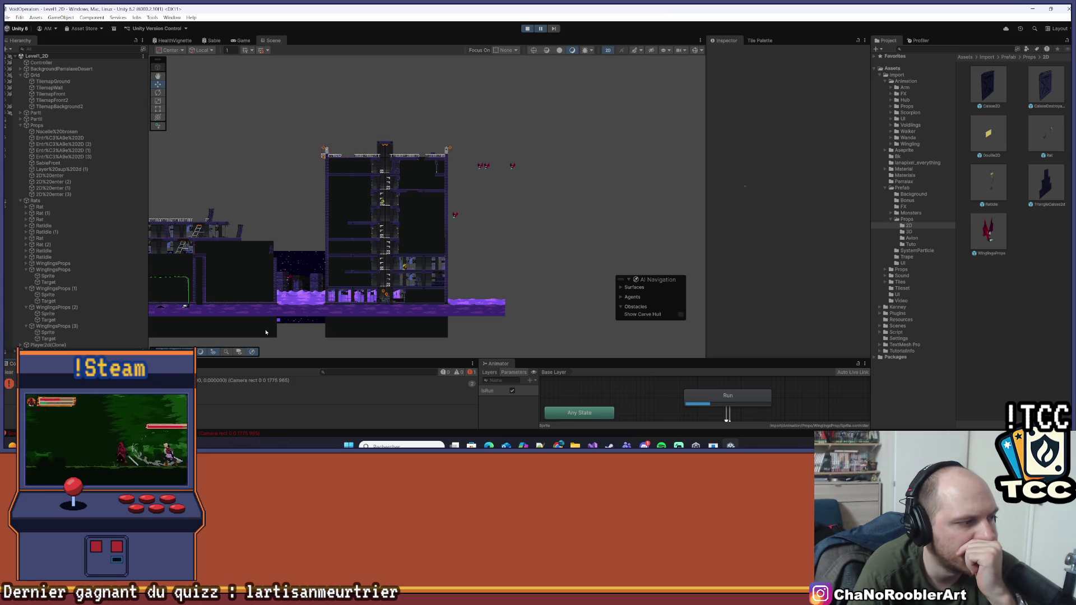
key("ctrl+2")
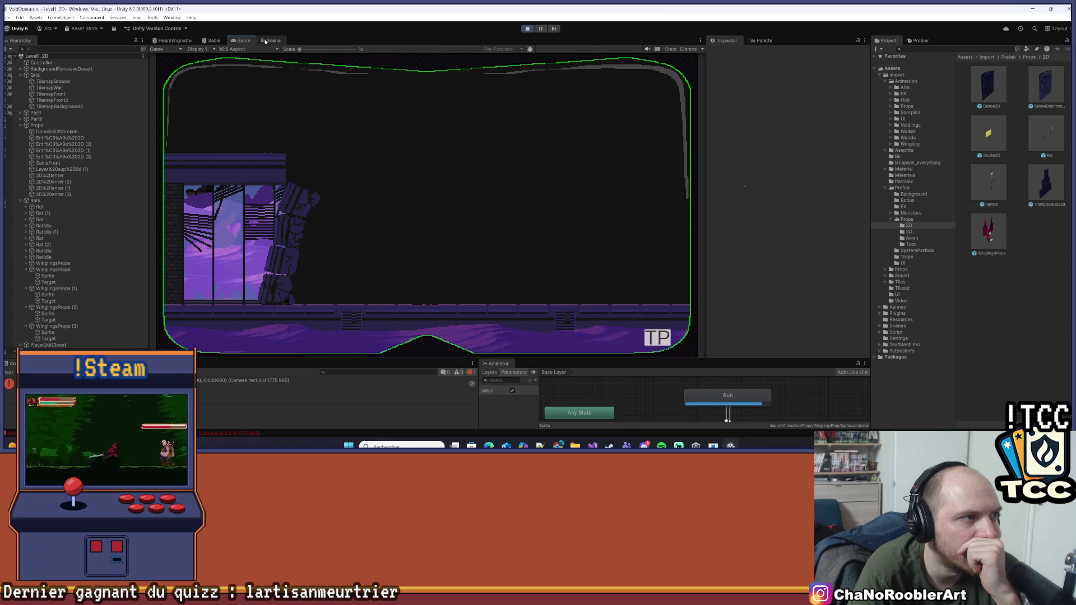
left_click(265, 41)
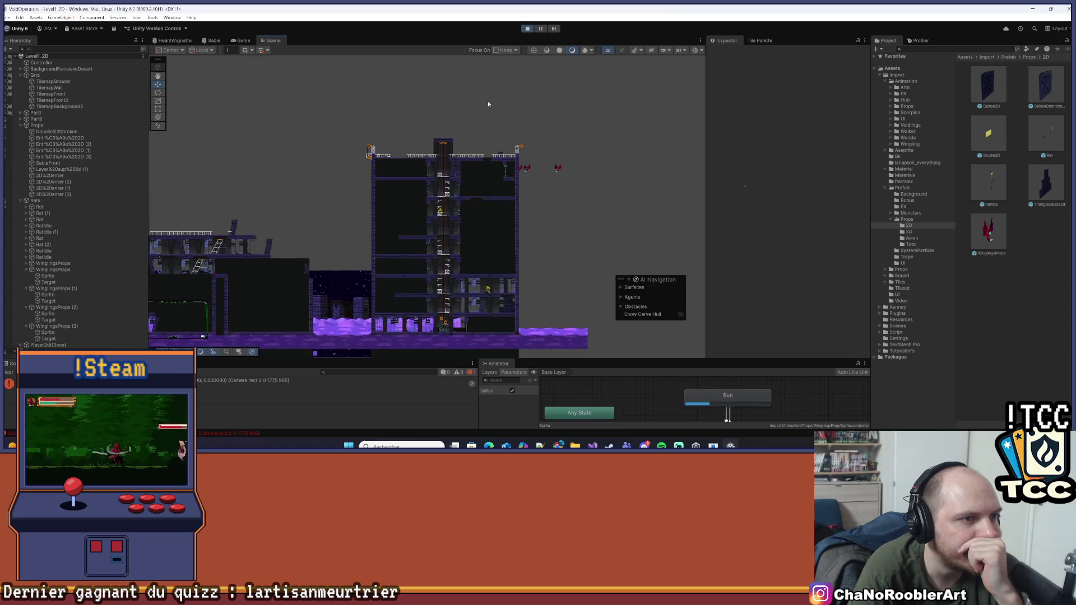
- Pan and zoom the Scene view to the tall tower, then stop the play test
scroll(476, 112, "up", 4)
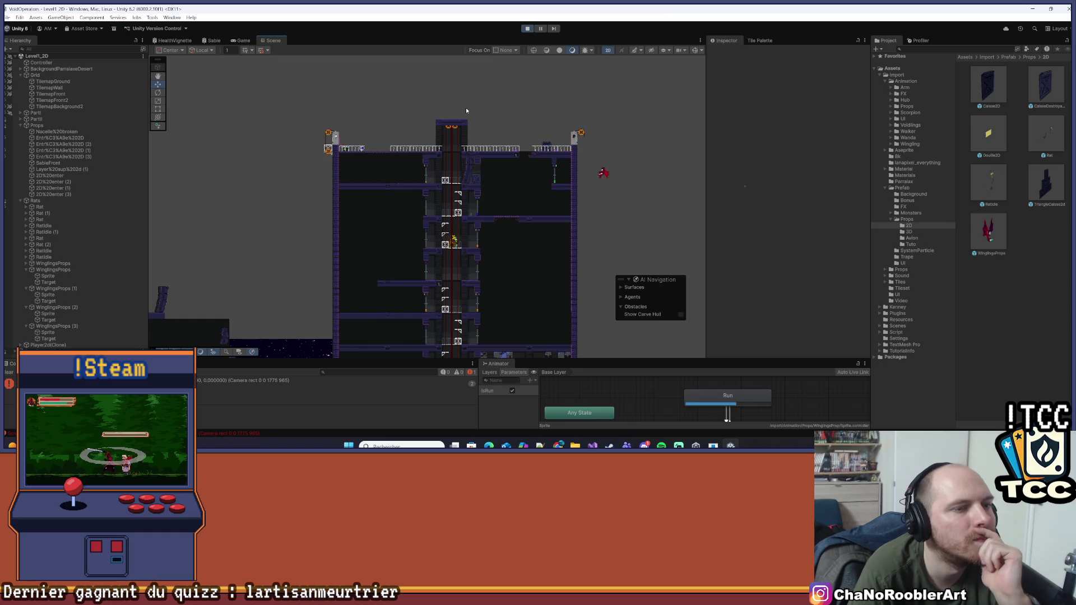
scroll(467, 117, "down", 5)
left_click_drag(379, 175, 482, 190)
scroll(420, 174, "down", 3)
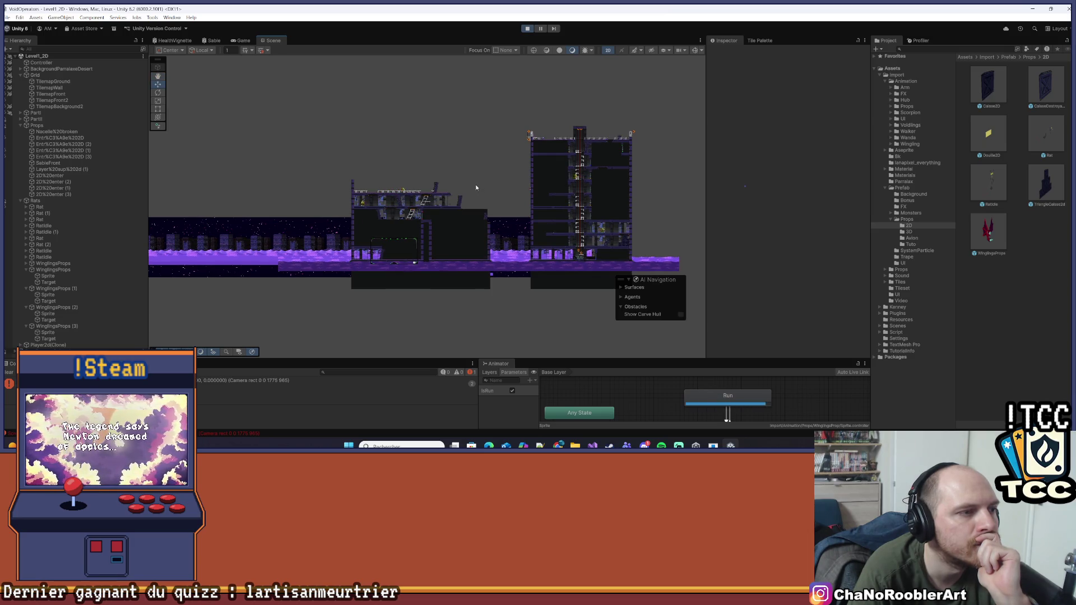
scroll(401, 175, "up", 3)
scroll(431, 191, "up", 2)
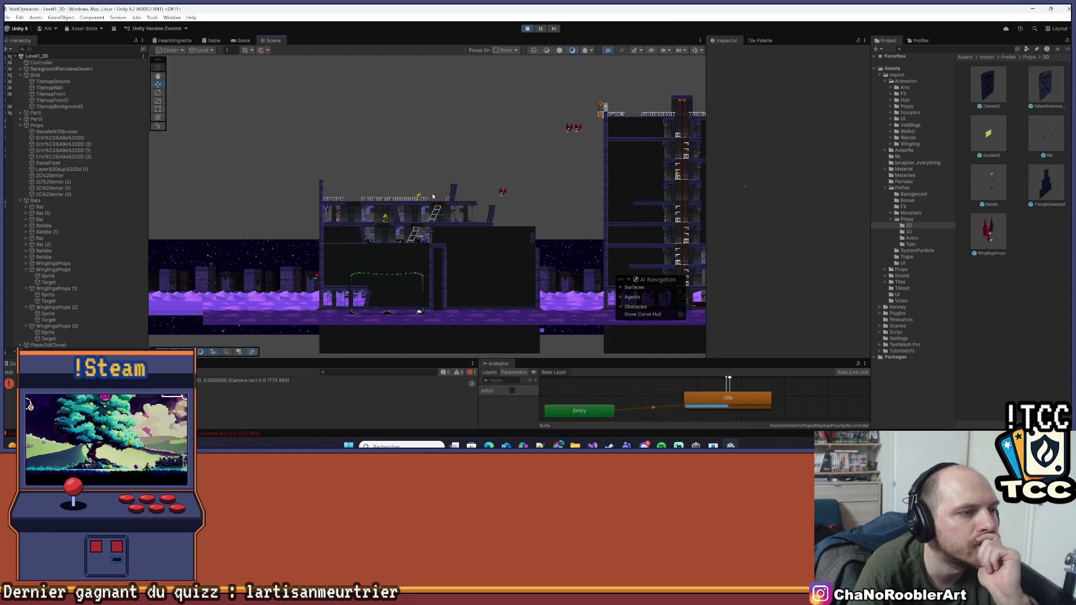
left_click_drag(285, 303, 350, 250)
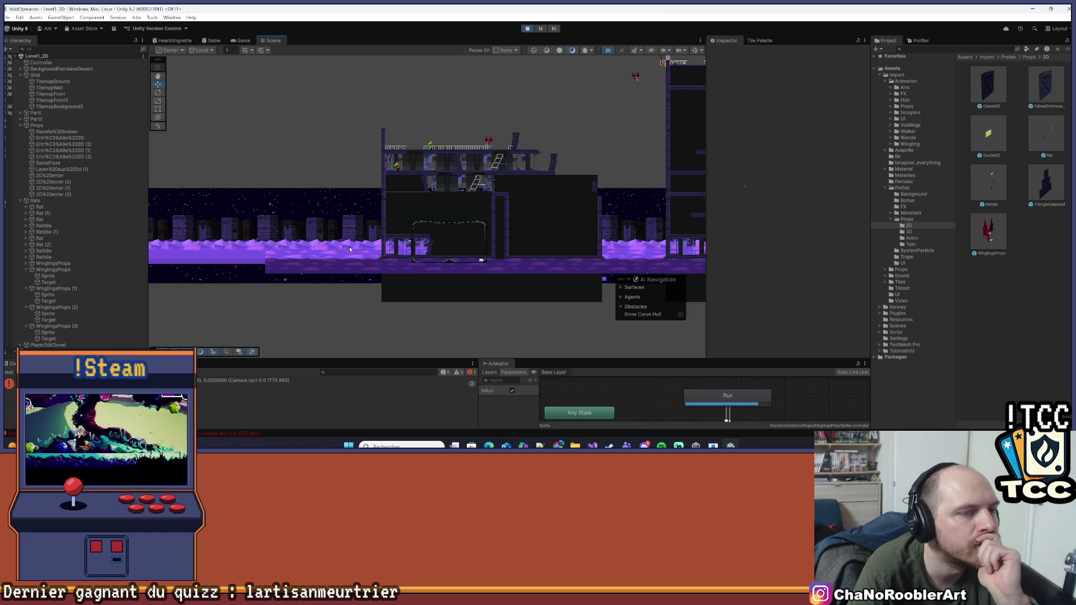
scroll(590, 155, "down", 1)
left_click_drag(591, 156, 389, 161)
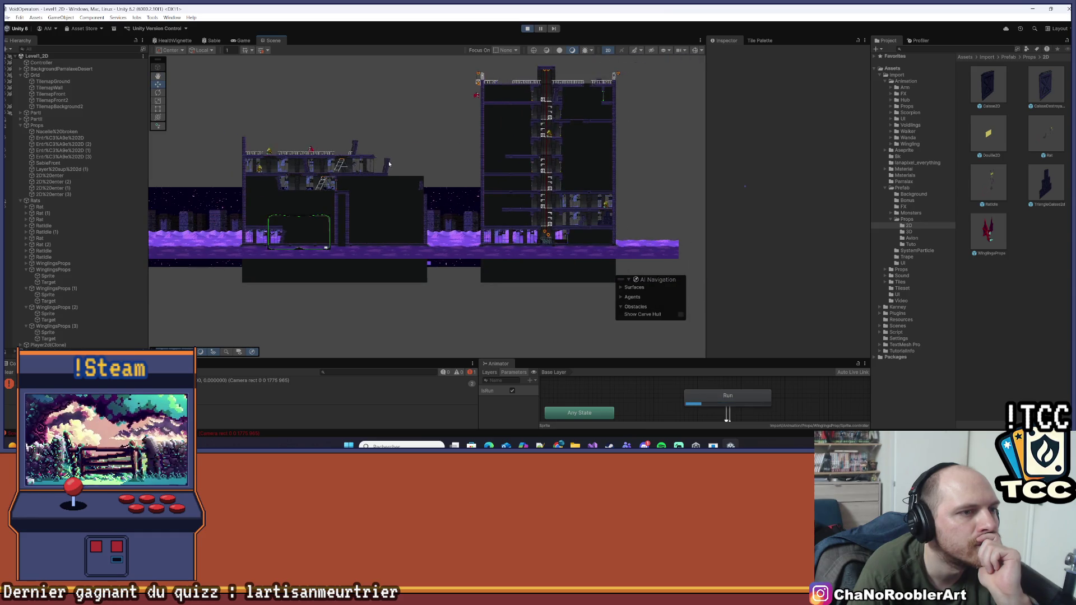
scroll(388, 163, "down", 1)
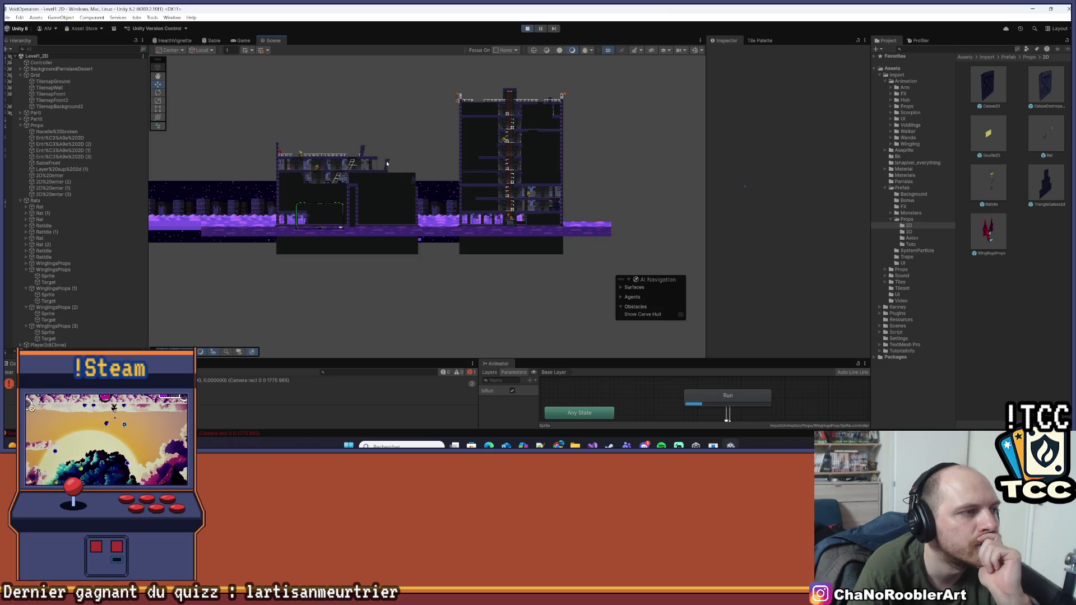
scroll(259, 143, "up", 3)
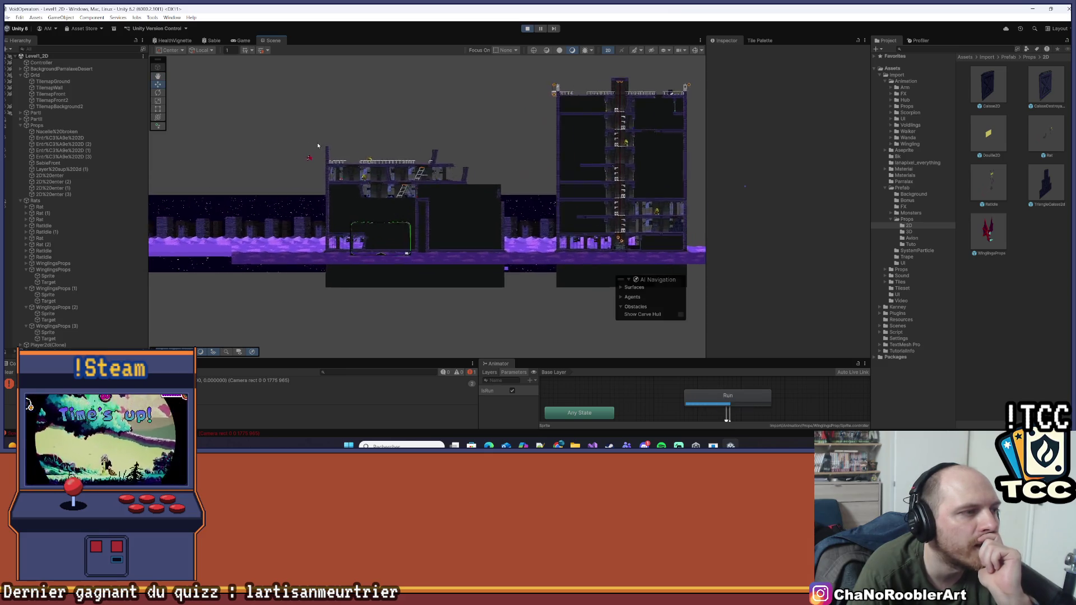
scroll(317, 144, "up", 2)
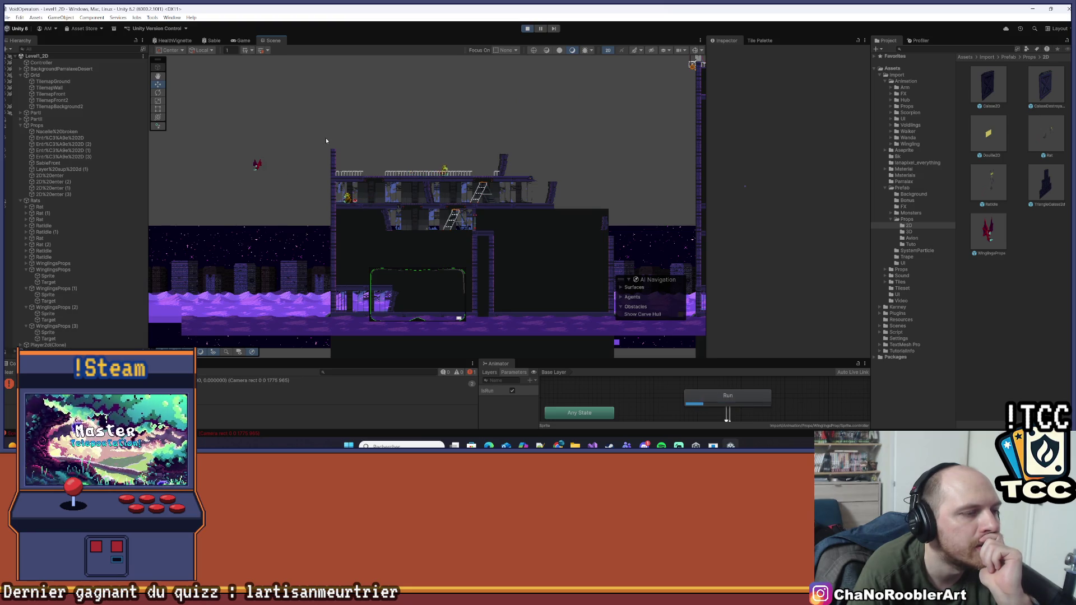
left_click(526, 29)
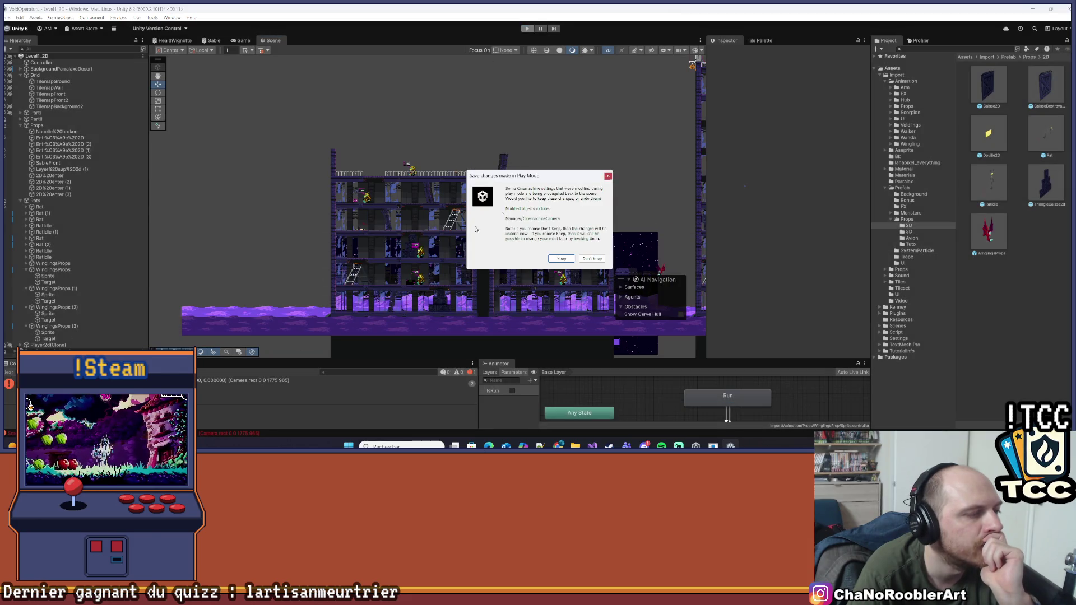
- Dismiss the play-mode prompt, clear the console, and expand the first WinglingsProps to its Target child
key("Return")
left_click(11, 373)
scroll(482, 183, "up", 2)
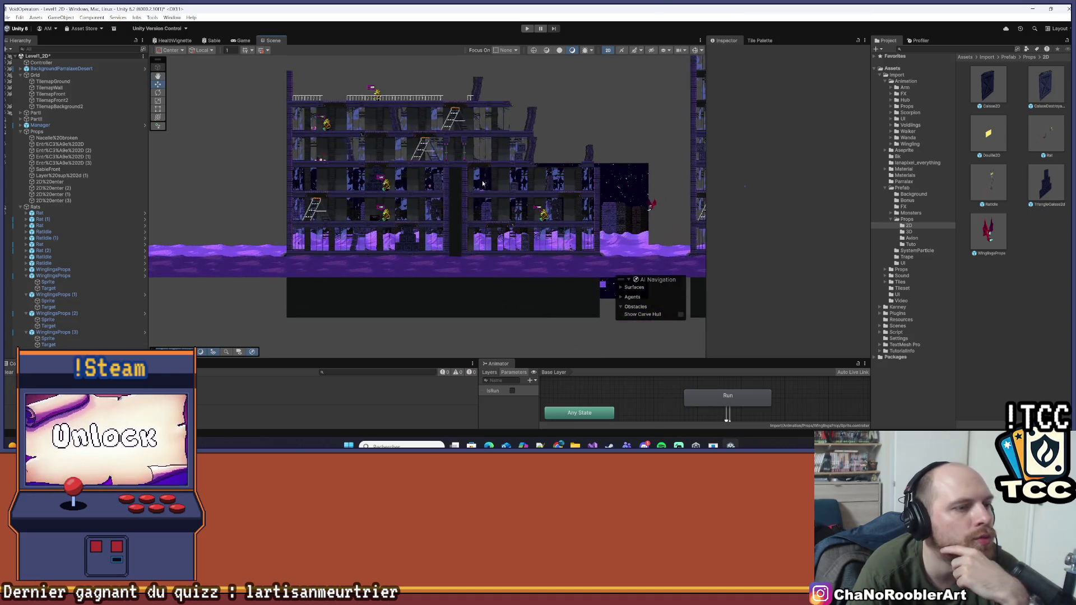
scroll(448, 186, "down", 2)
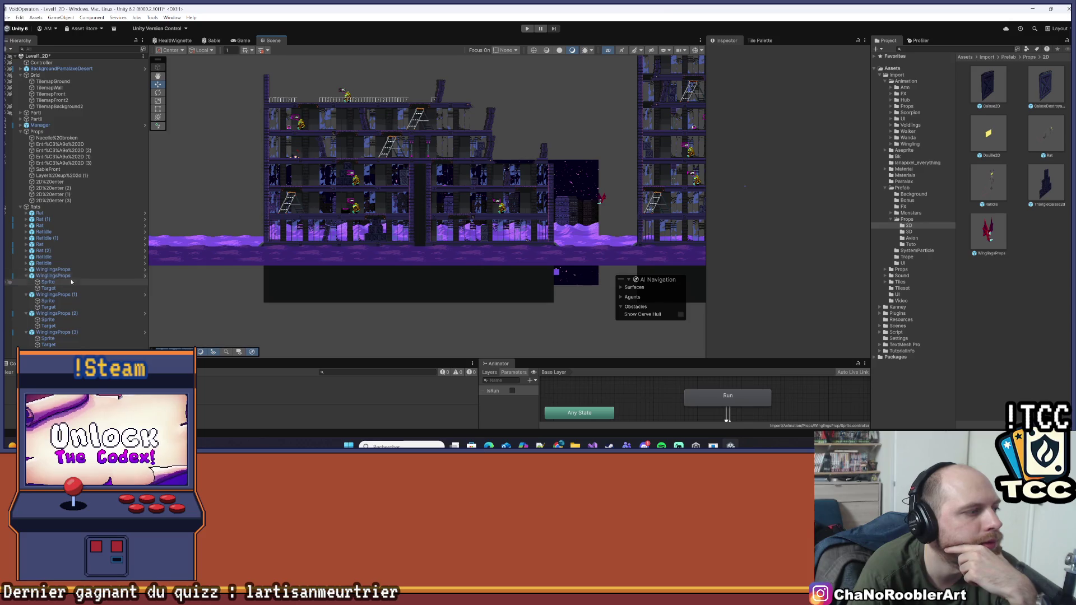
left_click(69, 276)
left_click(84, 270)
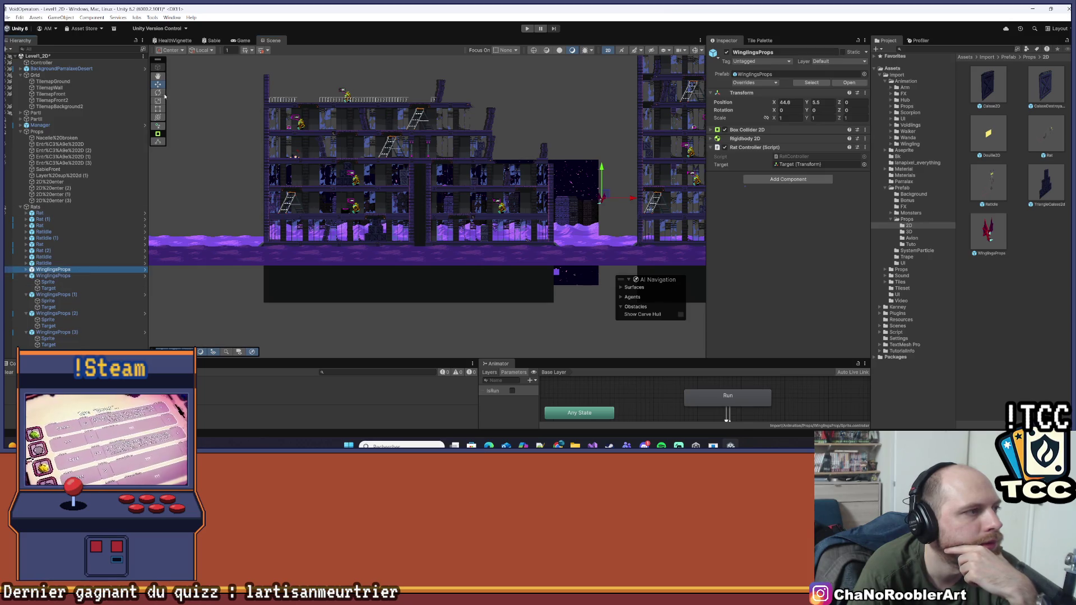
left_click(25, 270)
left_click(48, 282)
- Select the second WinglingsProps beside the tall building, check its Target and Sprite children, and frame it
left_click_drag(306, 225, 364, 214)
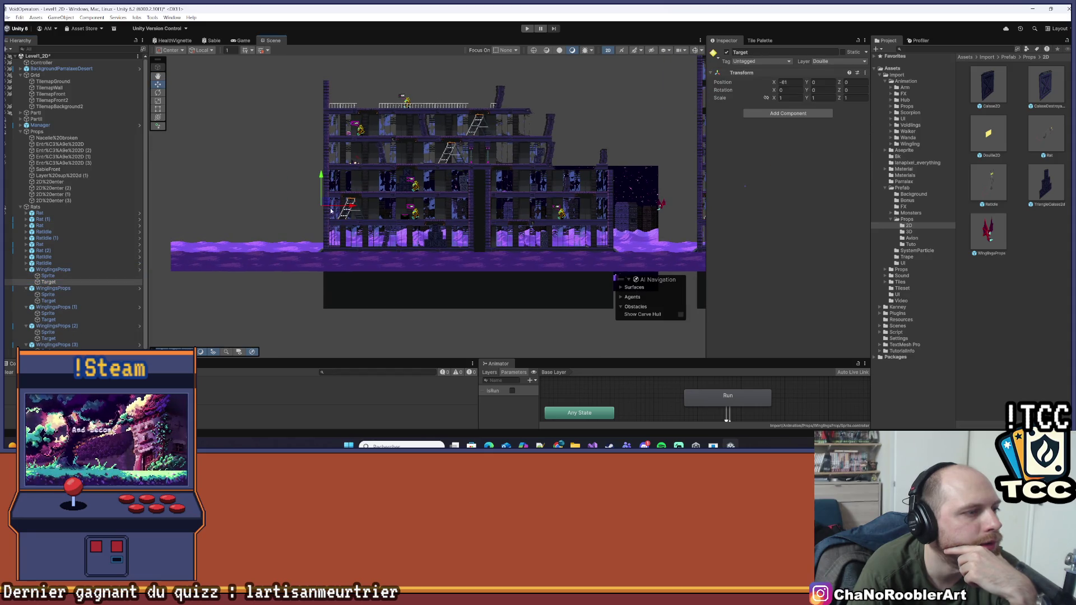
key("f")
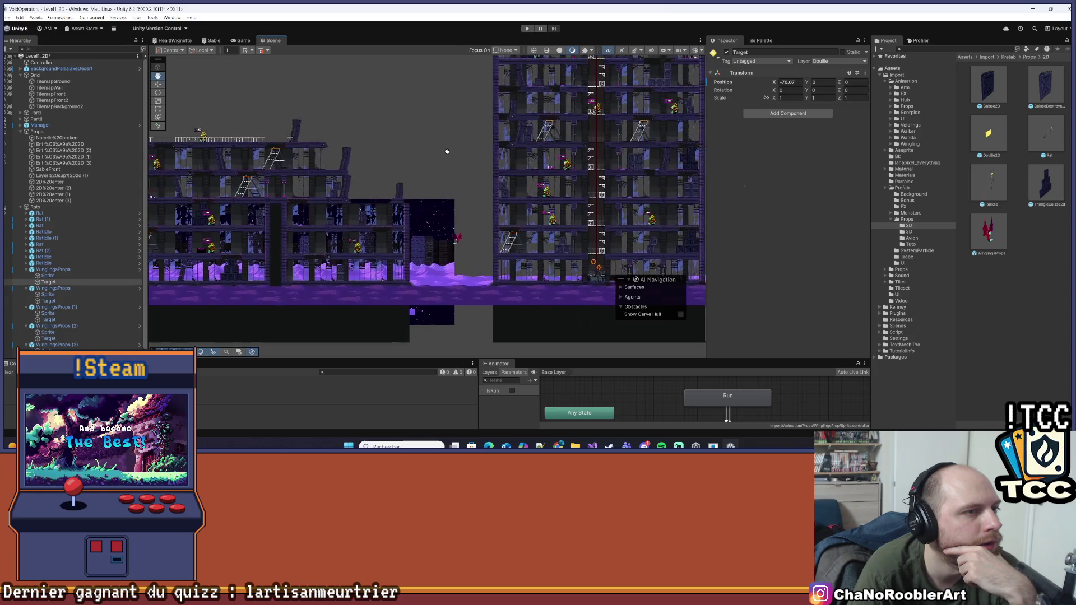
left_click(618, 144)
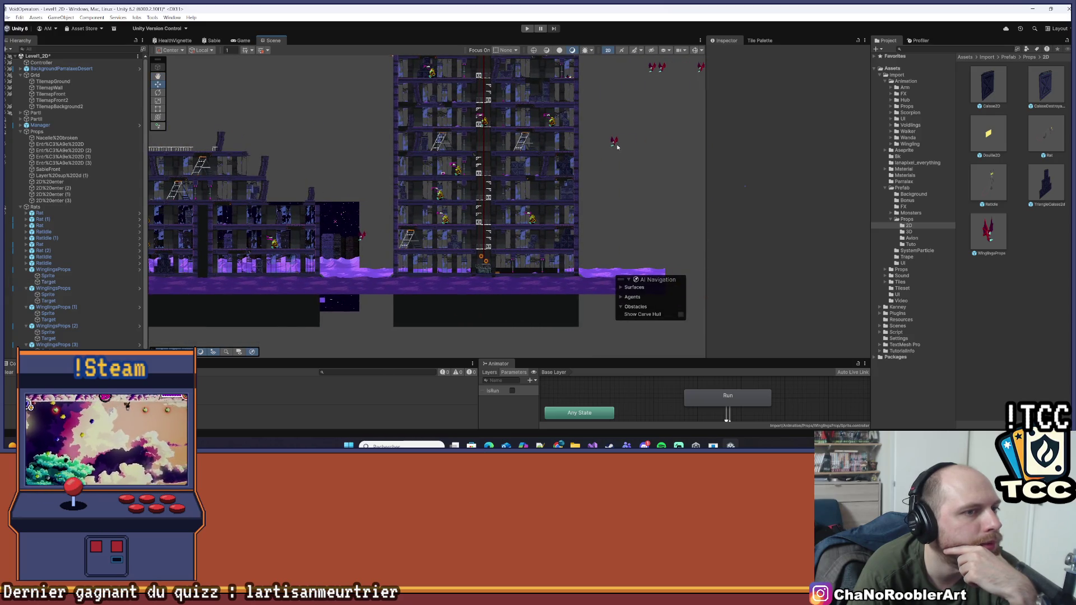
left_click_drag(649, 144, 517, 196)
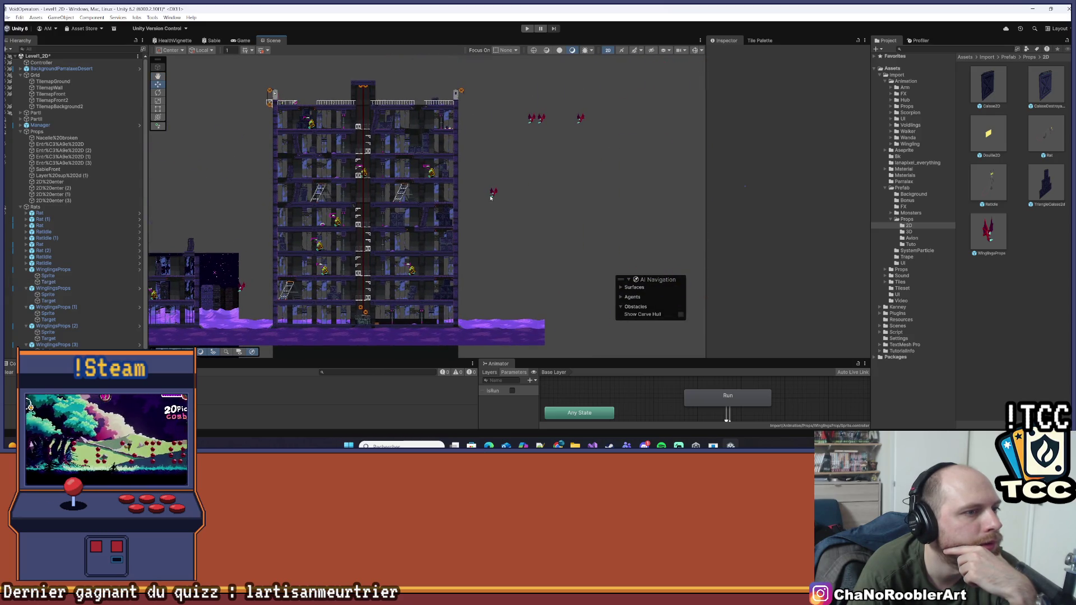
left_click(491, 198)
left_click(63, 289)
left_click_drag(544, 227, 565, 221)
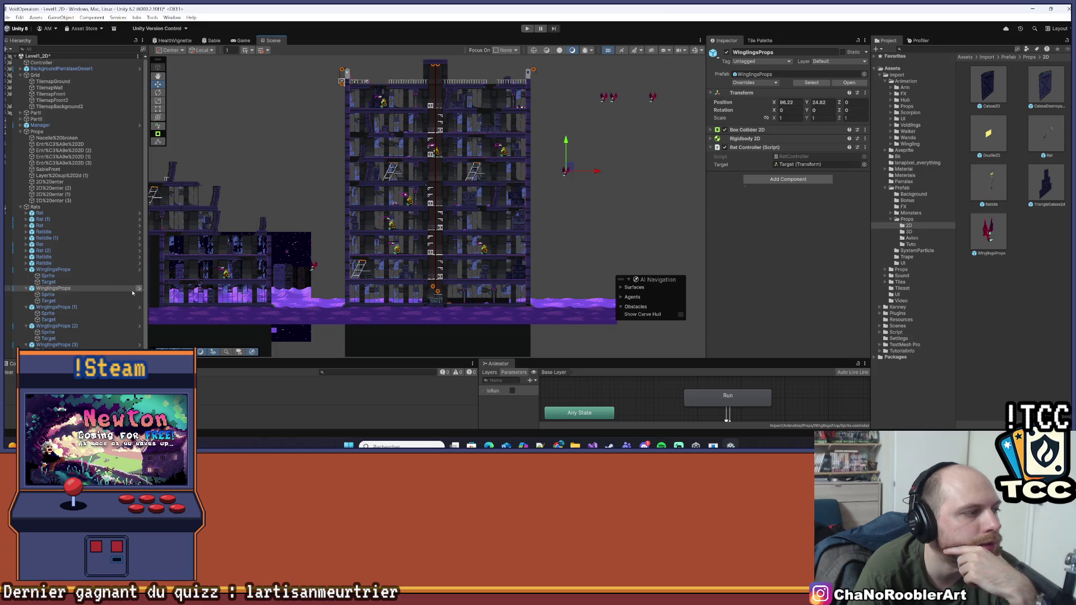
left_click(55, 302)
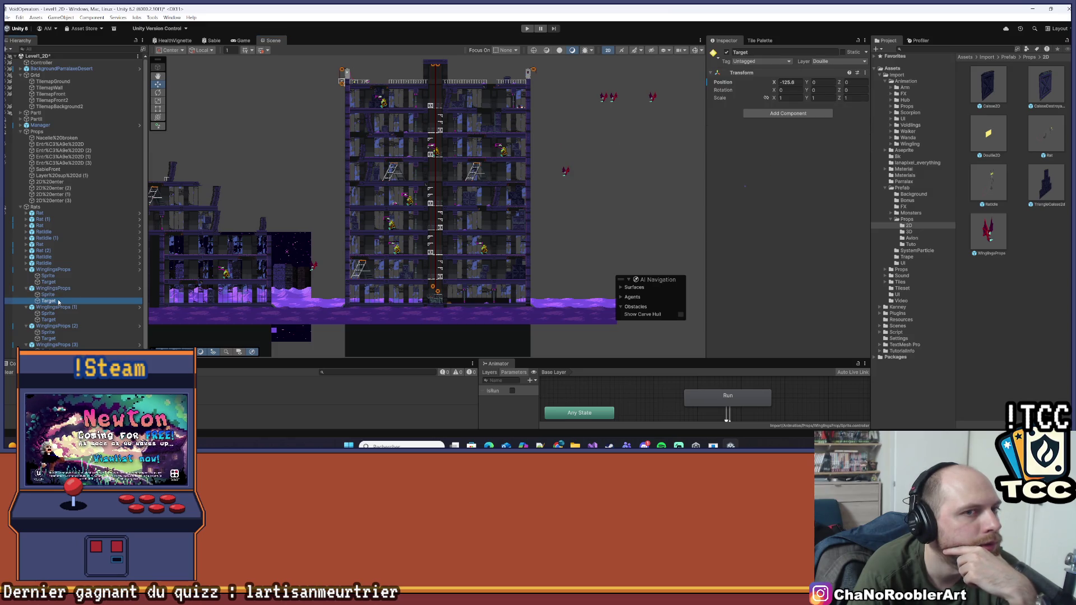
left_click(59, 295)
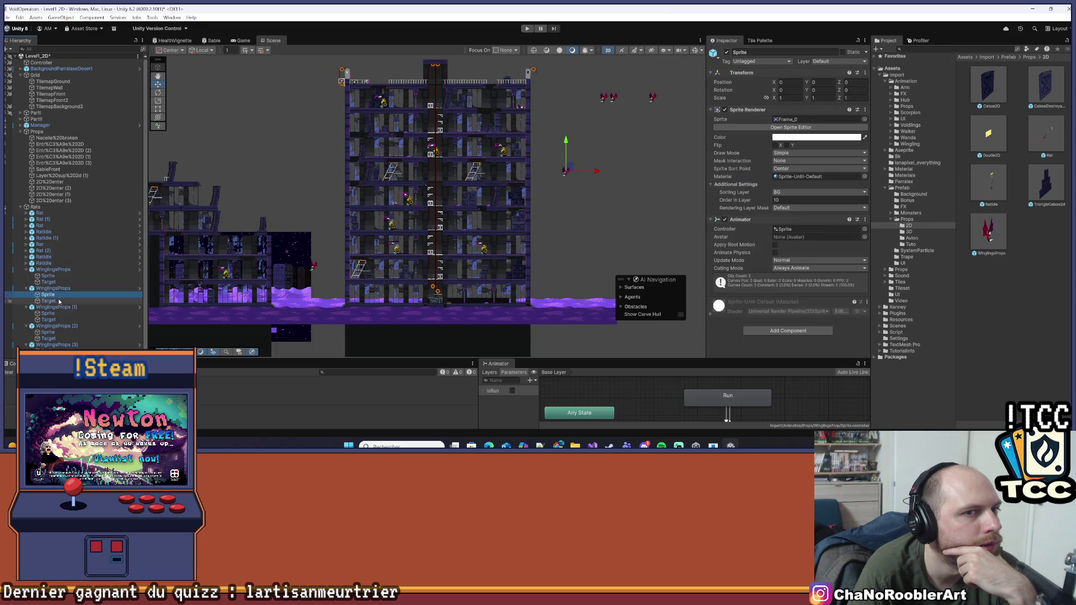
left_click(60, 299)
left_click(53, 288)
key("f")
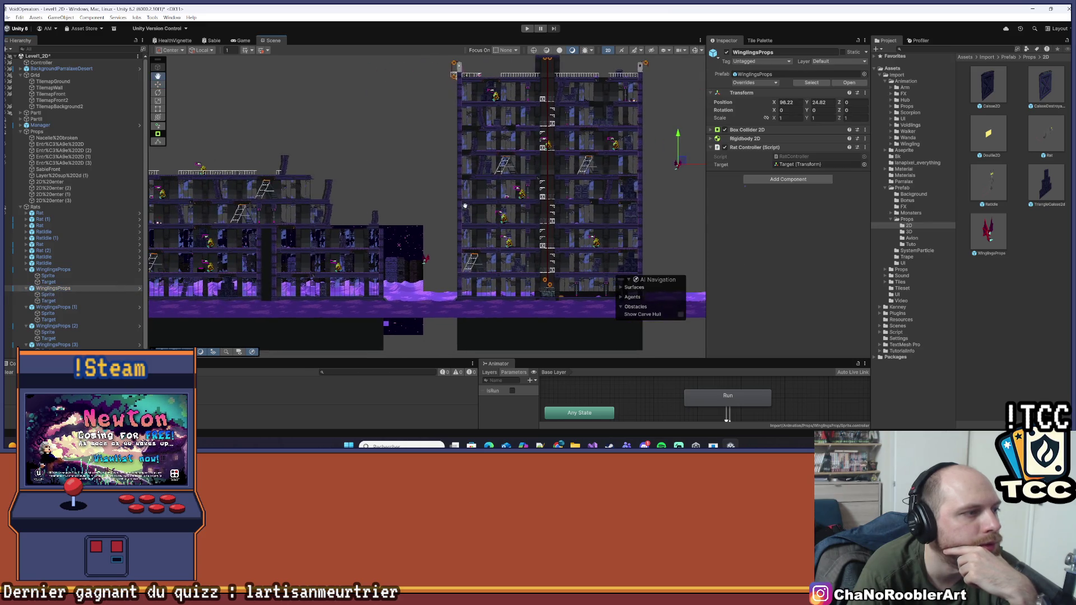
- Set the second WinglingsProps' Position Y to 20 and review its placement
scroll(504, 197, "down", 2)
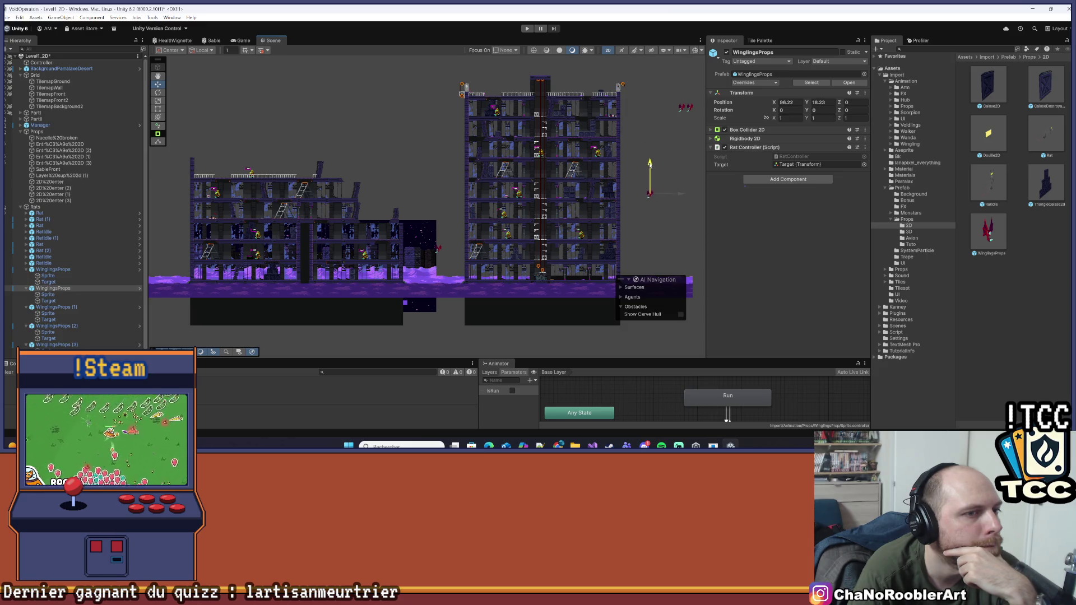
left_click(828, 102)
type("20")
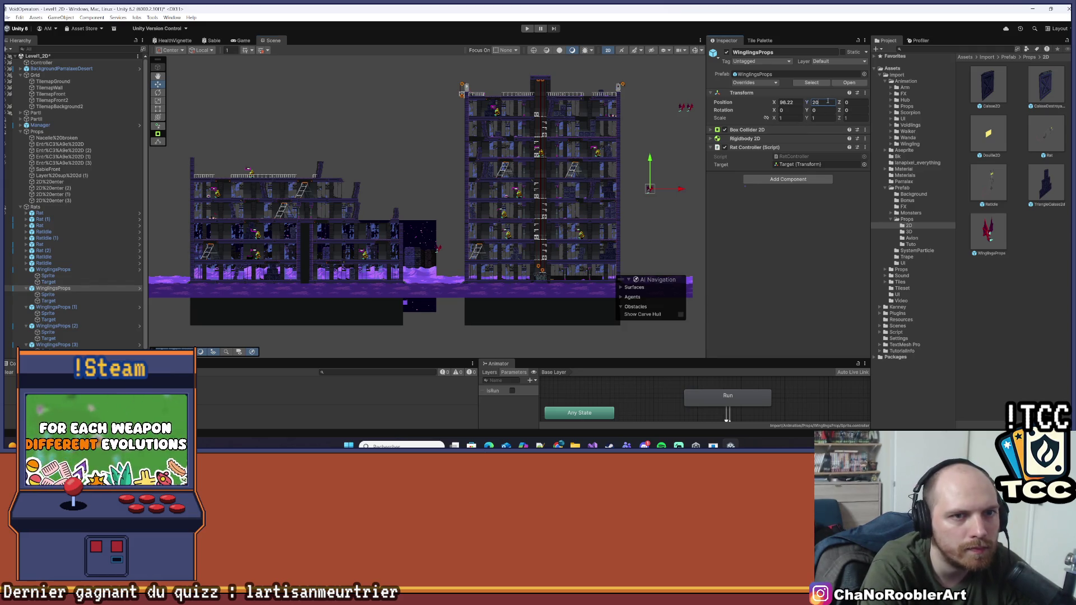
left_click(616, 161)
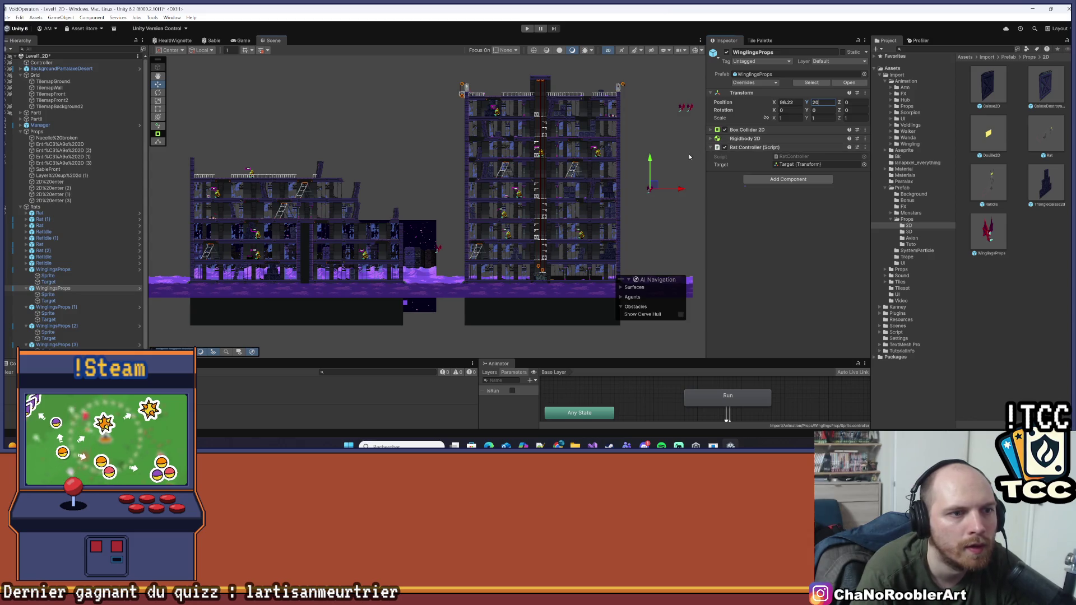
scroll(616, 161, "down", 1)
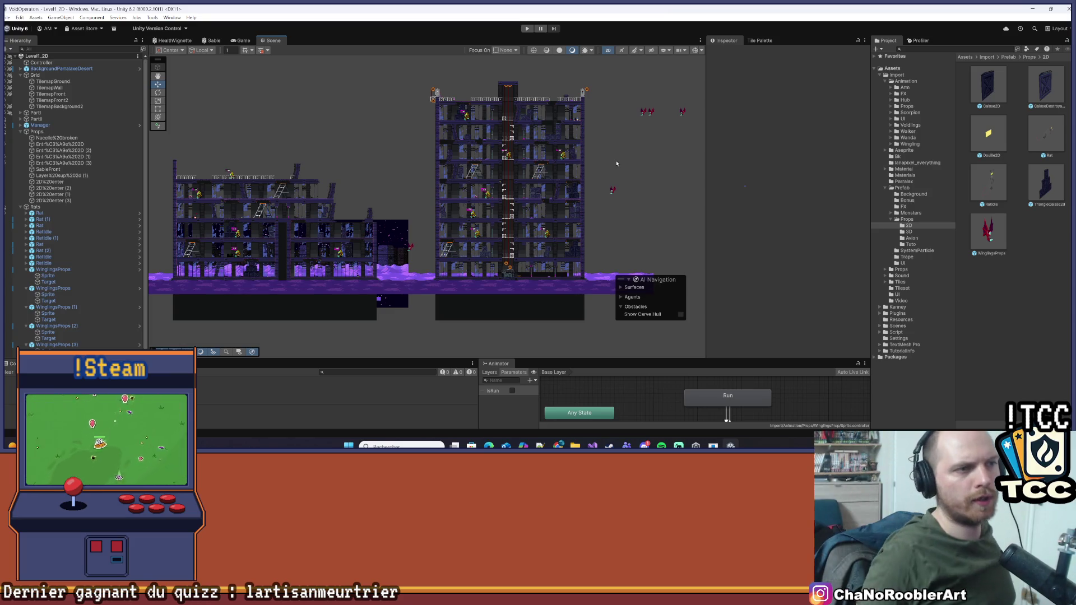
left_click(644, 113)
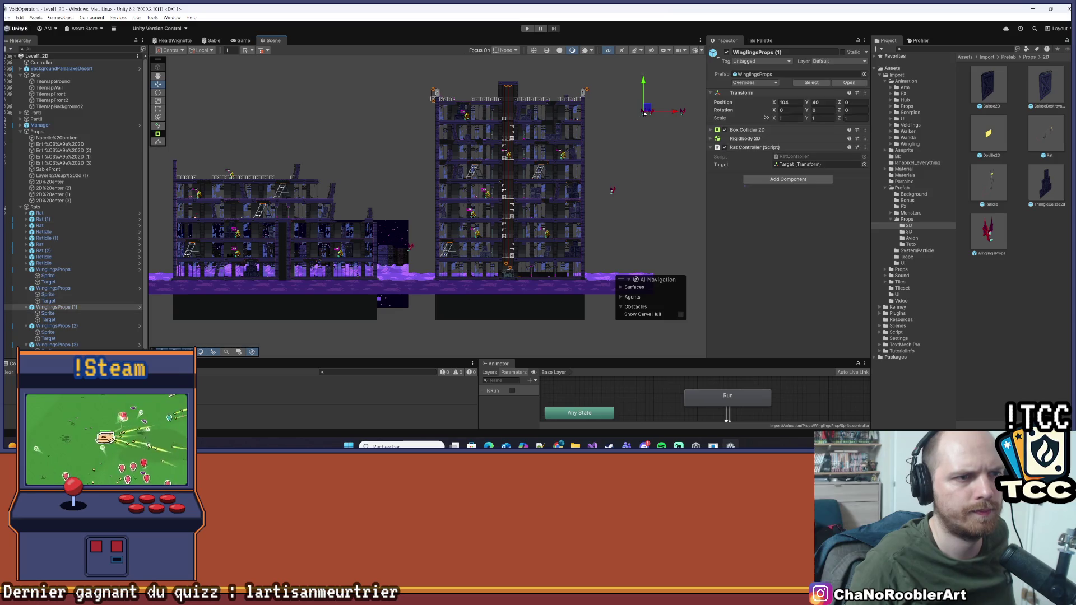
left_click(623, 171)
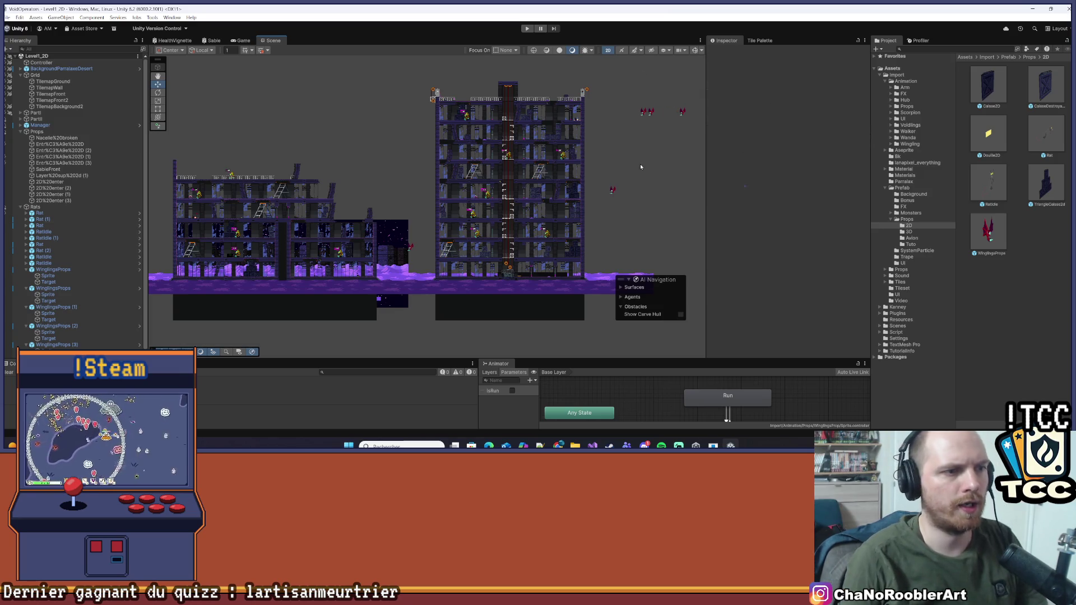
- Collapse all five WinglingsProps entries in the Hierarchy
left_click(26, 269)
left_click(25, 276)
left_click(26, 282)
left_click(26, 288)
left_click(25, 294)
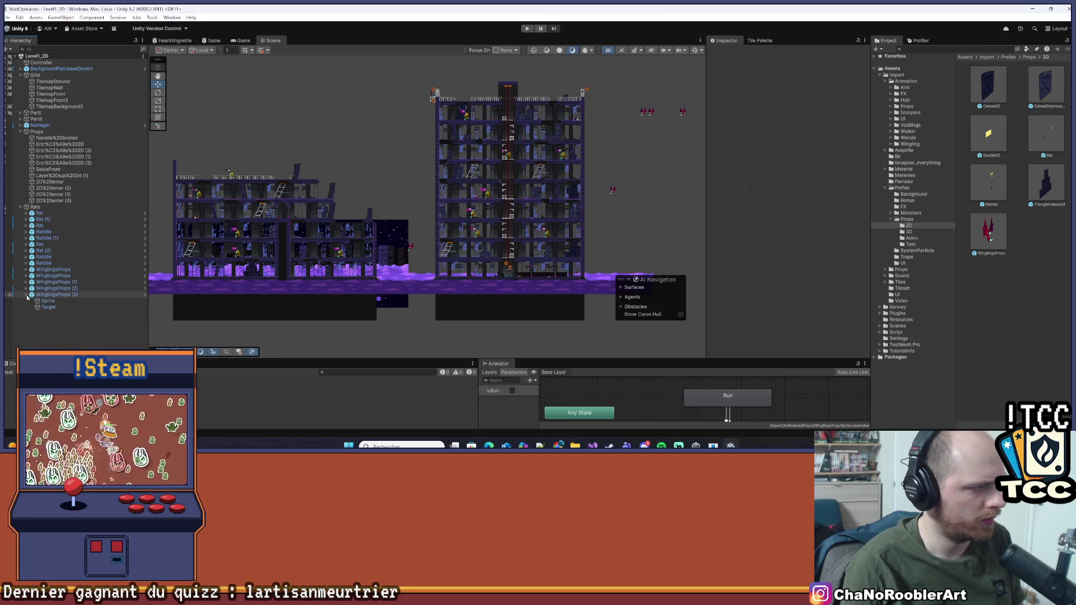
left_click_drag(244, 230, 449, 236)
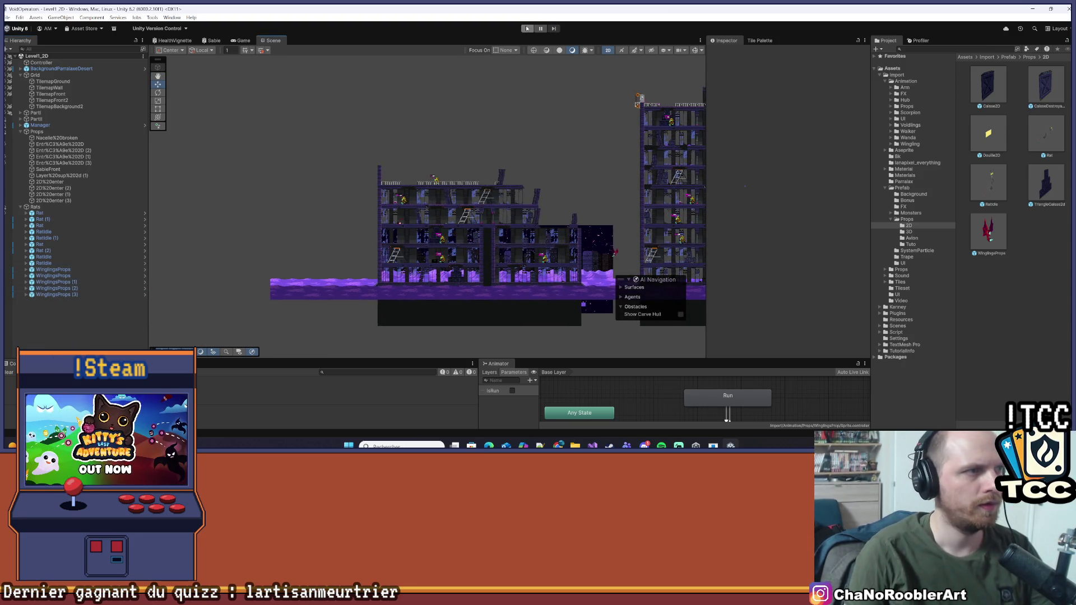
- Start play mode and run and jump the player onto the crates and higher floor
left_click(527, 28)
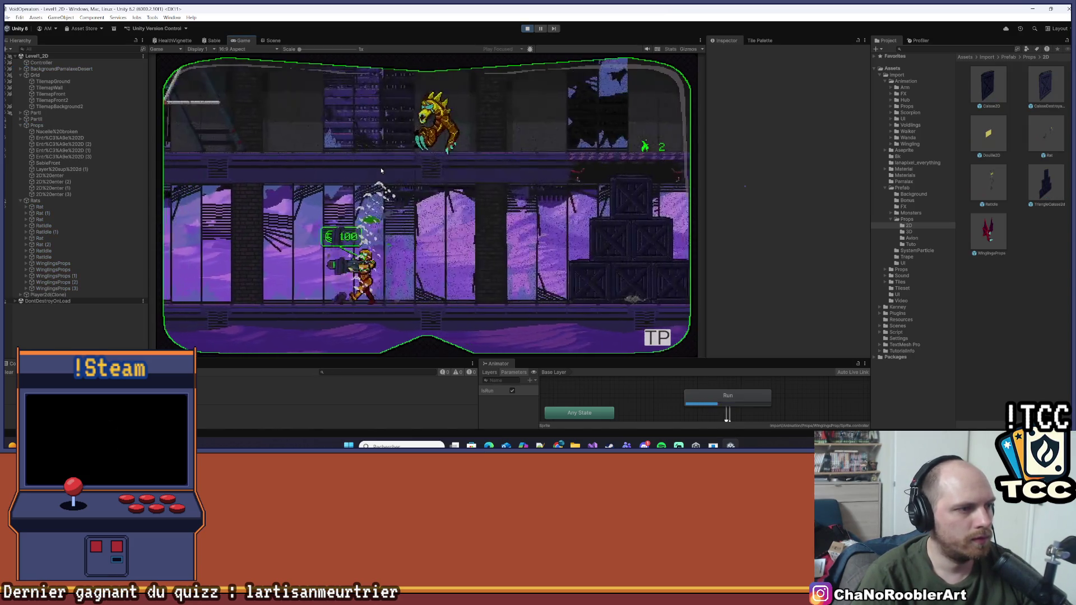
key("d")
key("space")
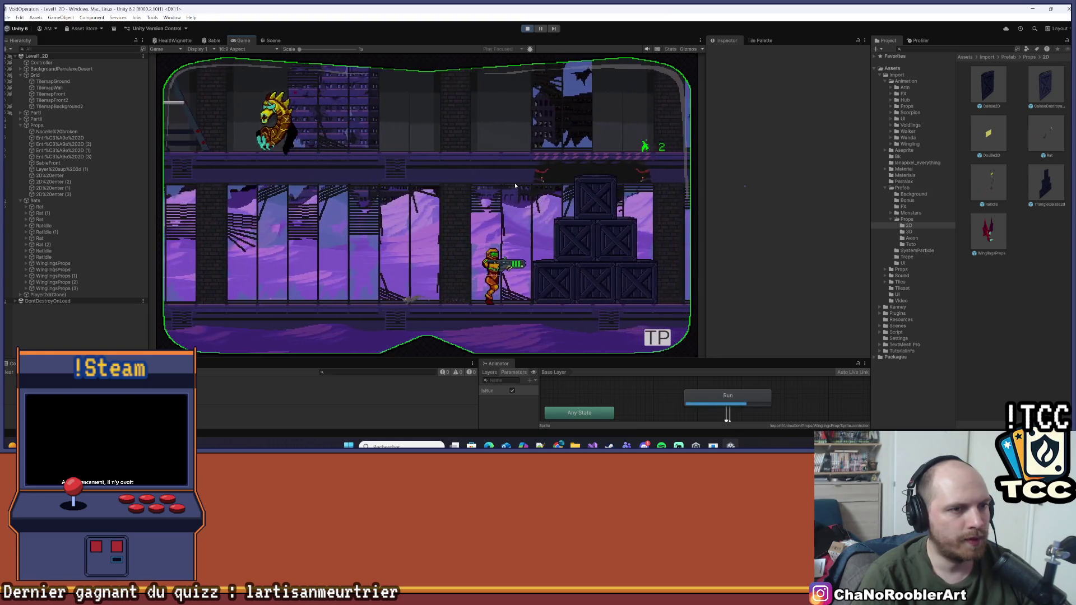
key("d")
key("space")
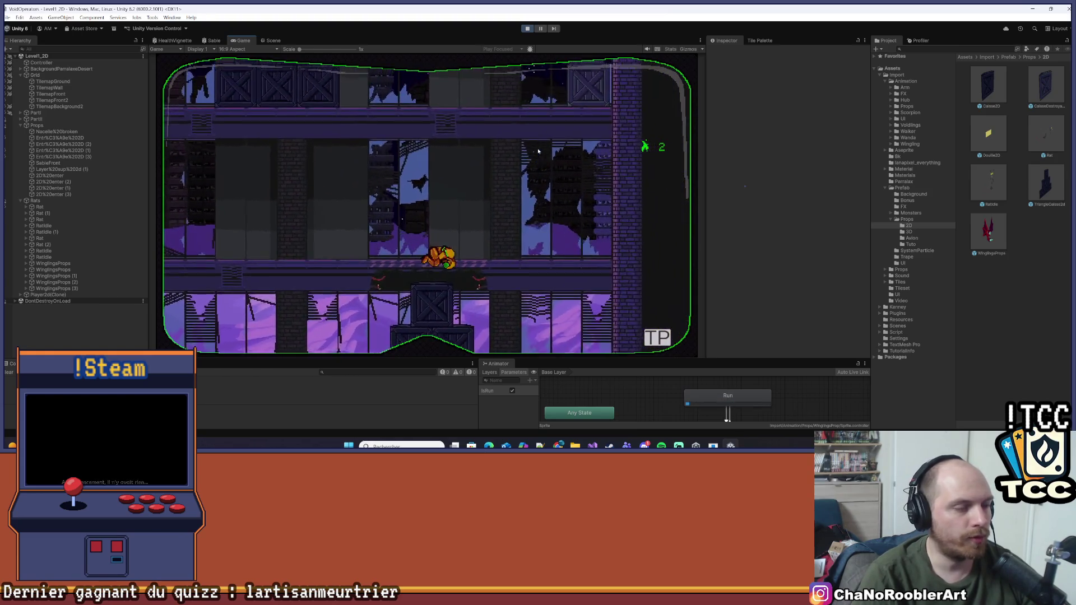
key("a")
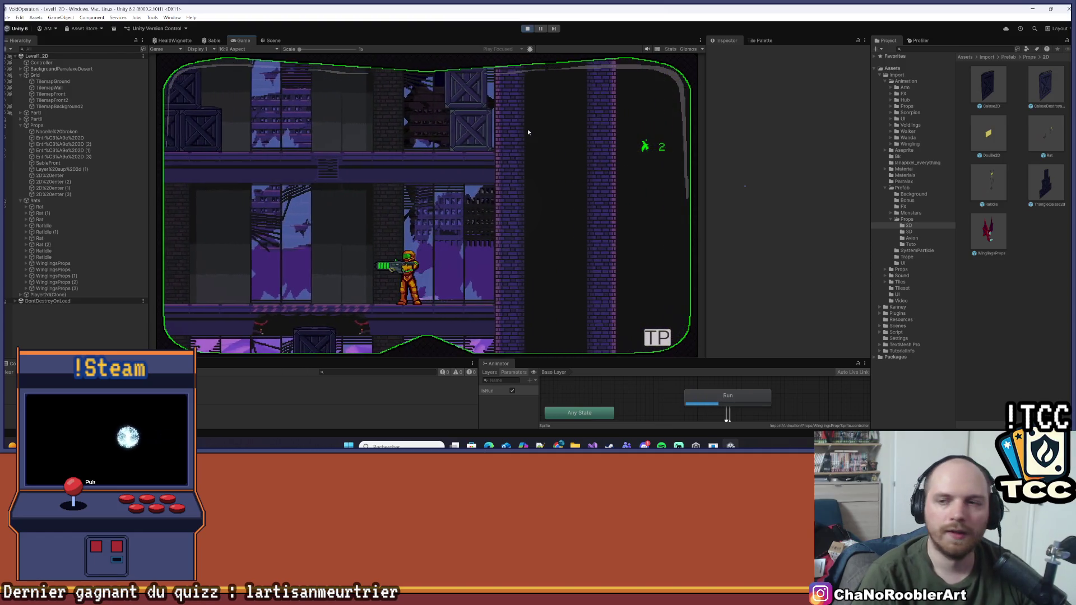
key("d")
key("d")
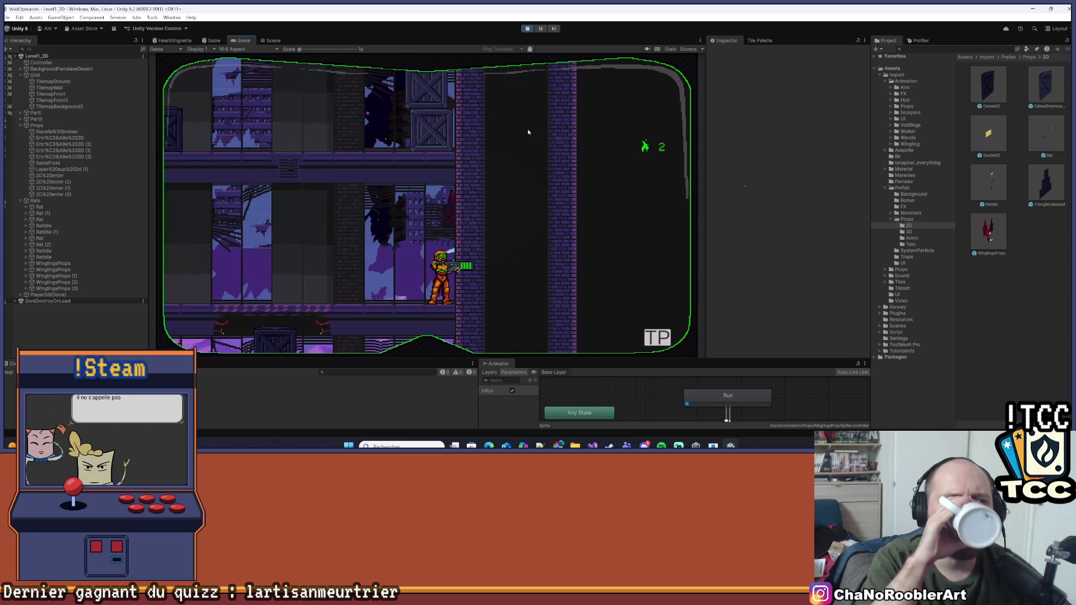
- Move the player left and right while shooting the nearby enemies
key("a")
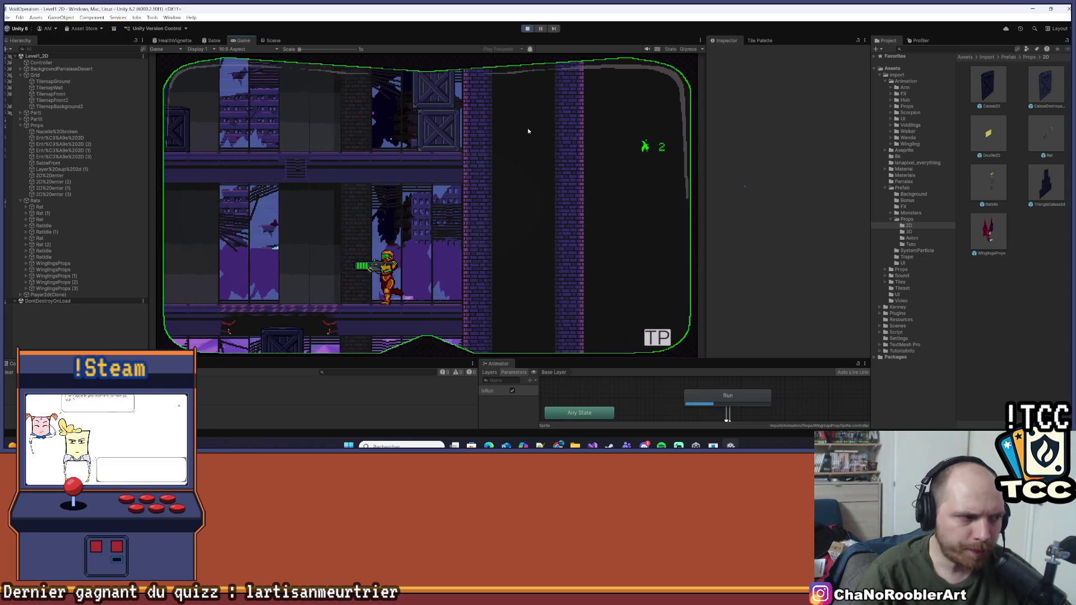
key("d")
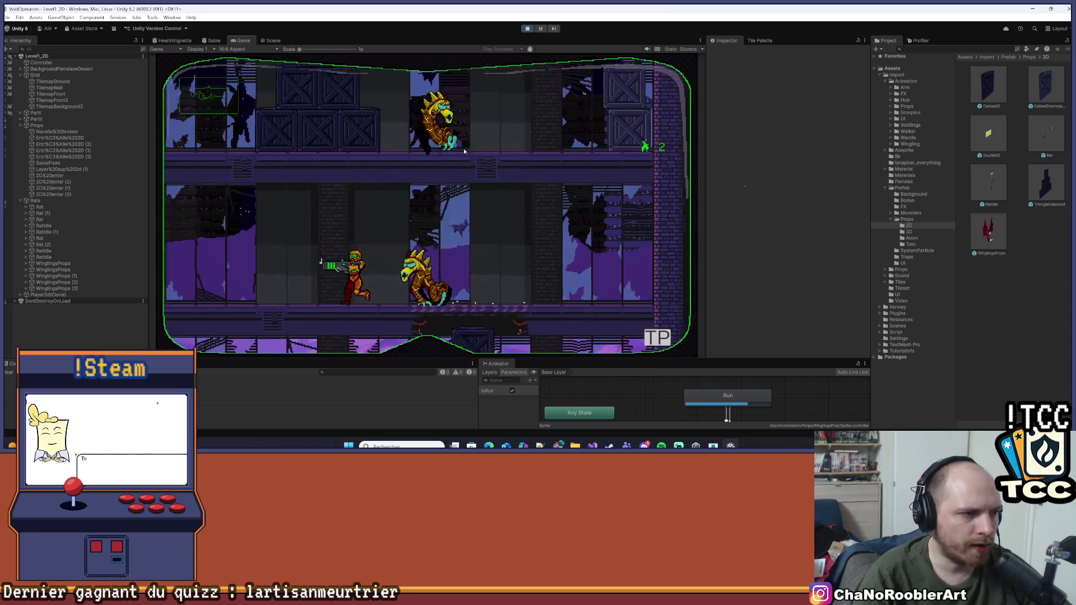
key("a")
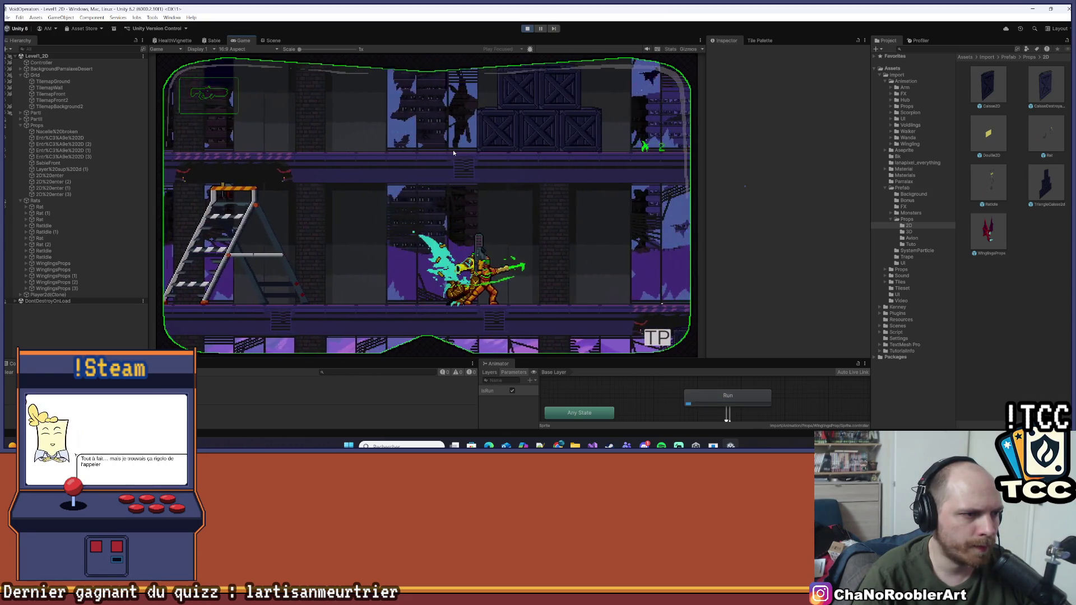
key("a")
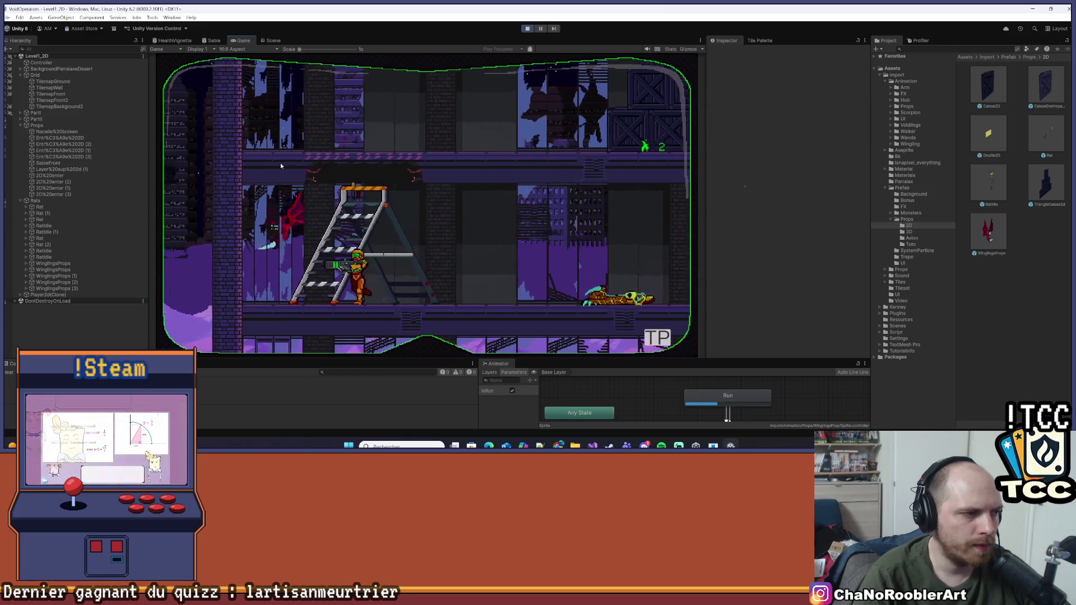
key("d")
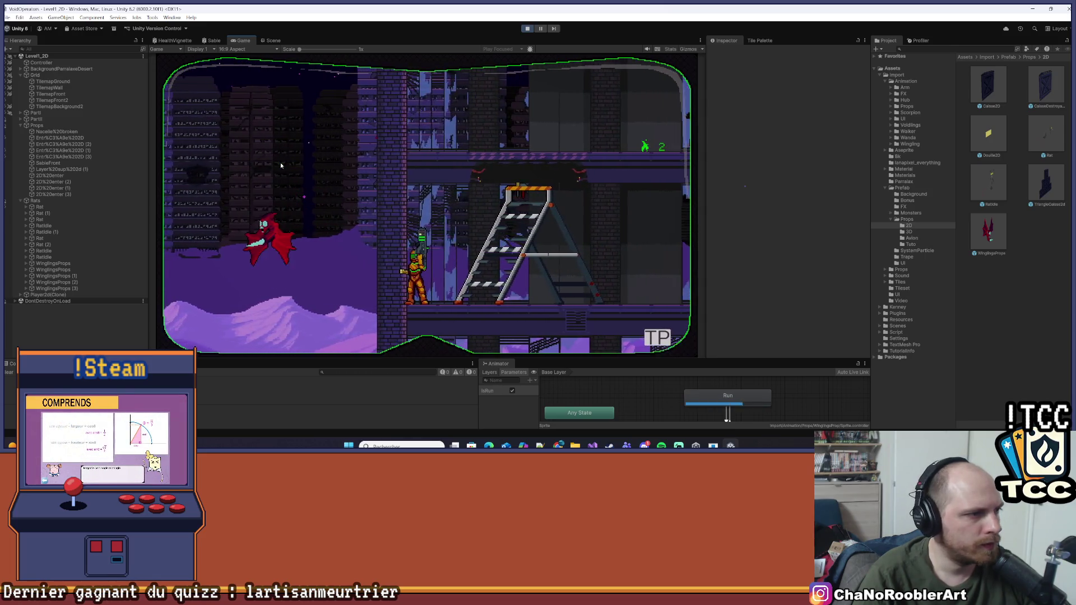
key("d")
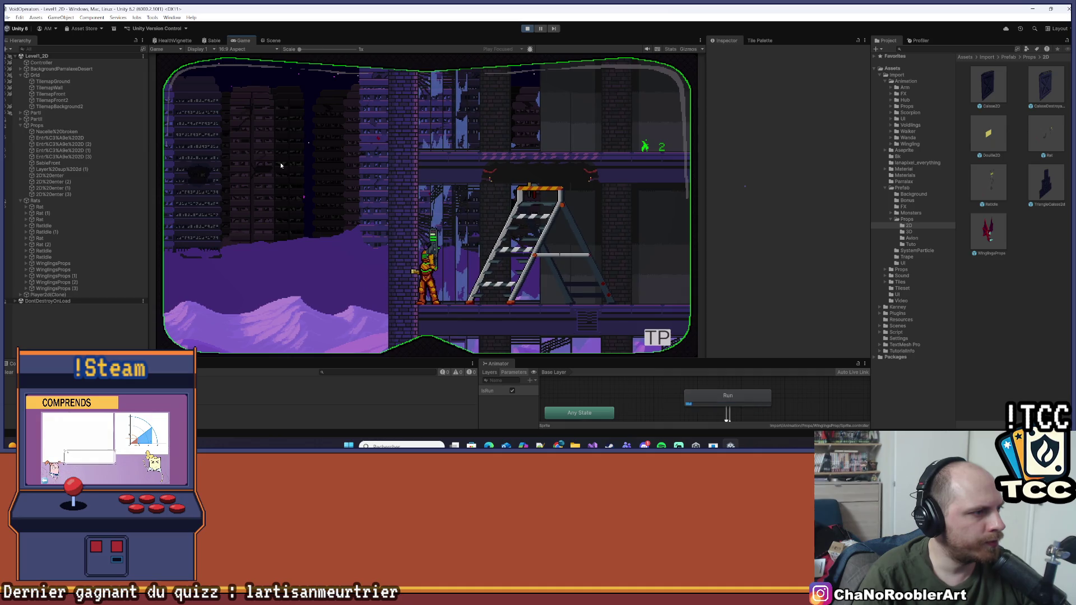
- Climb the ladder to the upper floor, then stop the playtest
key("d")
key("w")
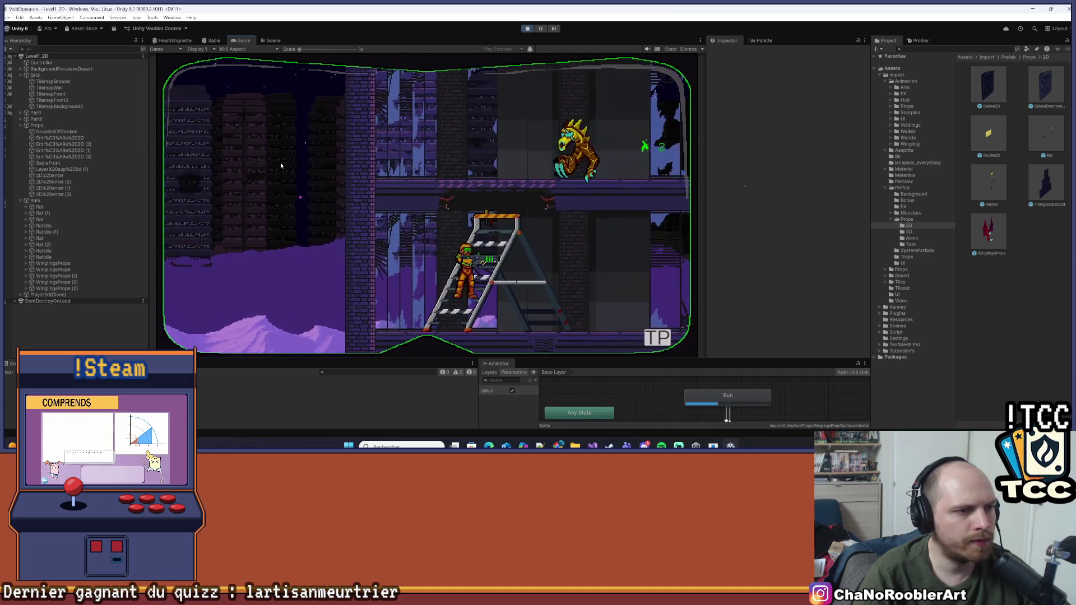
key("a")
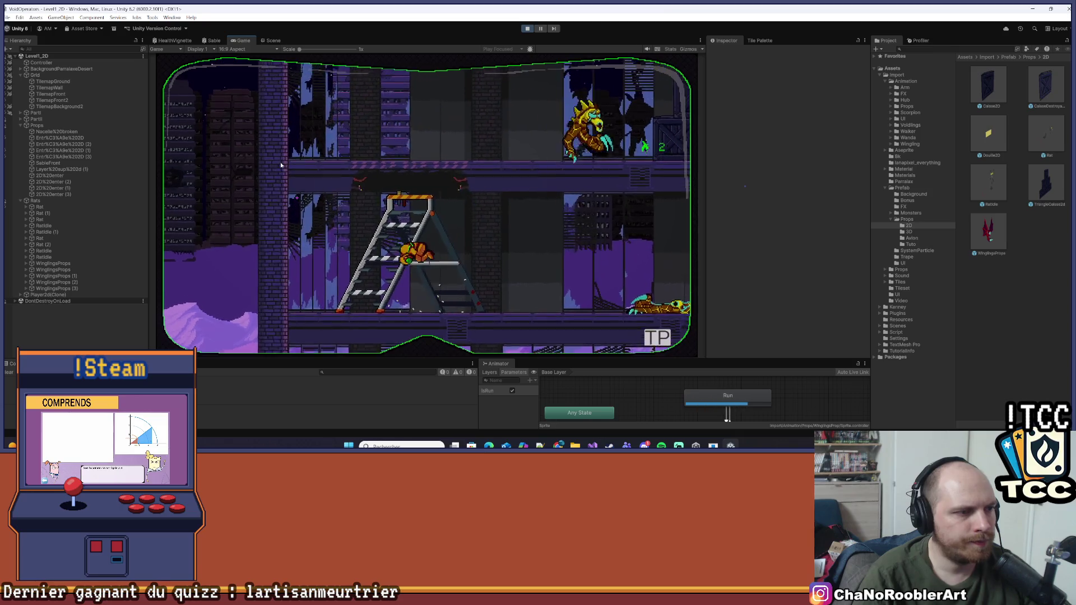
key("w")
key("d")
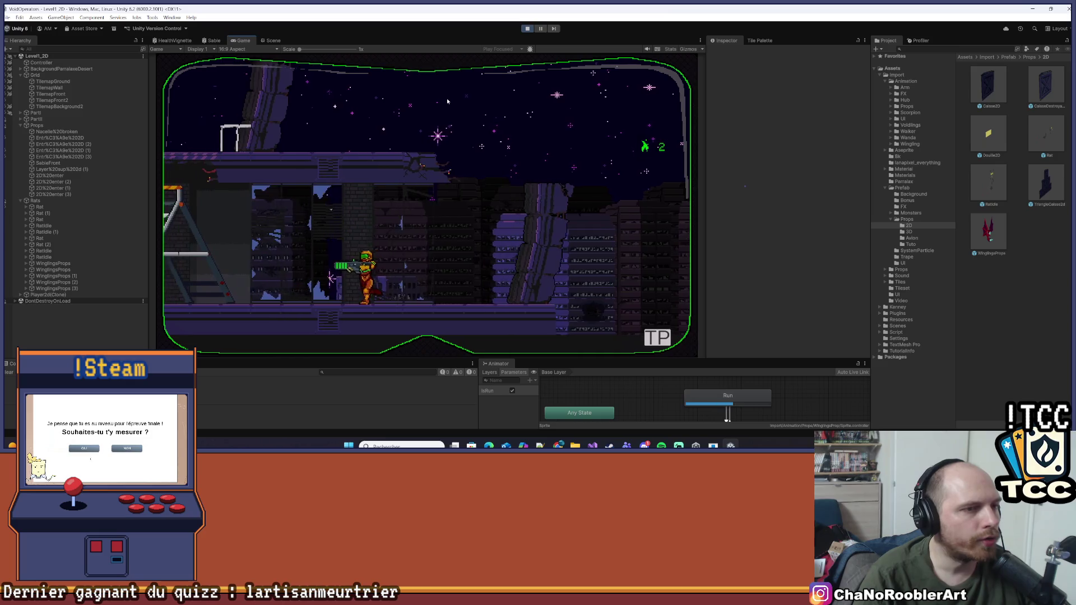
left_click(527, 28)
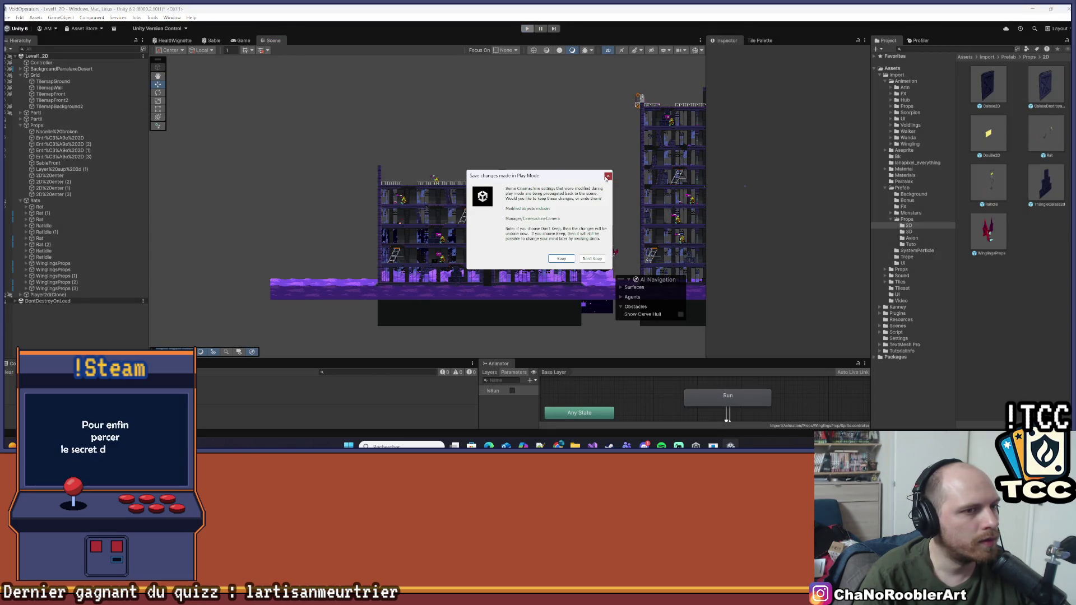
- Dismiss the play-mode changes prompt and pan the Scene view toward the right-hand tower
left_click(608, 177)
left_click_drag(397, 219, 288, 200)
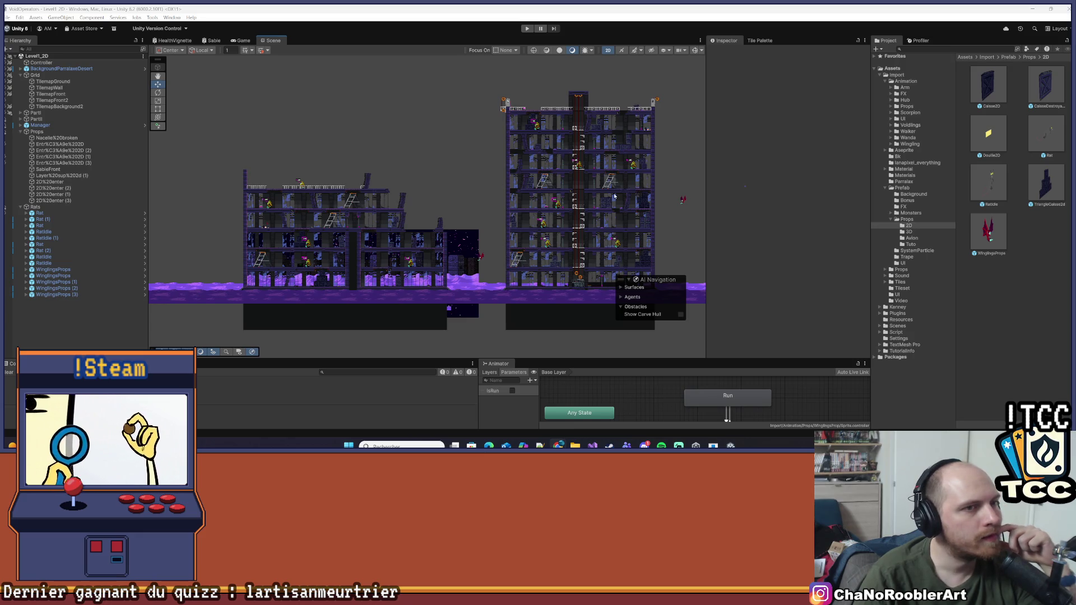
- Pan and zoom across the level, then collapse the Rats group in the Hierarchy
scroll(615, 196, "up", 5)
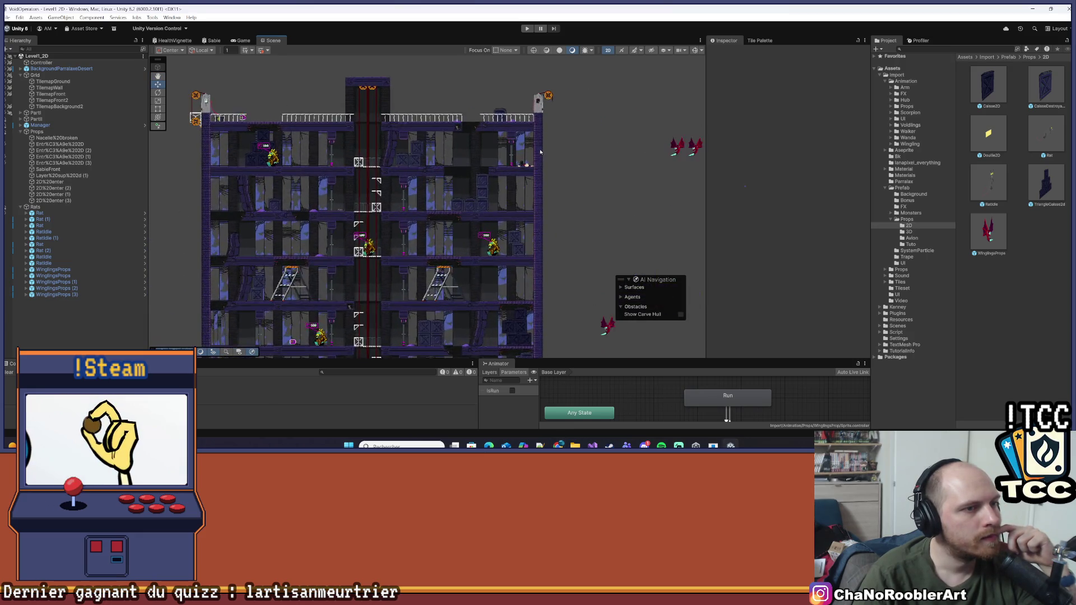
scroll(541, 151, "up", 7)
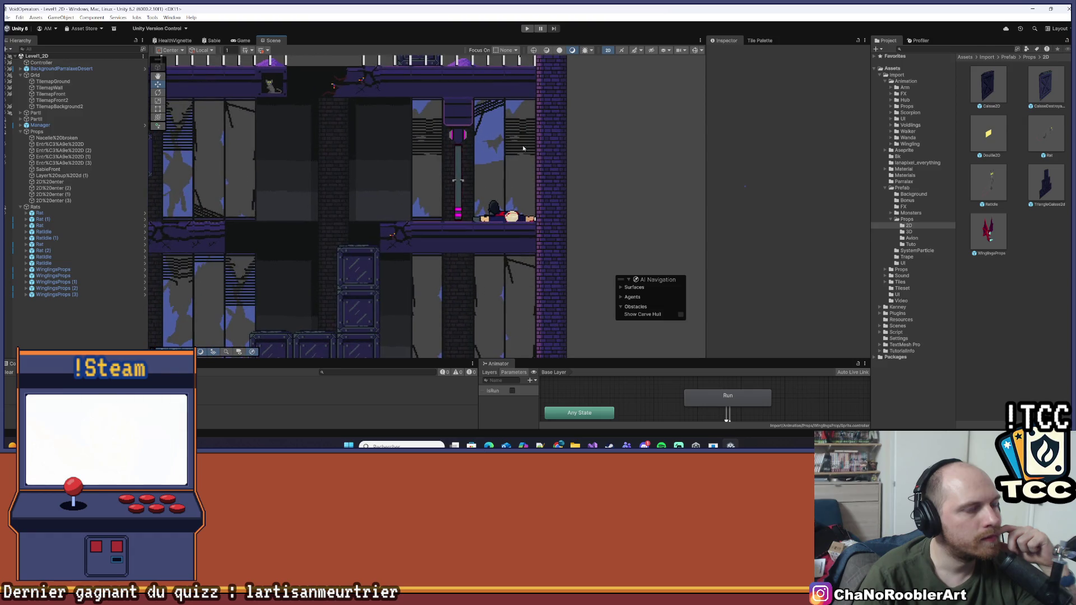
scroll(523, 146, "down", 4)
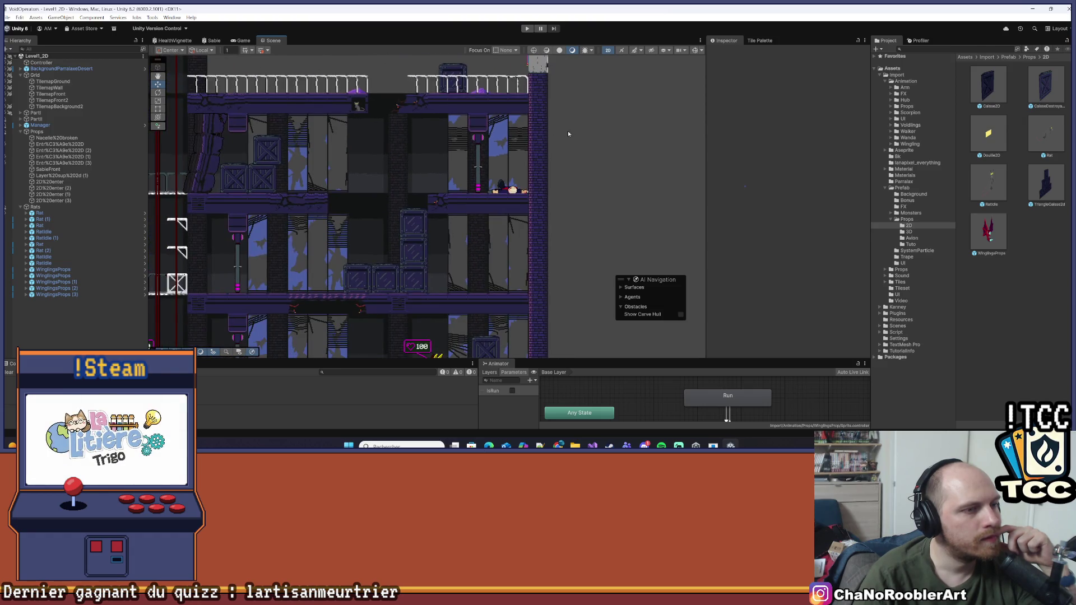
scroll(508, 111, "down", 5)
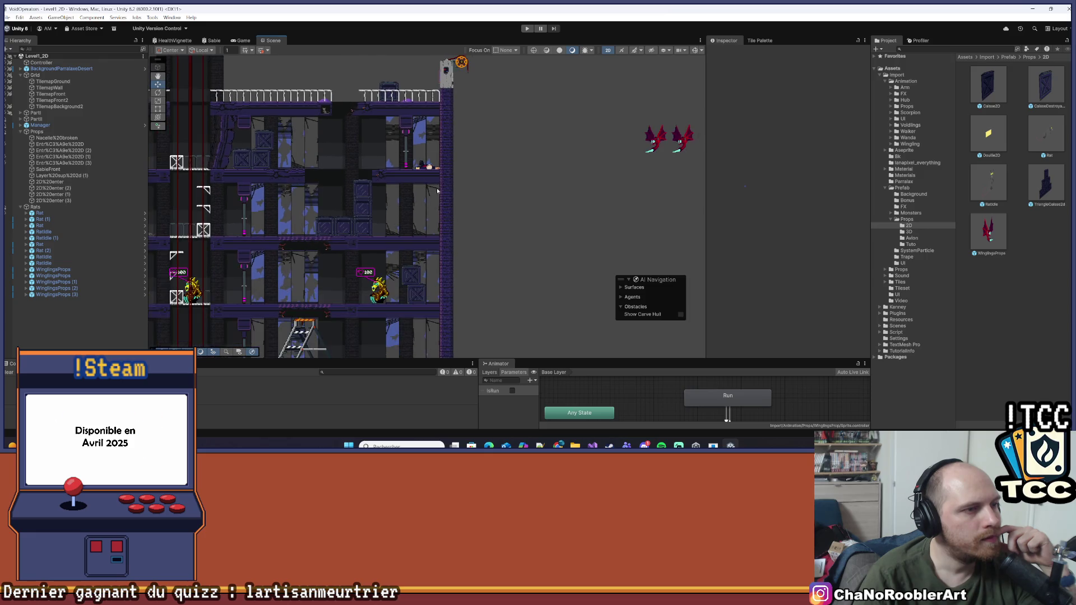
scroll(441, 180, "down", 5)
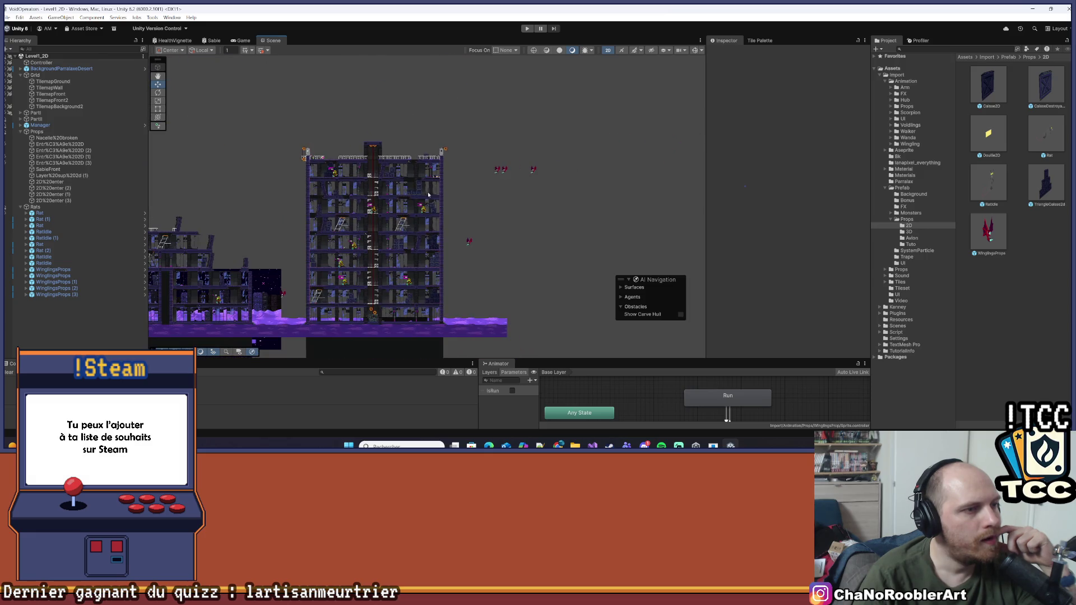
left_click_drag(475, 181, 537, 164)
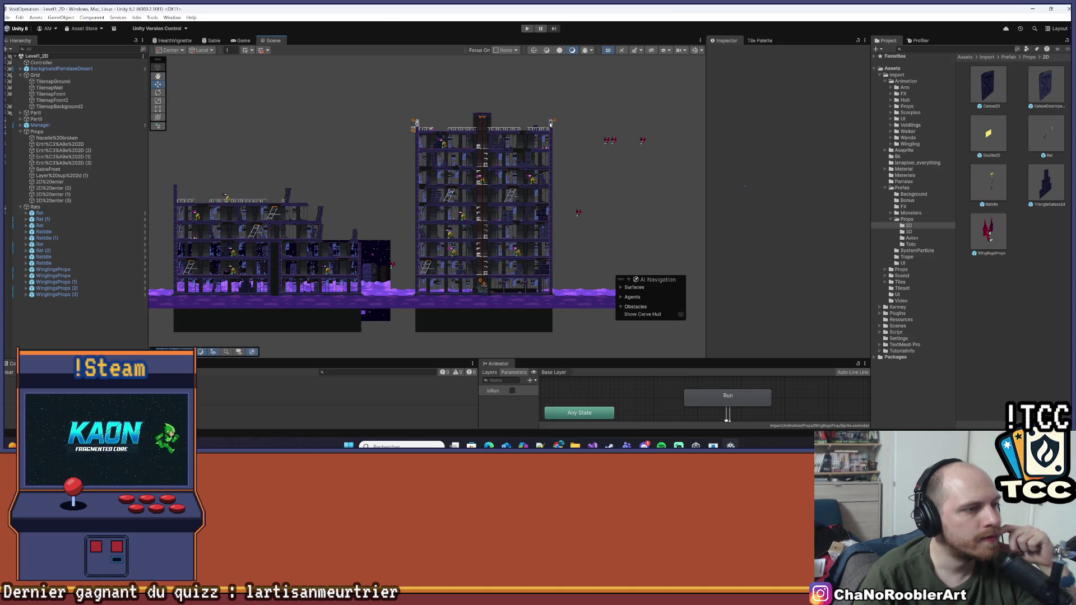
left_click_drag(161, 197, 307, 197)
scroll(308, 197, "up", 5)
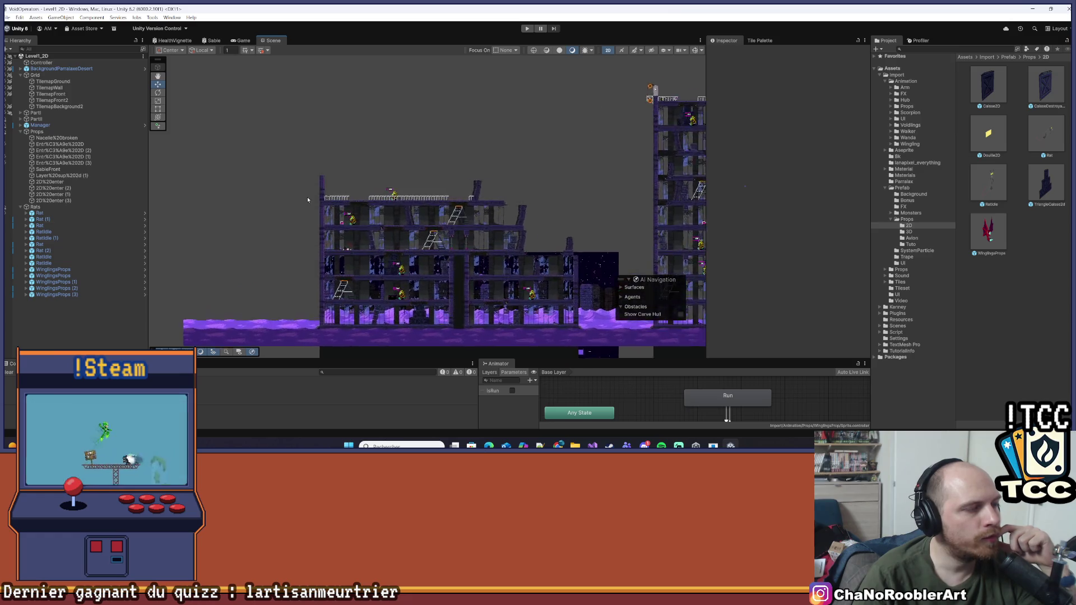
scroll(320, 191, "up", 6)
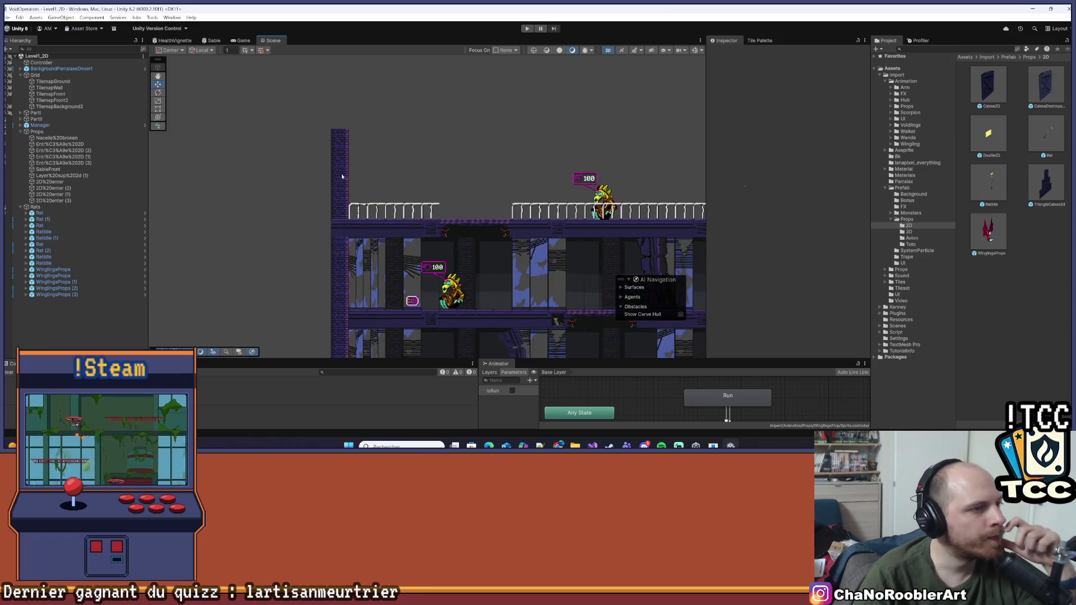
scroll(358, 126, "up", 3)
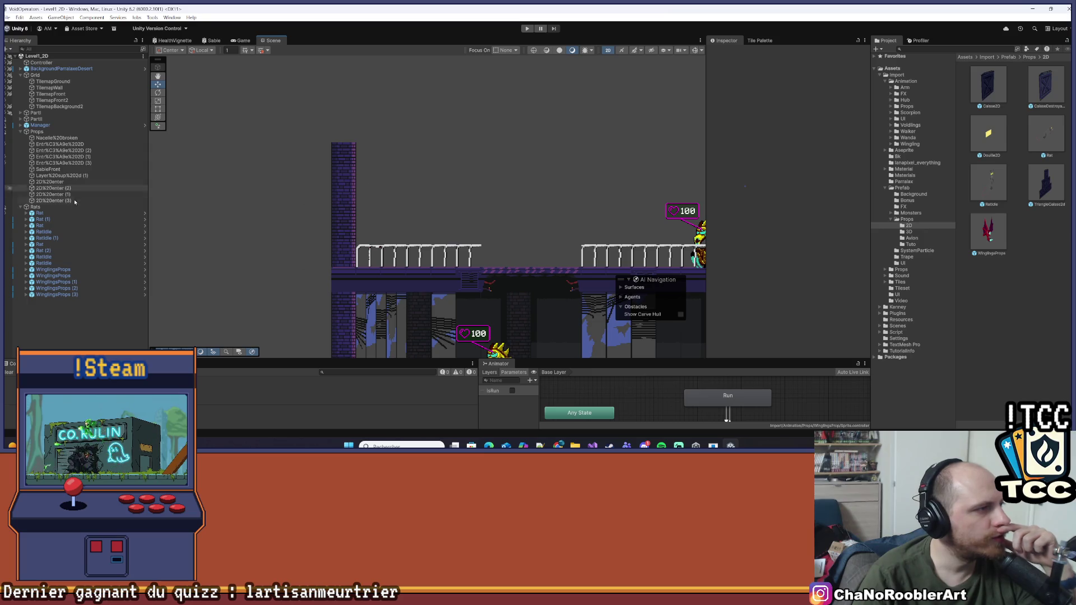
left_click(21, 207)
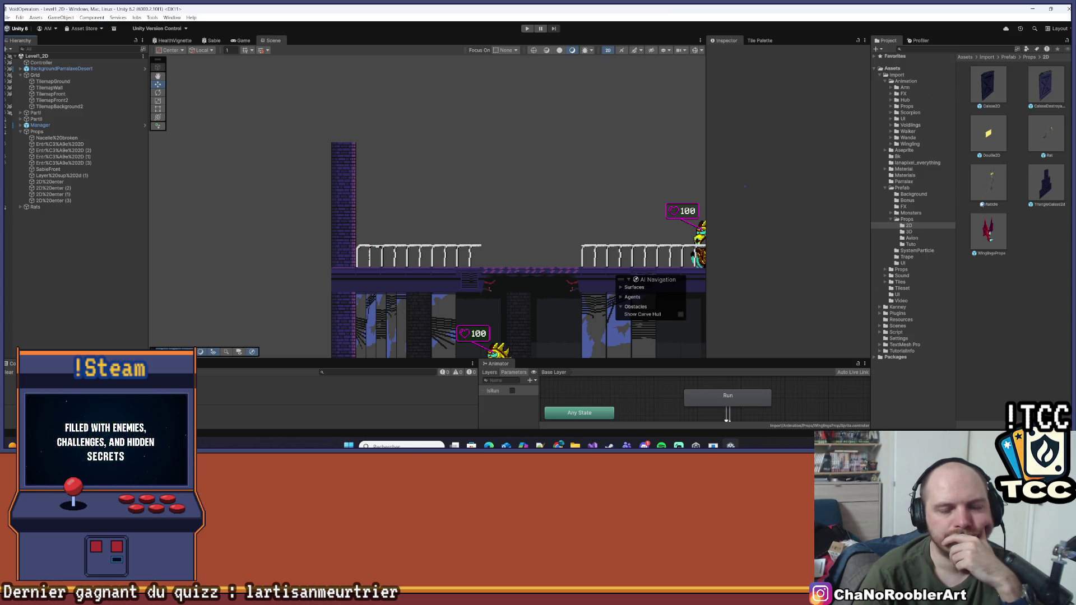
- Collapse the Prefab folder and expand Aseprite in the Project window, re-centring on the tower
left_click(887, 188)
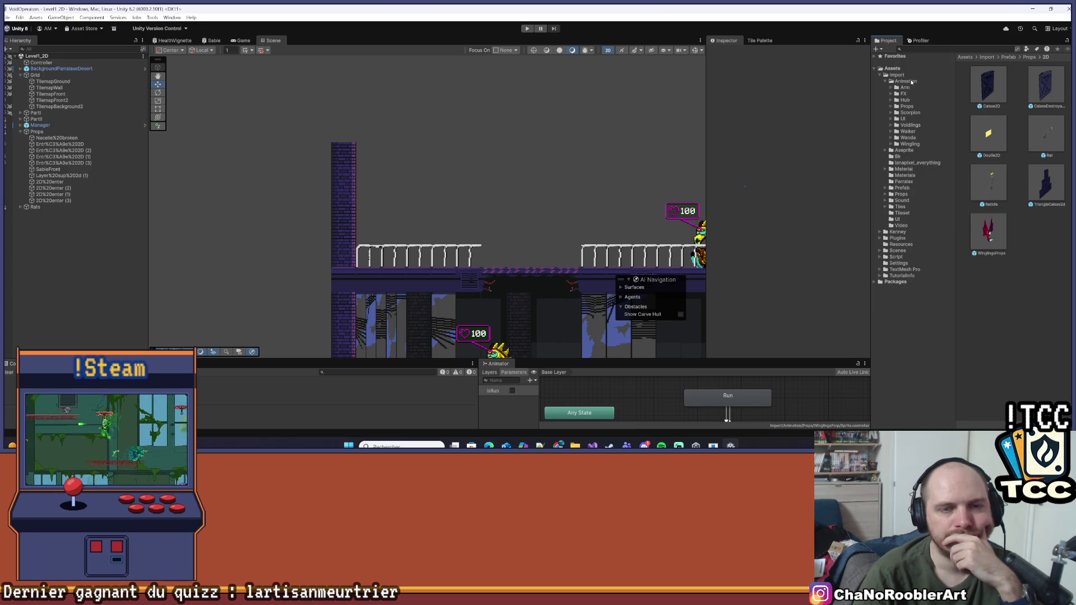
left_click(885, 150)
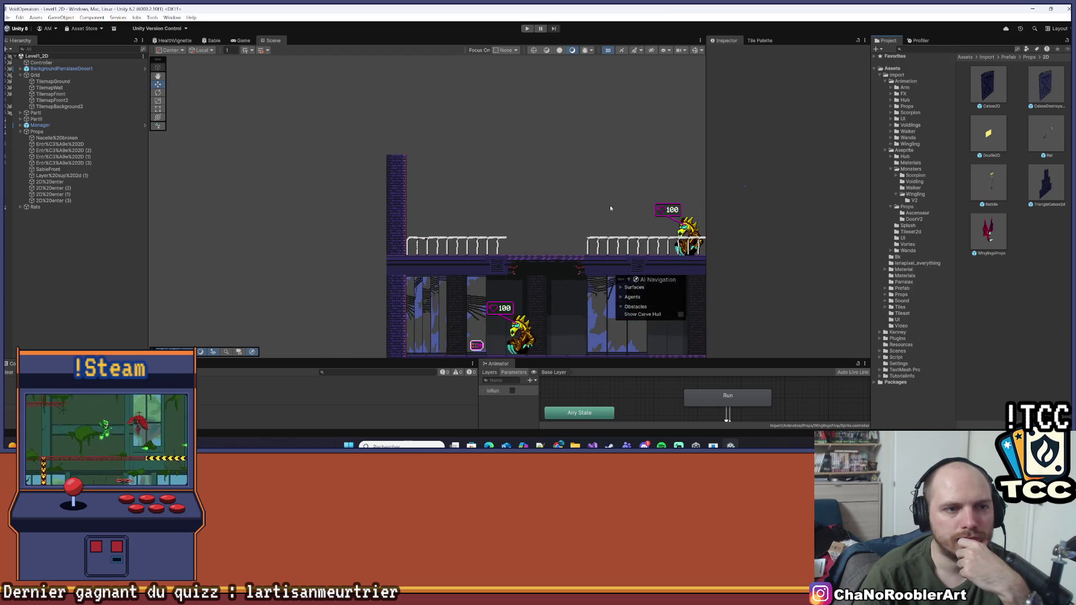
scroll(610, 206, "down", 5)
left_click_drag(400, 166, 328, 104)
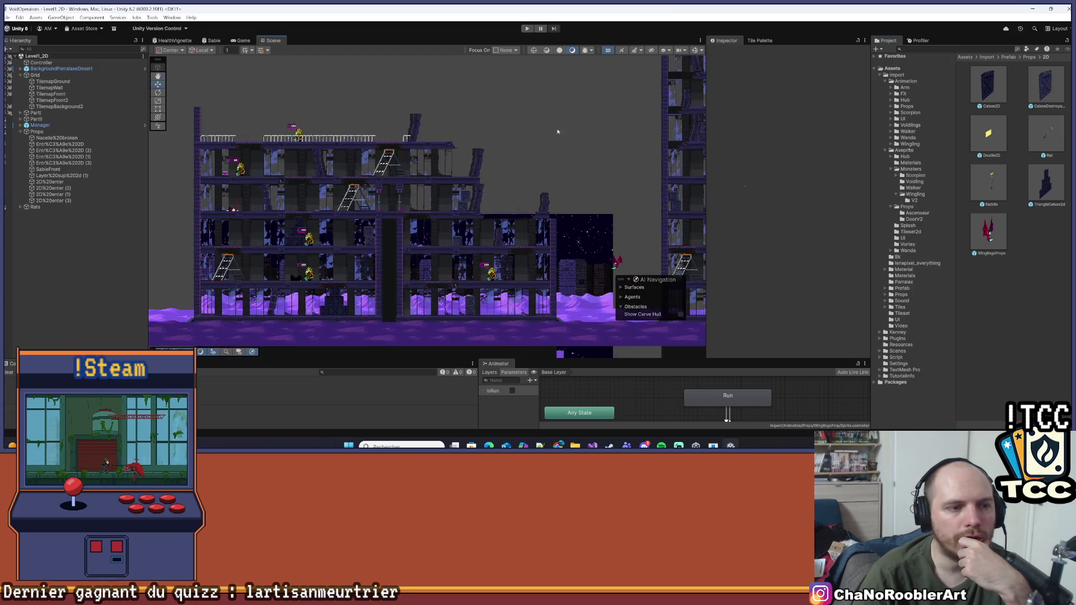
left_click_drag(493, 176, 617, 109)
scroll(619, 111, "up", 6)
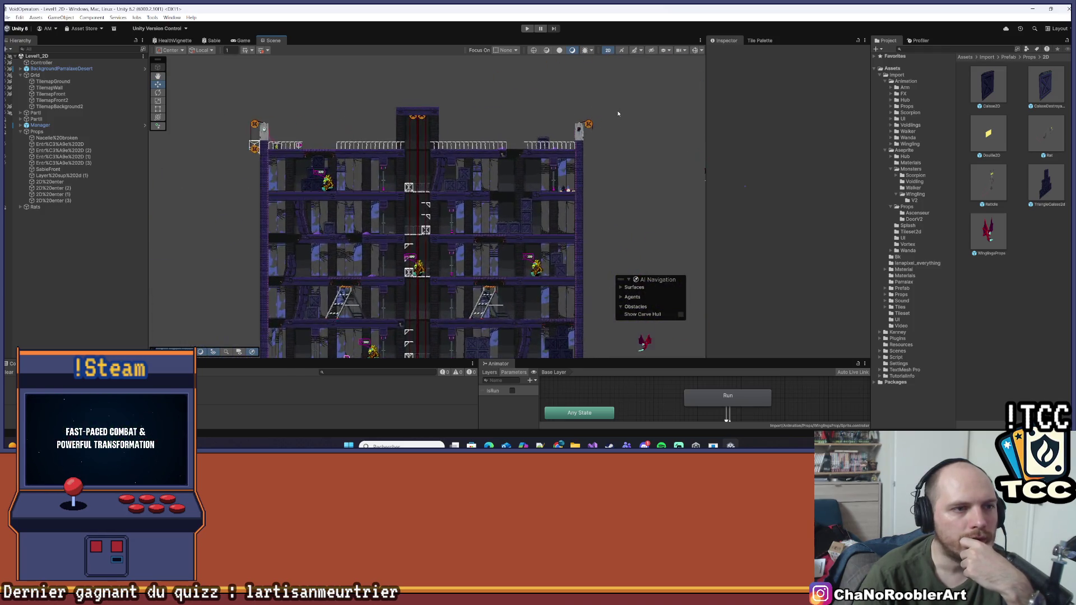
scroll(542, 157, "down", 1)
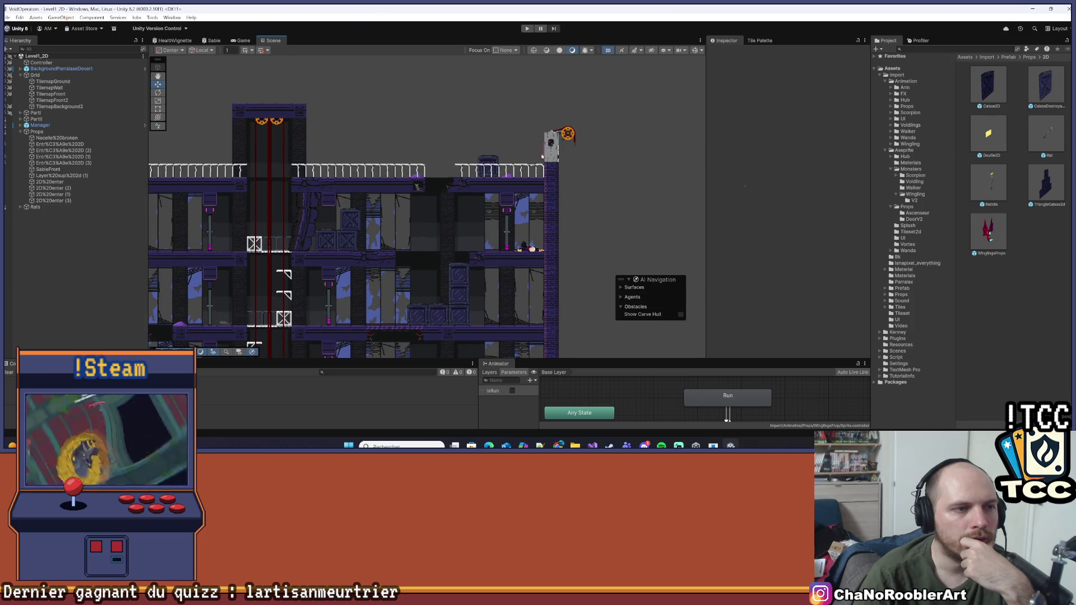
scroll(521, 146, "down", 3)
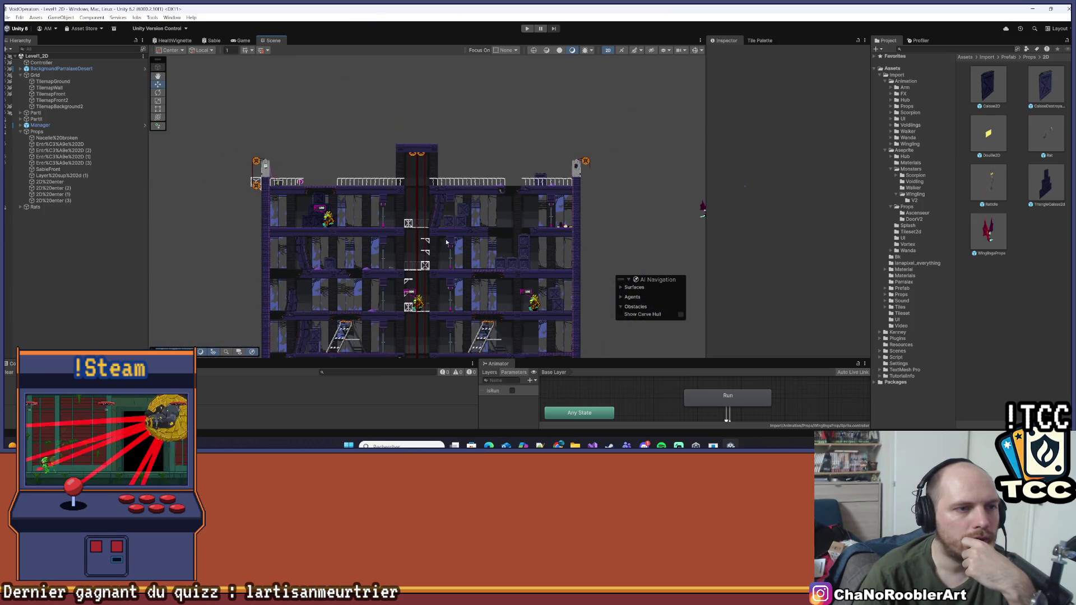
left_click_drag(437, 241, 501, 187)
scroll(497, 193, "down", 3)
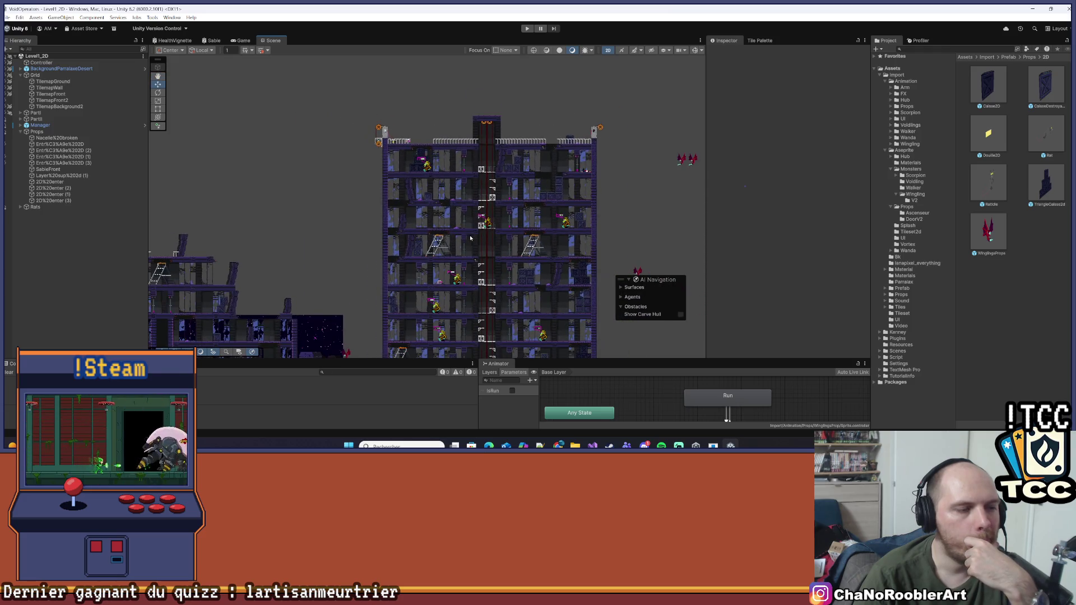
scroll(497, 194, "down", 3)
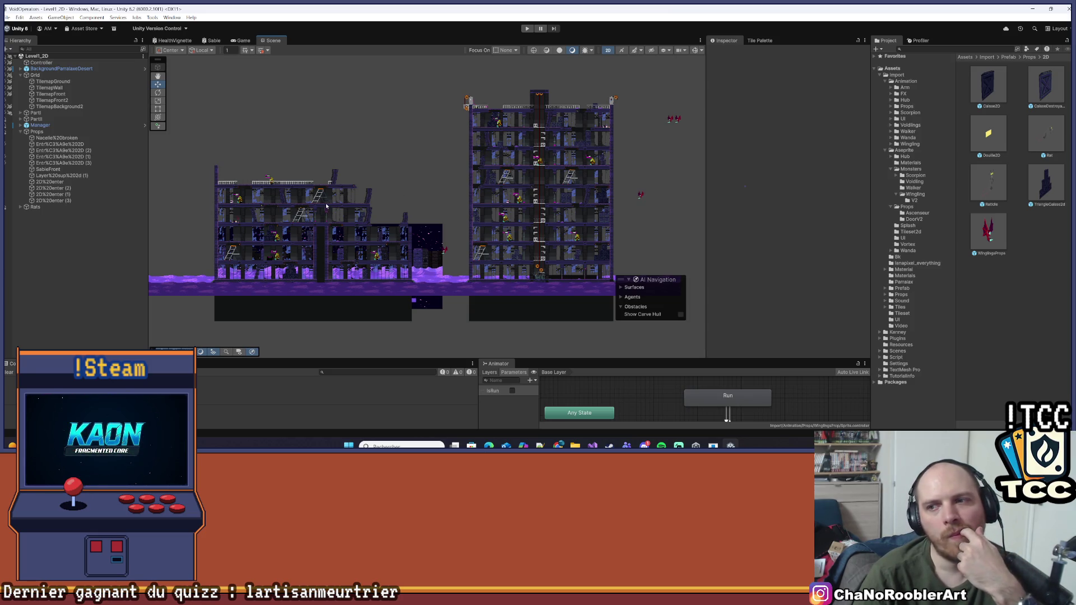
scroll(323, 260, "up", 5)
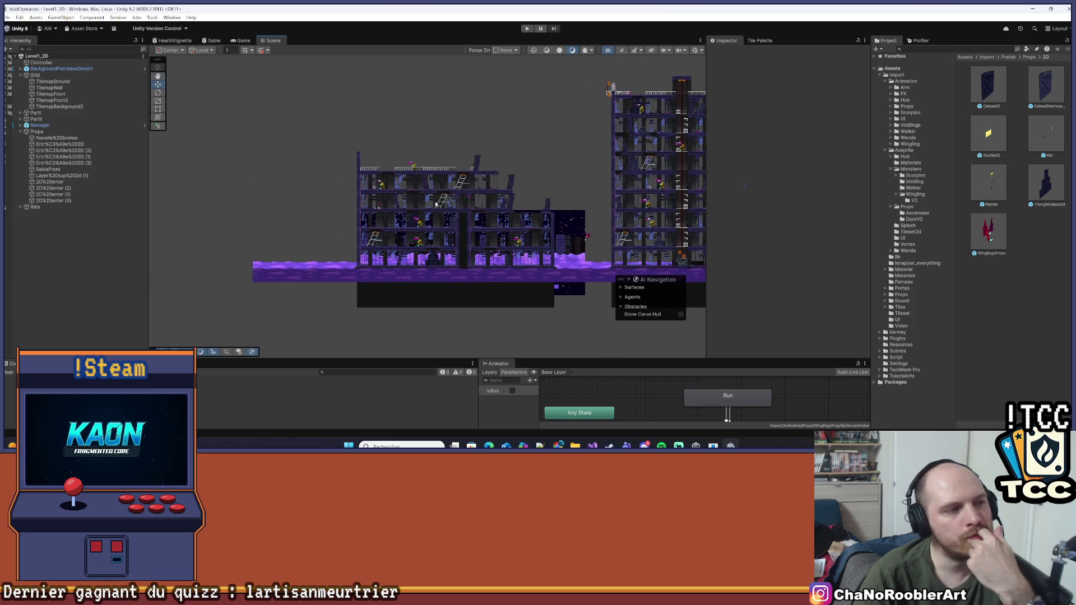
scroll(400, 189, "up", 4)
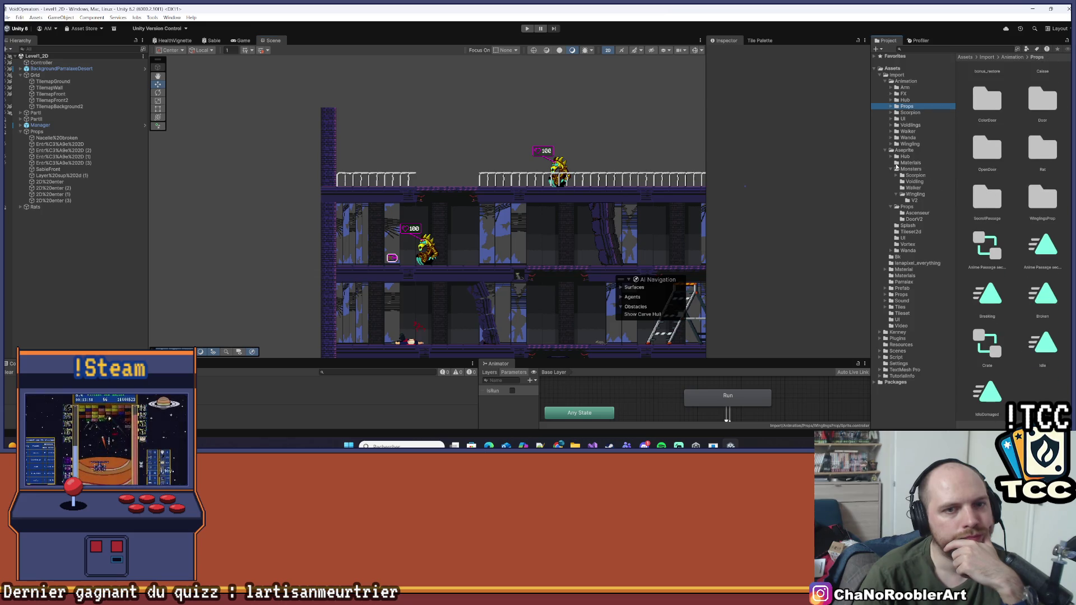
- Drag the Nacelle%20broken sprite from the Ascenseur folder into the level near the pillar top
left_click(920, 213)
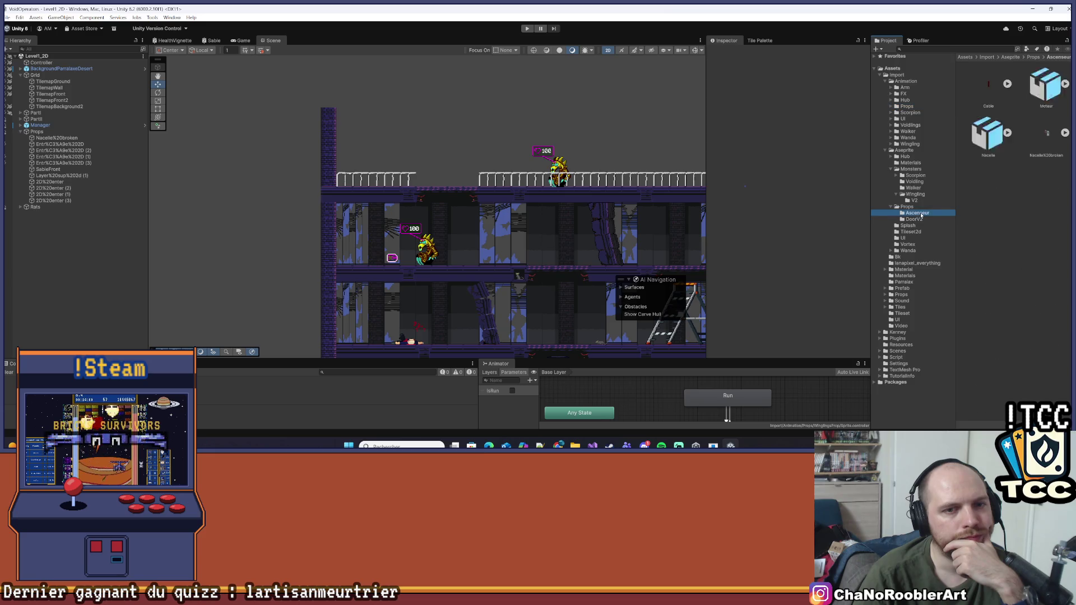
left_click_drag(1041, 135, 280, 133)
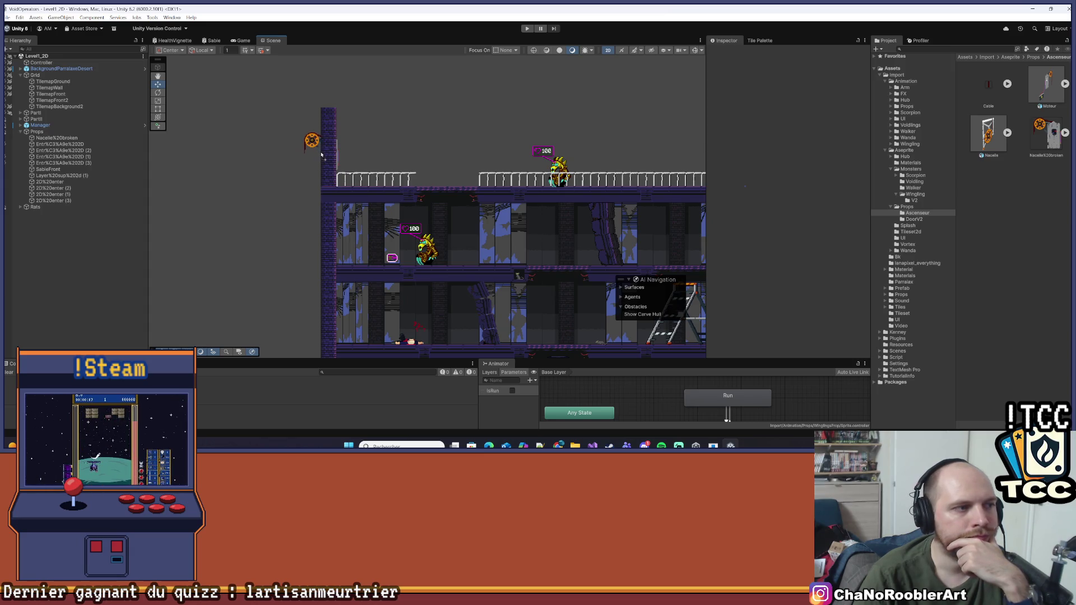
left_click_drag(292, 145, 291, 144)
scroll(265, 148, "up", 3)
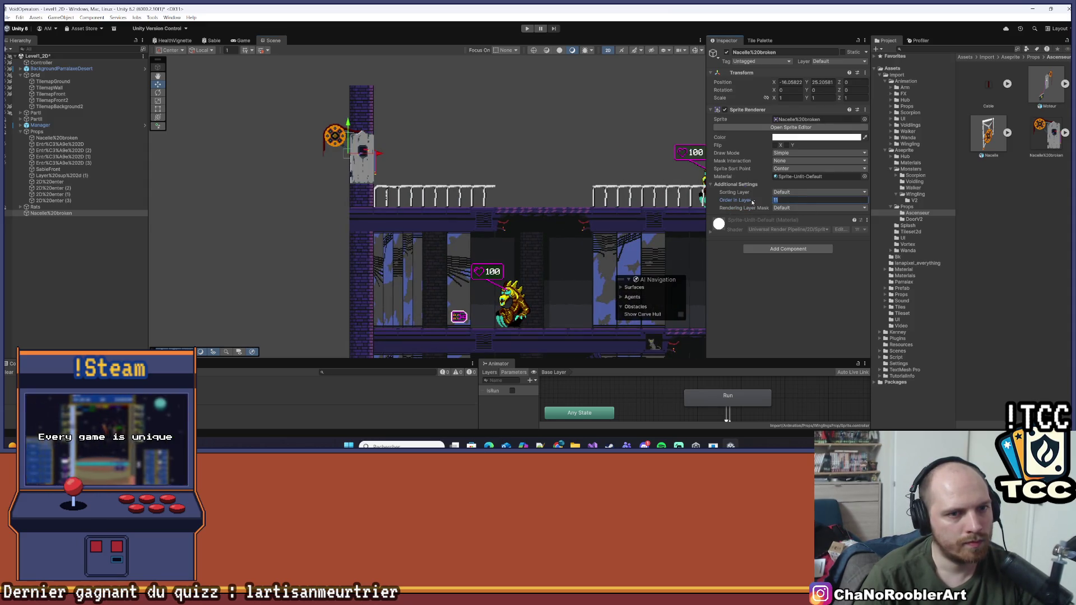
scroll(415, 150, "up", 5)
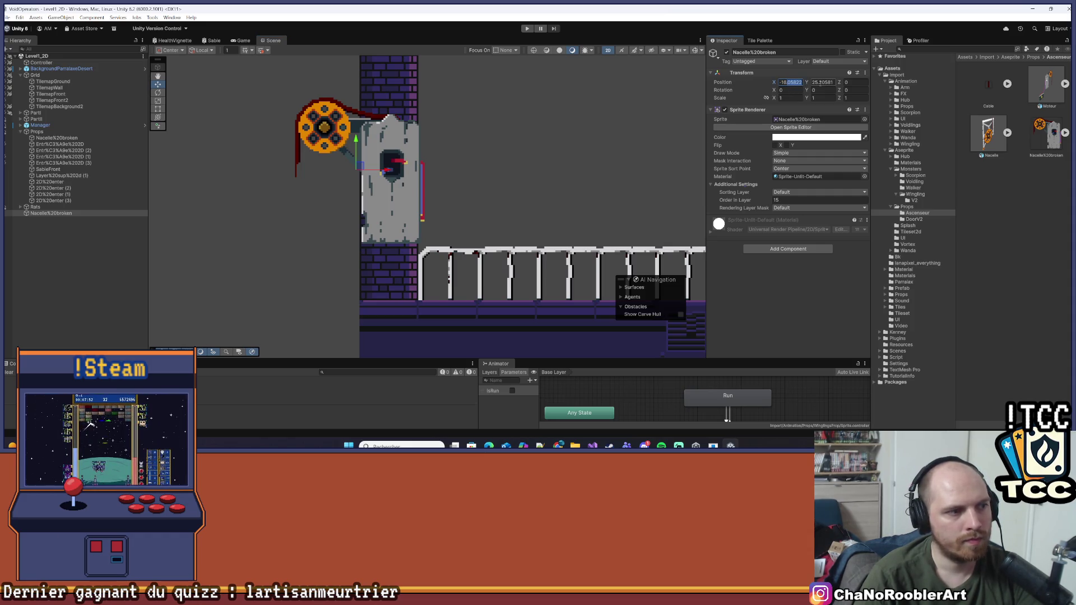
- Set the elevator car's Position X to -15.5, nudge it into place, and deselect it
type("-16")
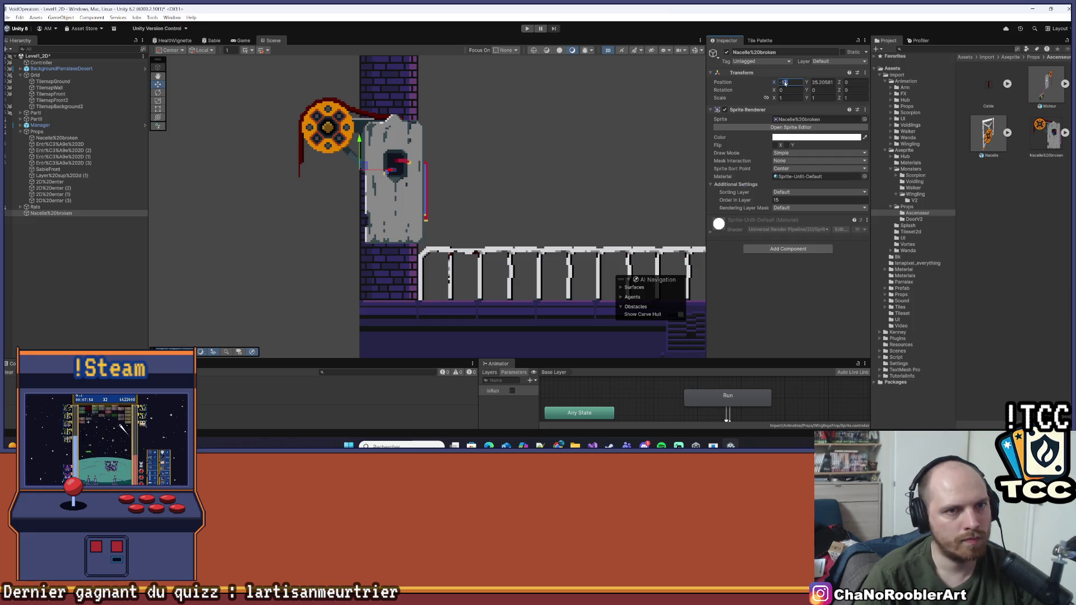
key("BackSpace")
type("5")
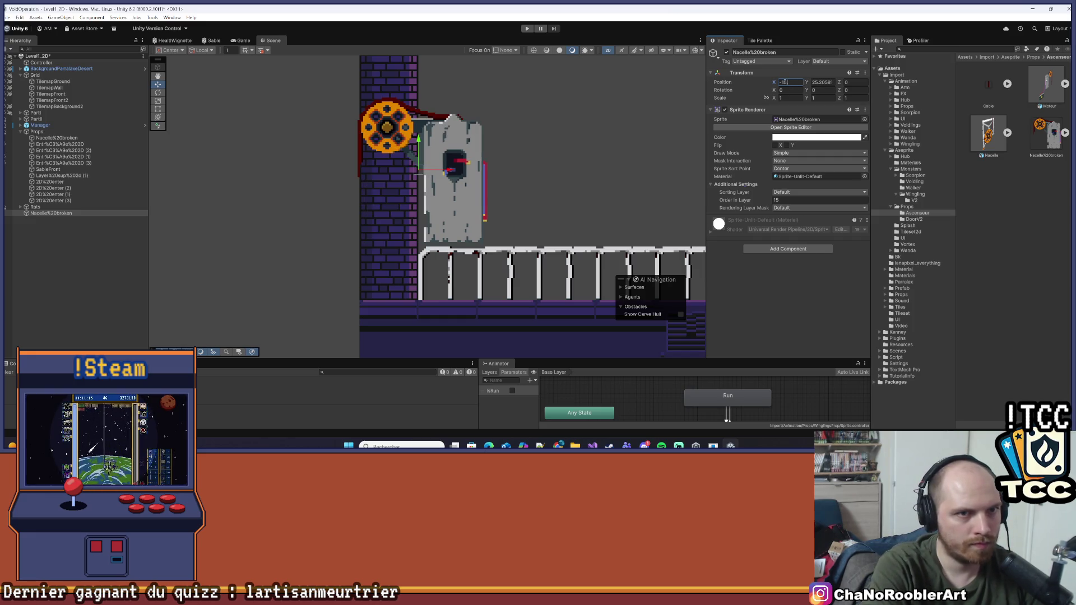
type(".5")
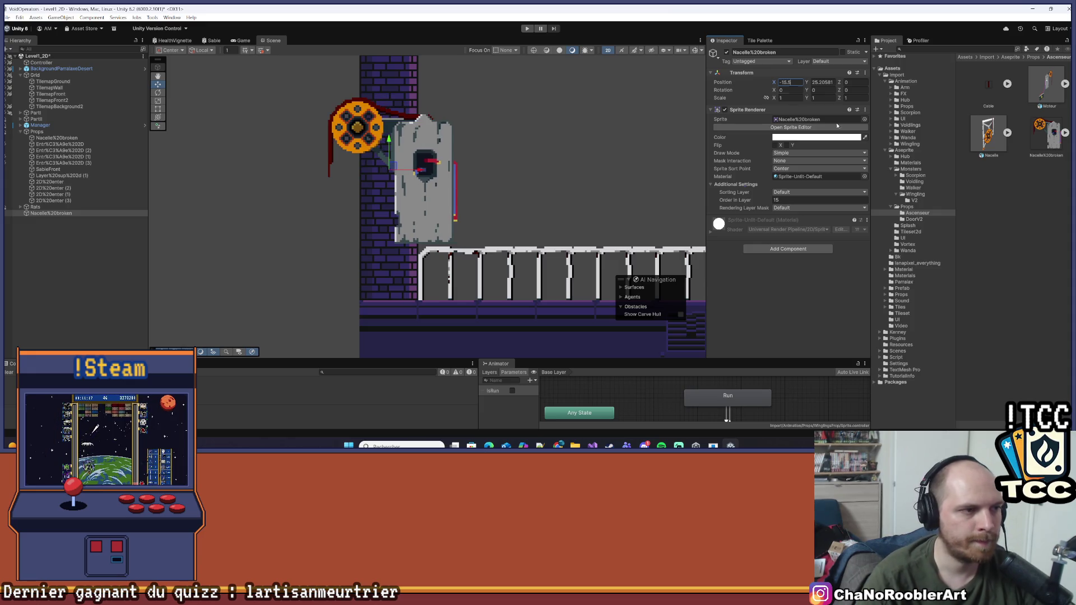
scroll(493, 143, "up", 1)
left_click_drag(406, 182, 365, 182)
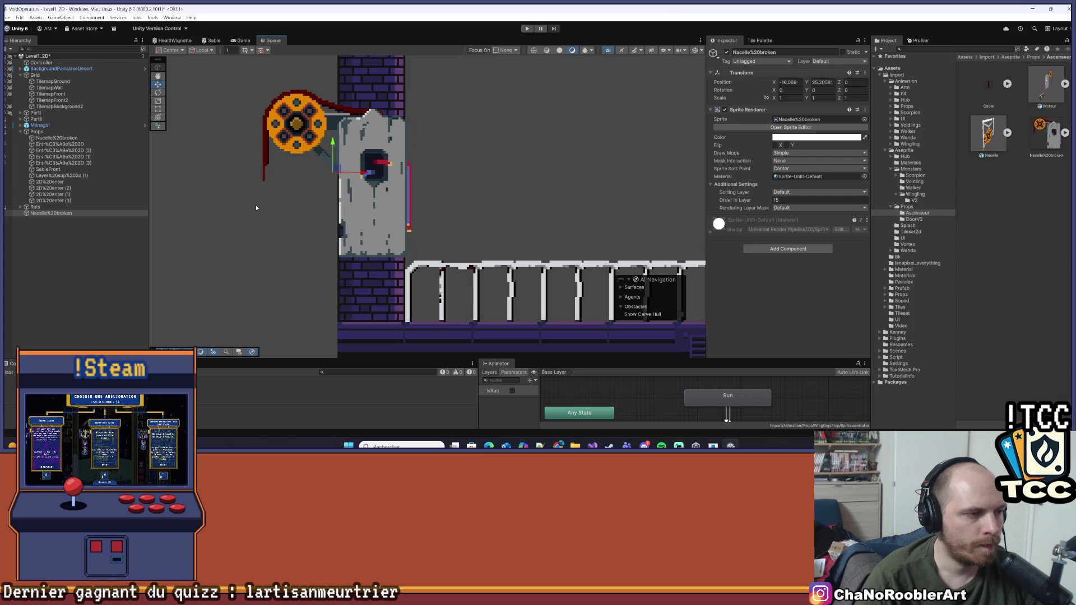
scroll(256, 208, "up", 2)
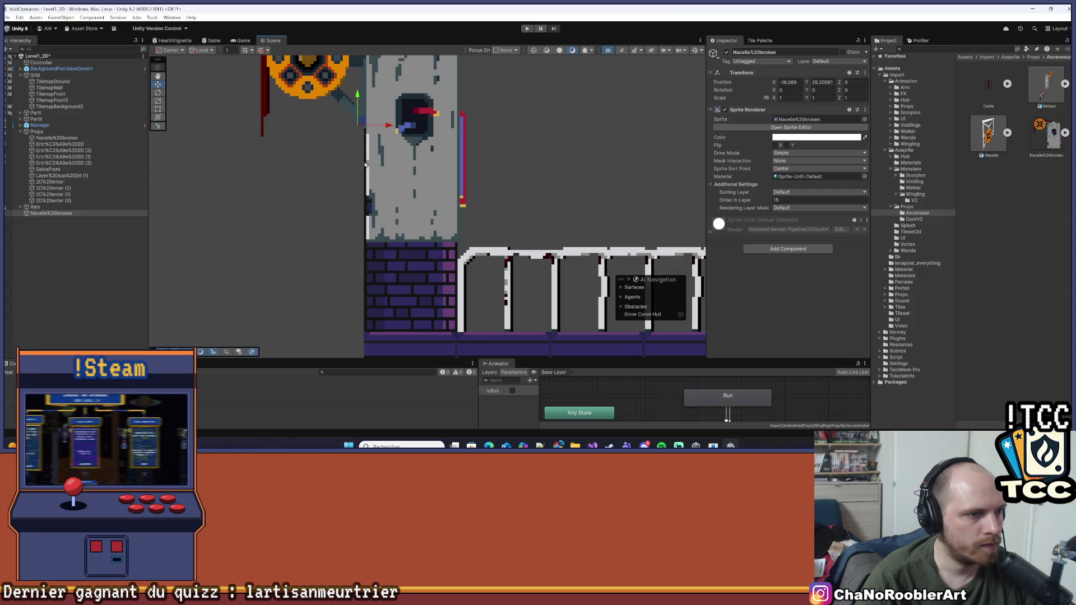
scroll(469, 180, "up", 2)
left_click_drag(351, 99, 351, 99)
left_click_drag(381, 132, 378, 132)
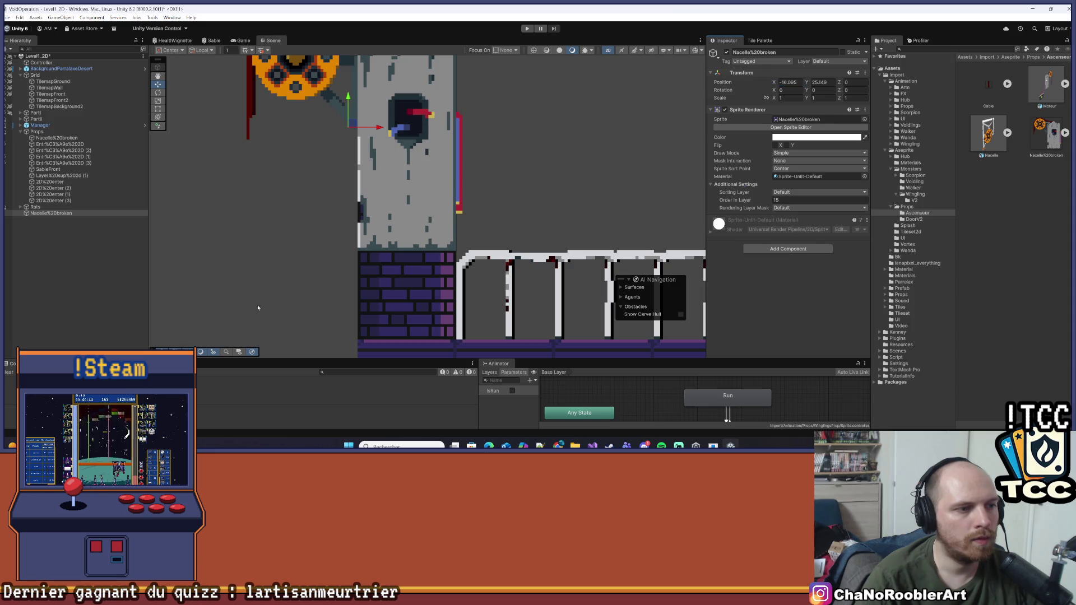
left_click(92, 308)
scroll(342, 253, "down", 10)
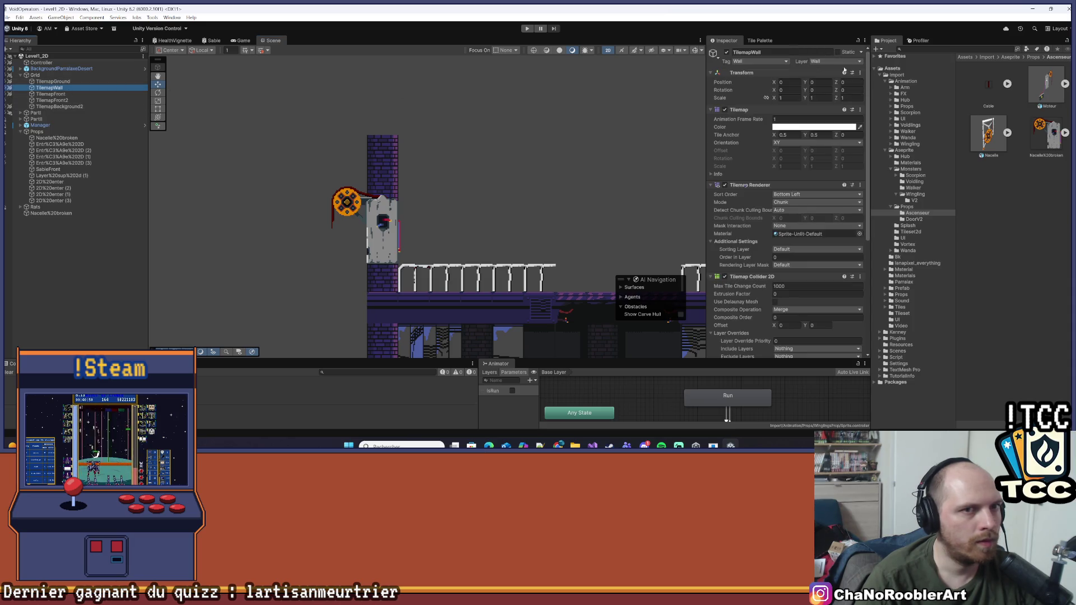
- Erase the purple TilemapWall tiles above the Nacelle broken elevator car, then reselect the car in Props
left_click(763, 40)
left_click(789, 50)
left_click_drag(383, 150, 383, 182)
scroll(447, 138, "down", 1)
scroll(432, 163, "up", 5)
mouse_move(416, 187)
left_mouse_down()
mouse_move(440, 89)
mouse_move(457, 71)
left_mouse_up()
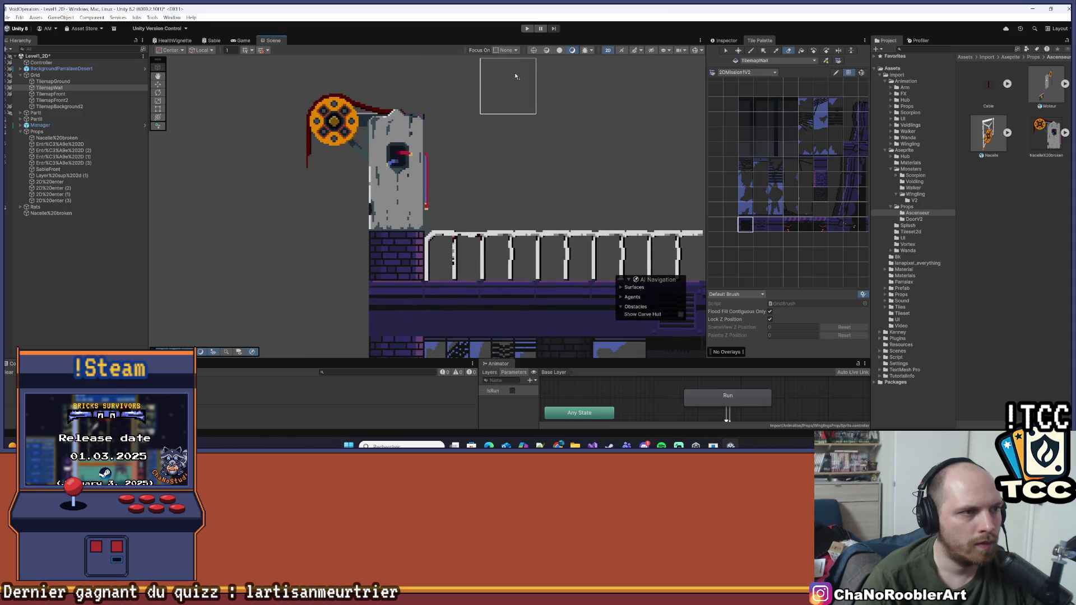
scroll(508, 78, "up", 2)
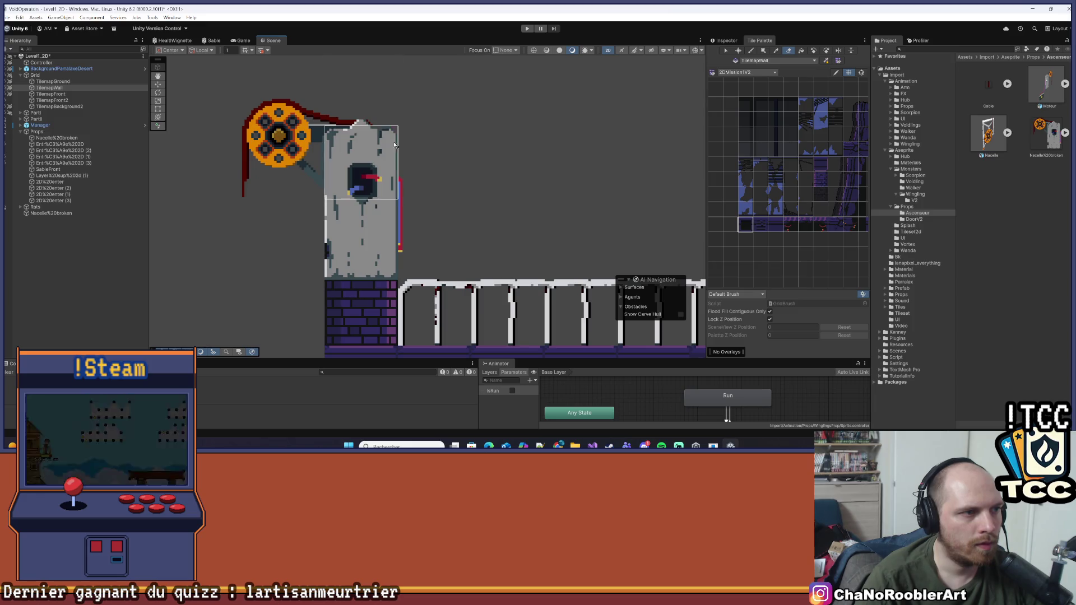
scroll(523, 125, "down", 1)
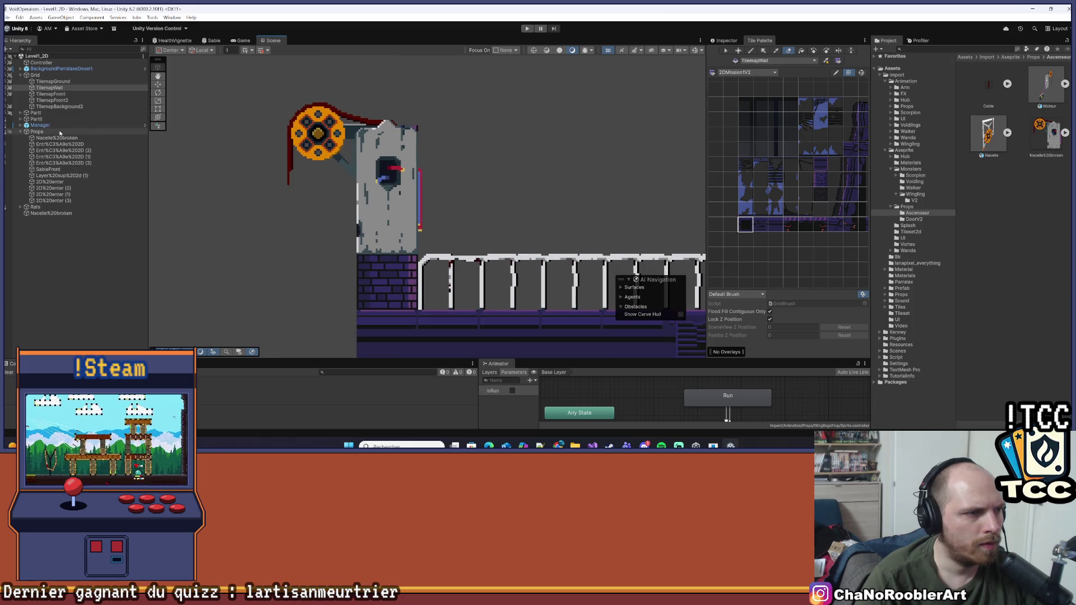
left_click(392, 289)
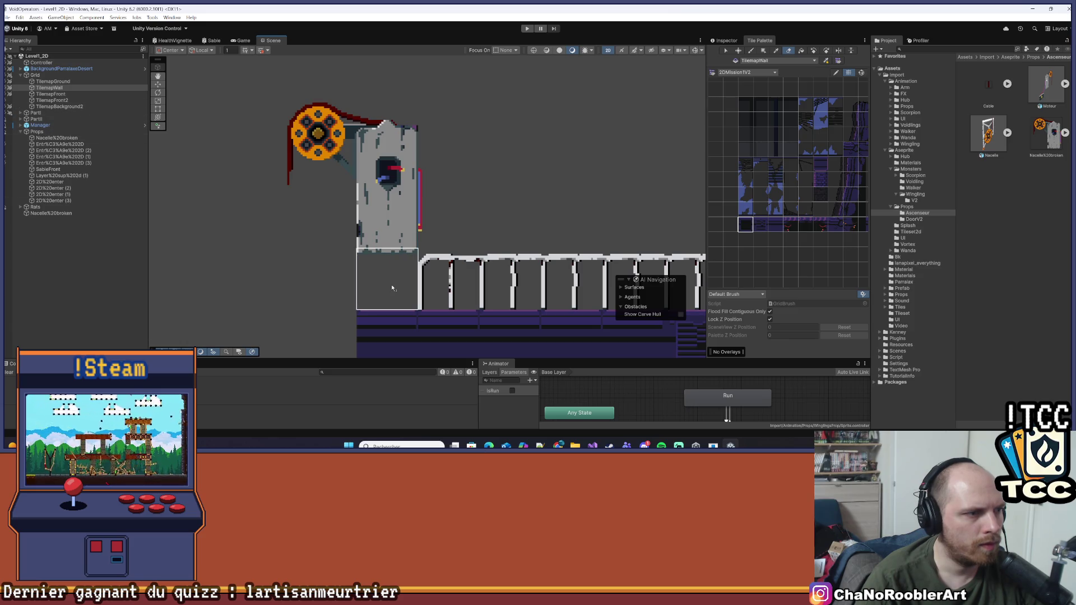
left_click(56, 137)
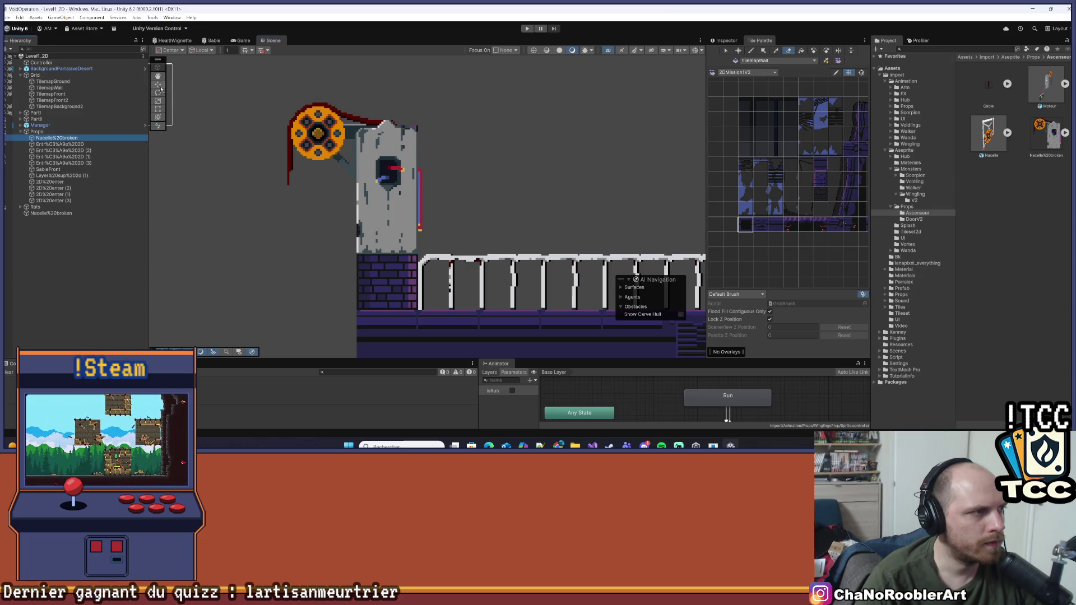
left_click(726, 40)
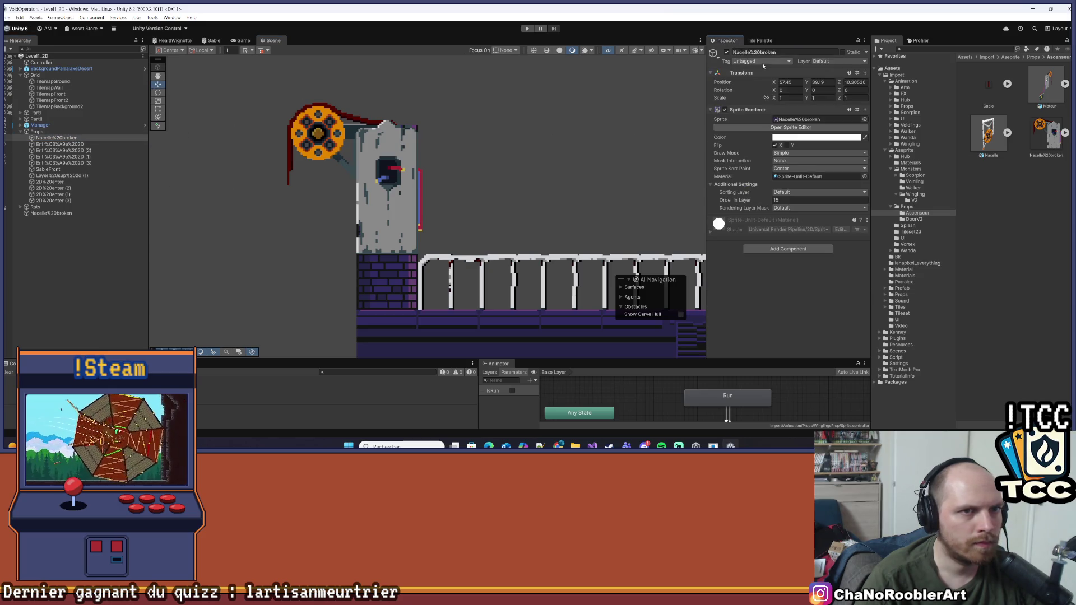
- Move Nacelle broken into the Props group and raise it to Y 19.23 atop the pillar
left_click(64, 213)
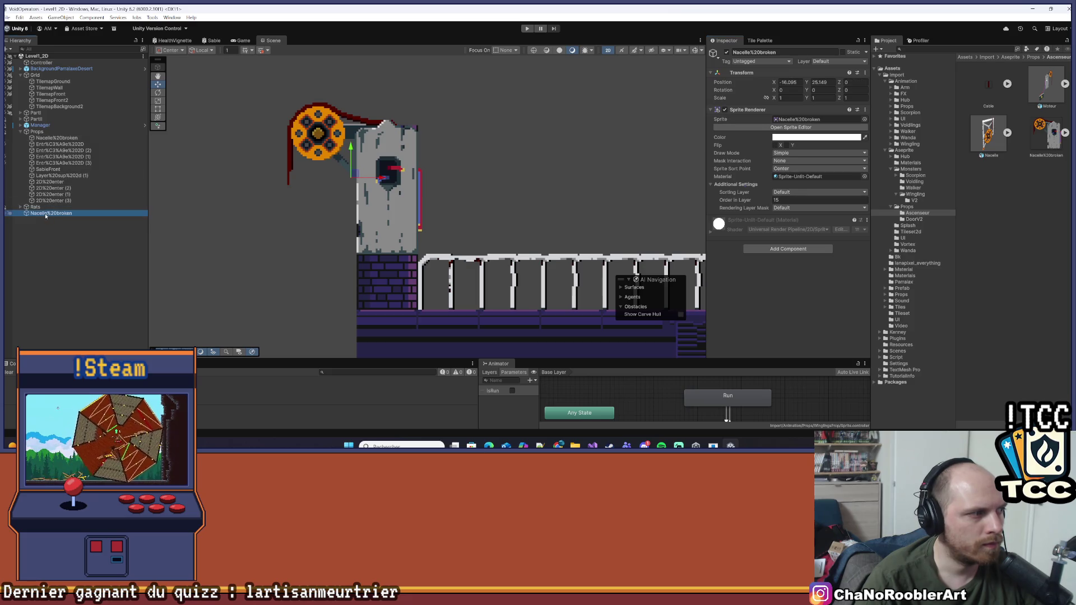
left_click_drag(64, 208, 66, 207)
left_click_drag(351, 147, 351, 138)
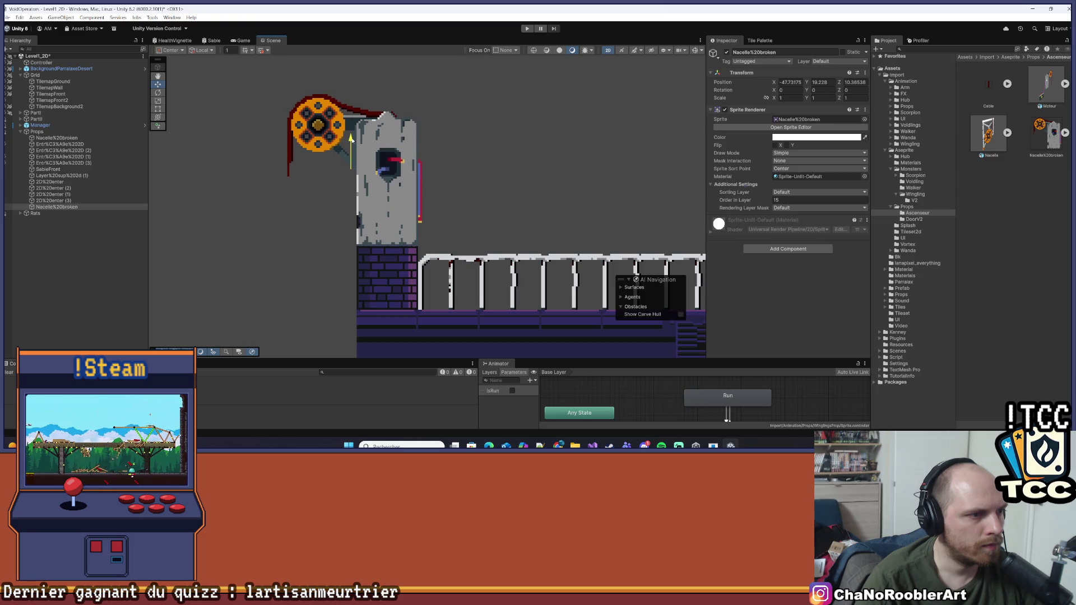
scroll(374, 292, "up", 4)
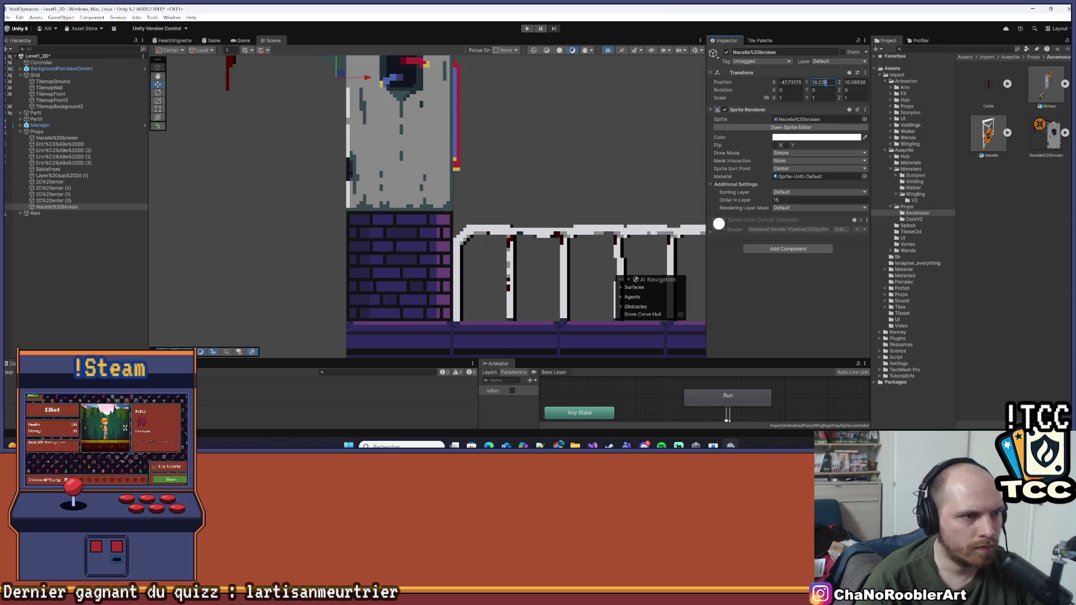
scroll(375, 252, "down", 5)
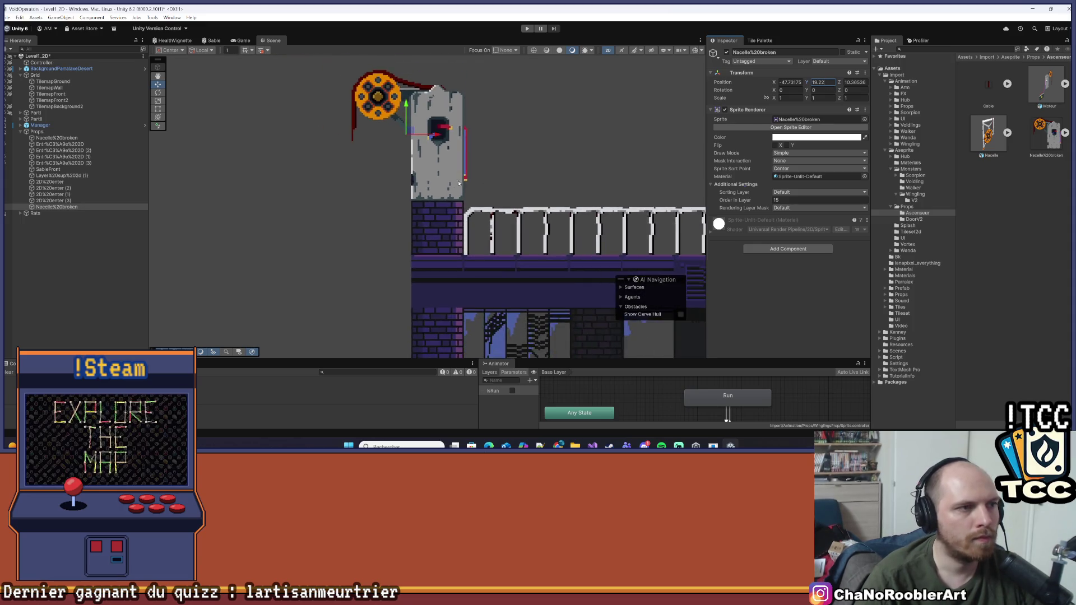
left_click(56, 207)
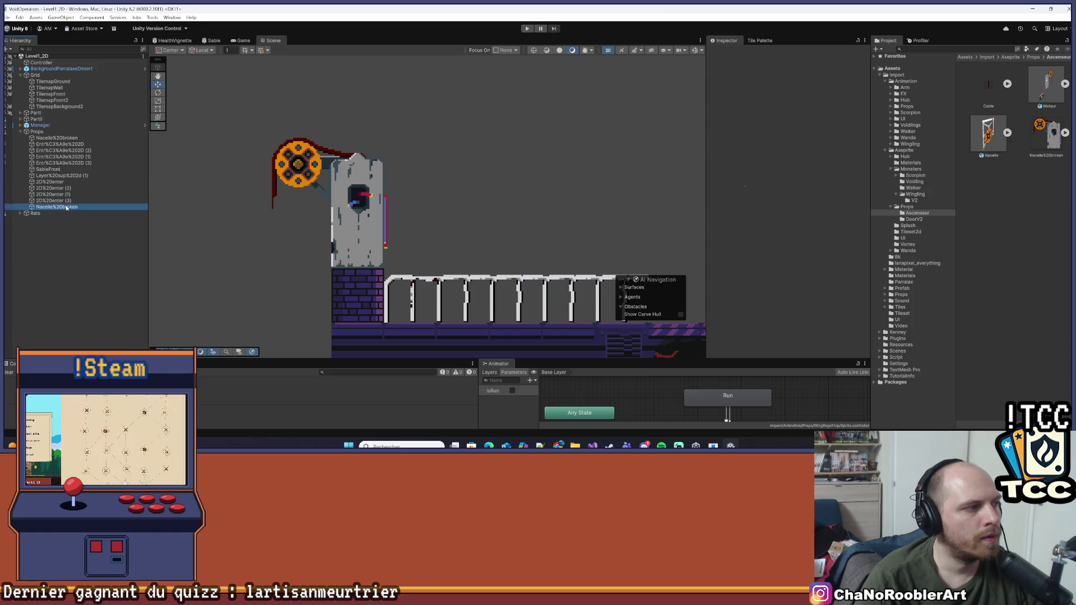
scroll(374, 196, "down", 3)
scroll(374, 196, "down", 2)
left_click(556, 236)
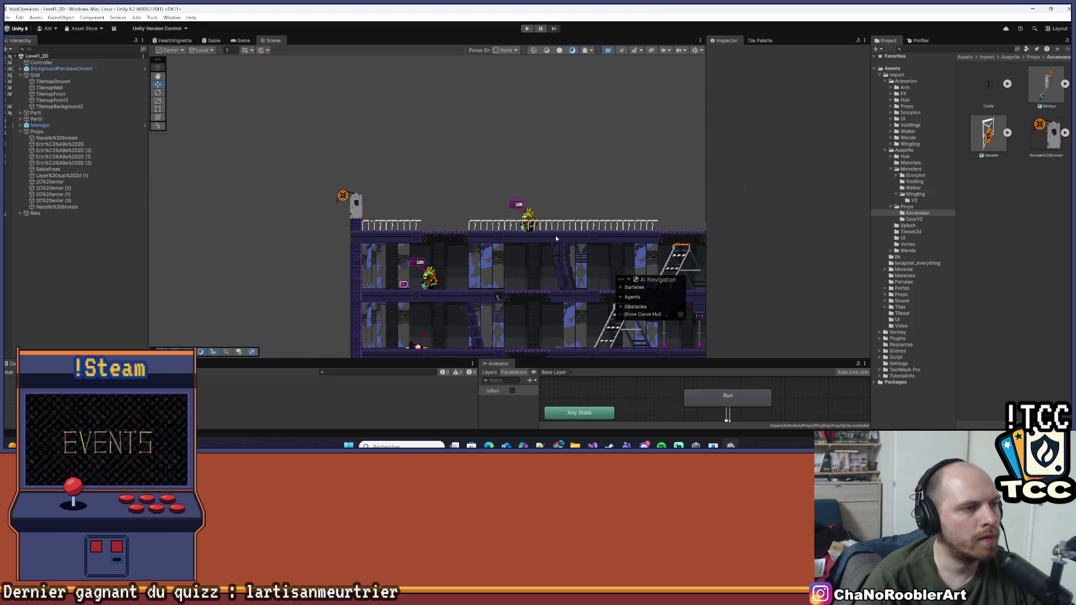
- Zoom out and pan the Scene view to bring the level's right side into frame
scroll(388, 139, "down", 4)
left_click_drag(430, 278, 371, 282)
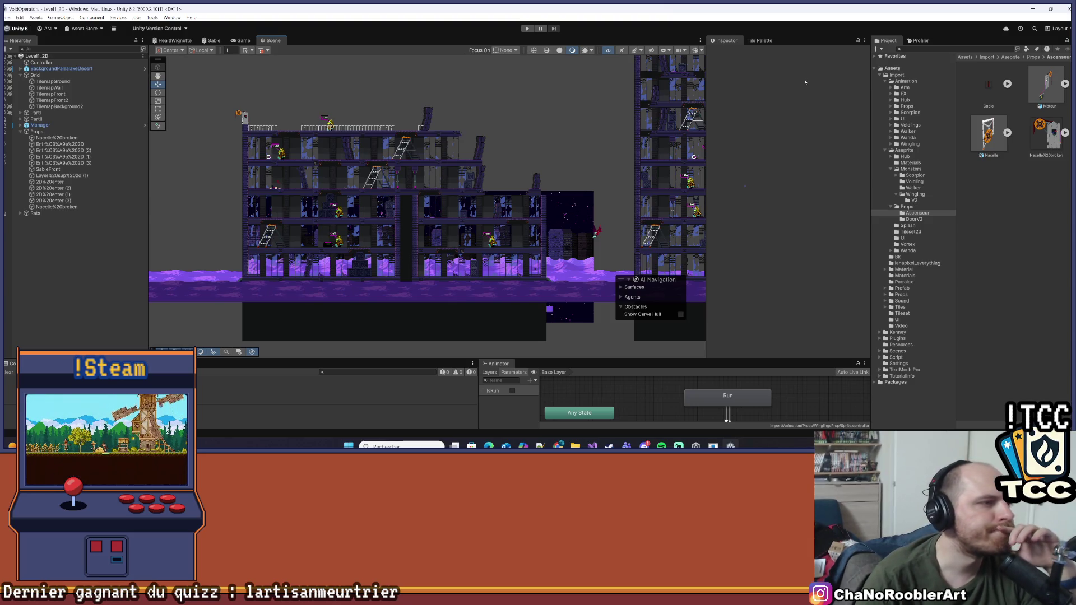
scroll(473, 147, "down", 4)
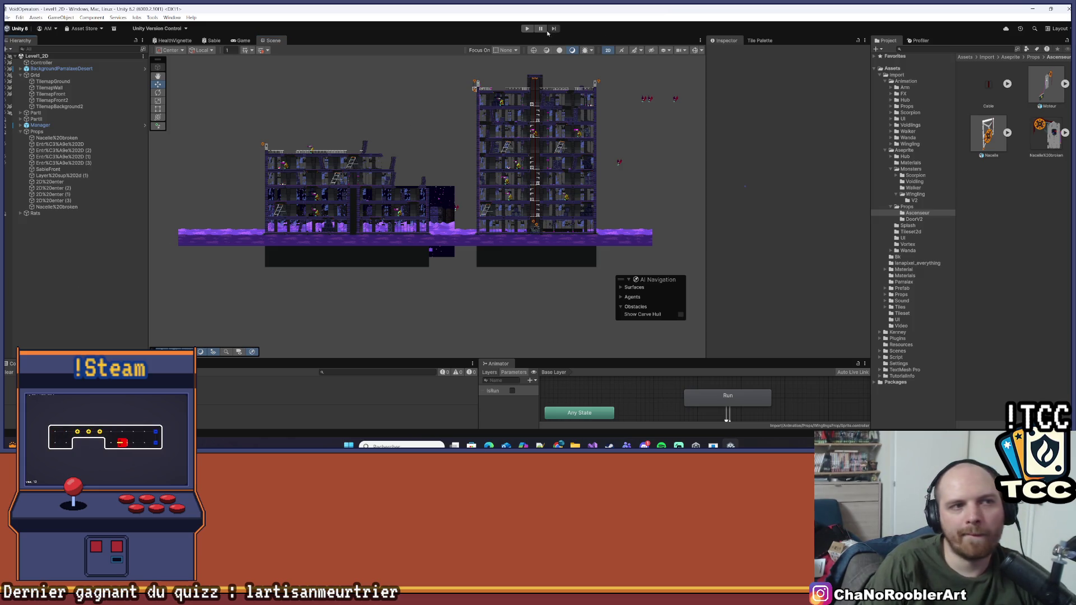
- Start Play mode, open a browser window at the screen edge, then switch back to Unity
left_click(527, 28)
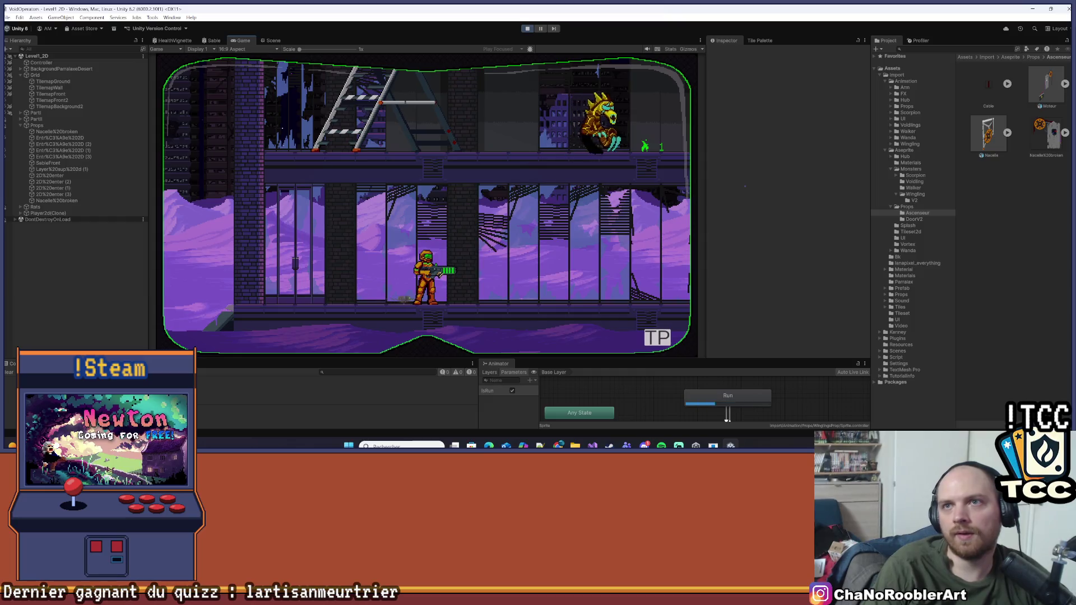
left_click(559, 446)
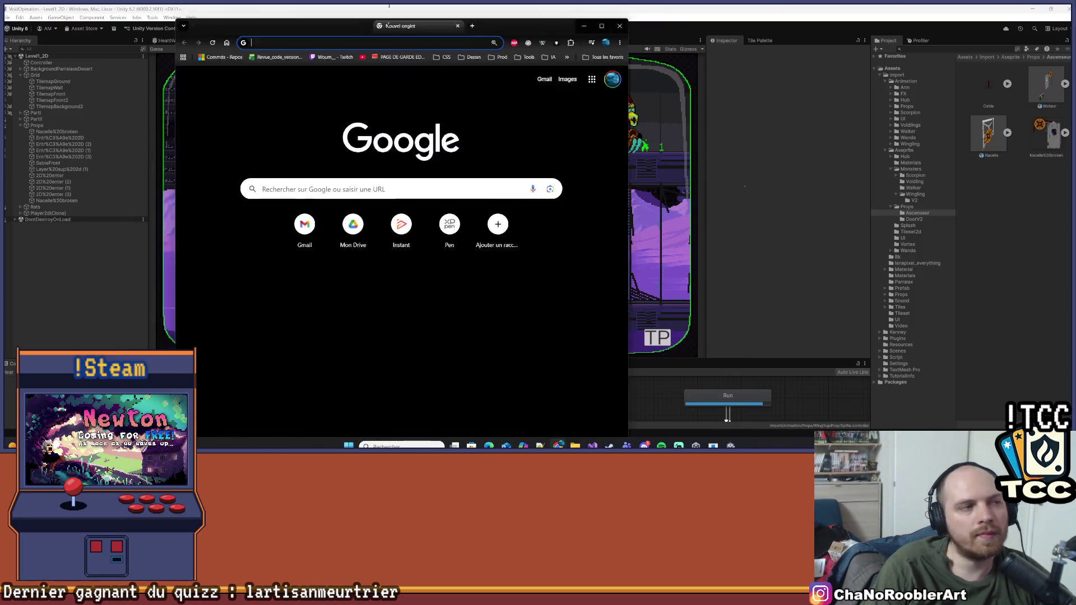
left_click_drag(392, 9, 6, 172)
mouse_move(56, 9)
left_mouse_down()
mouse_move(137, 64)
mouse_move(73, 66)
mouse_move(20, 12)
left_mouse_up()
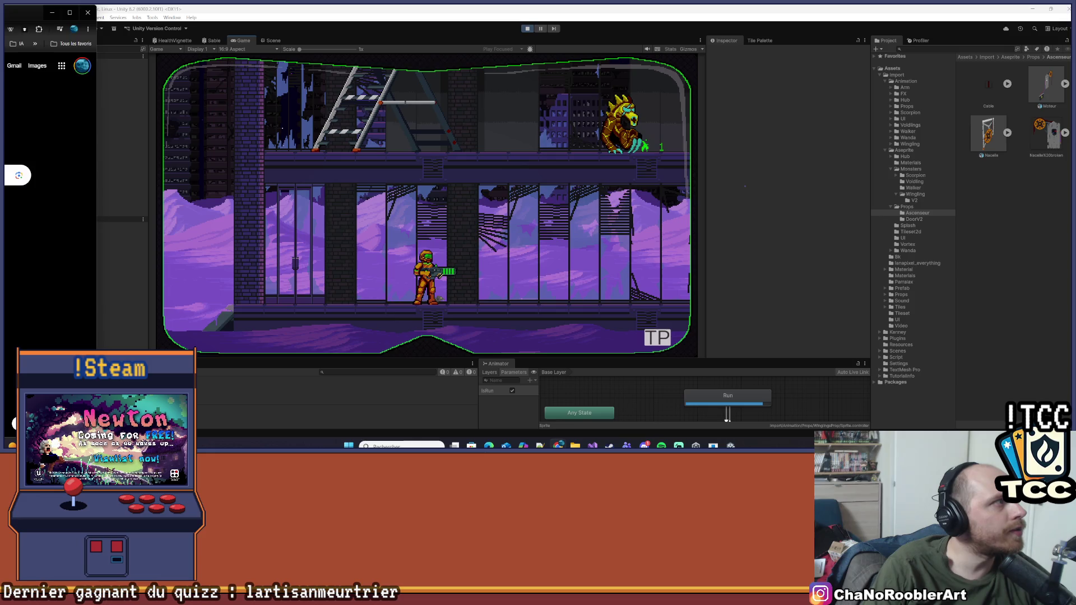
key("alt+Tab")
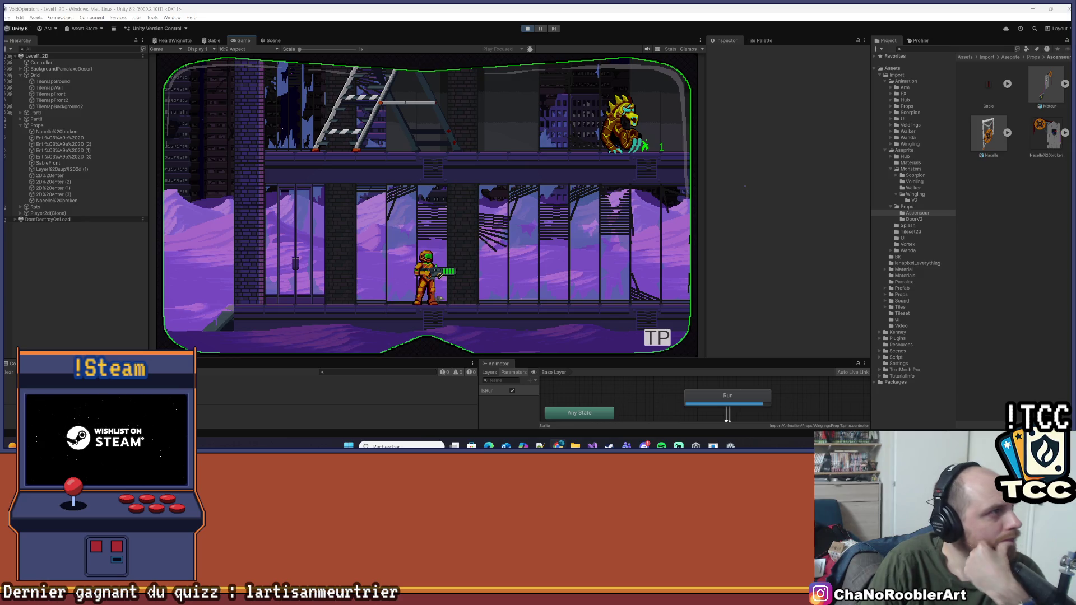
- Run right, jump up a floor, shoot the Wingling, and climb the ladder
key("d")
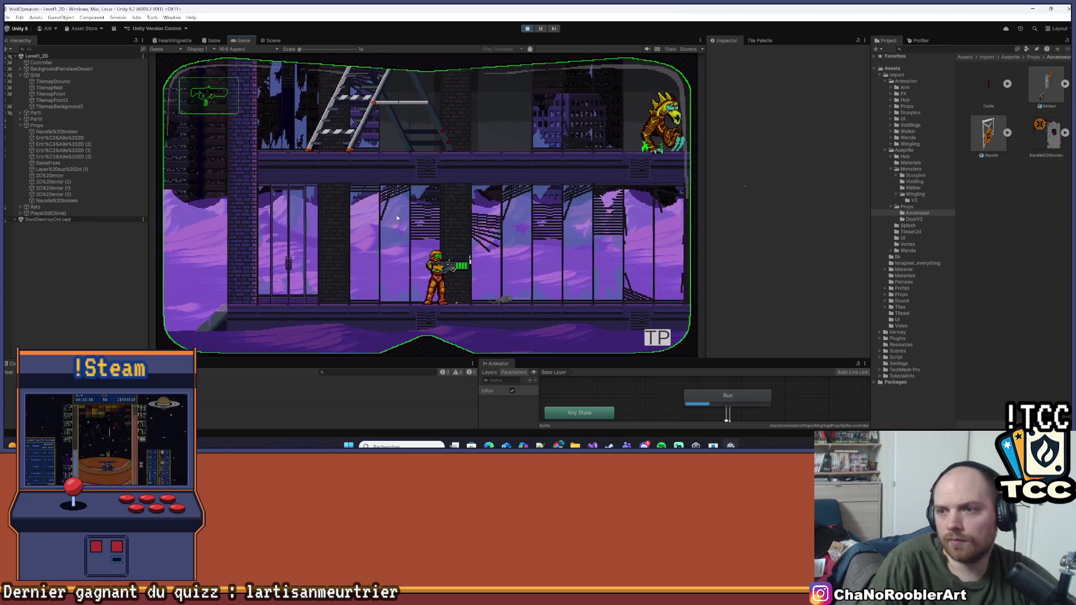
key("space")
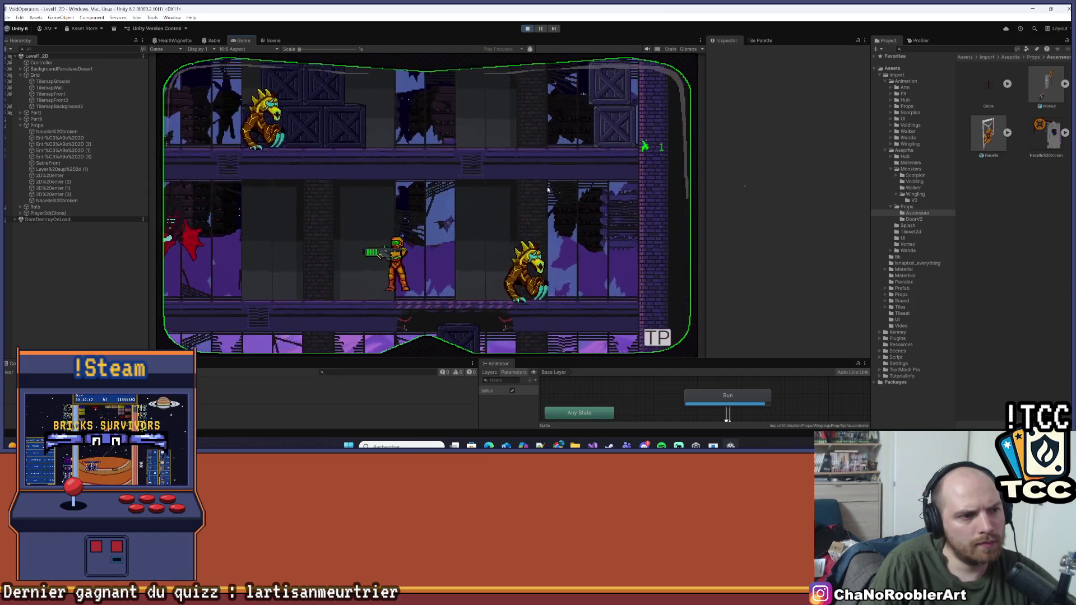
left_click(548, 190)
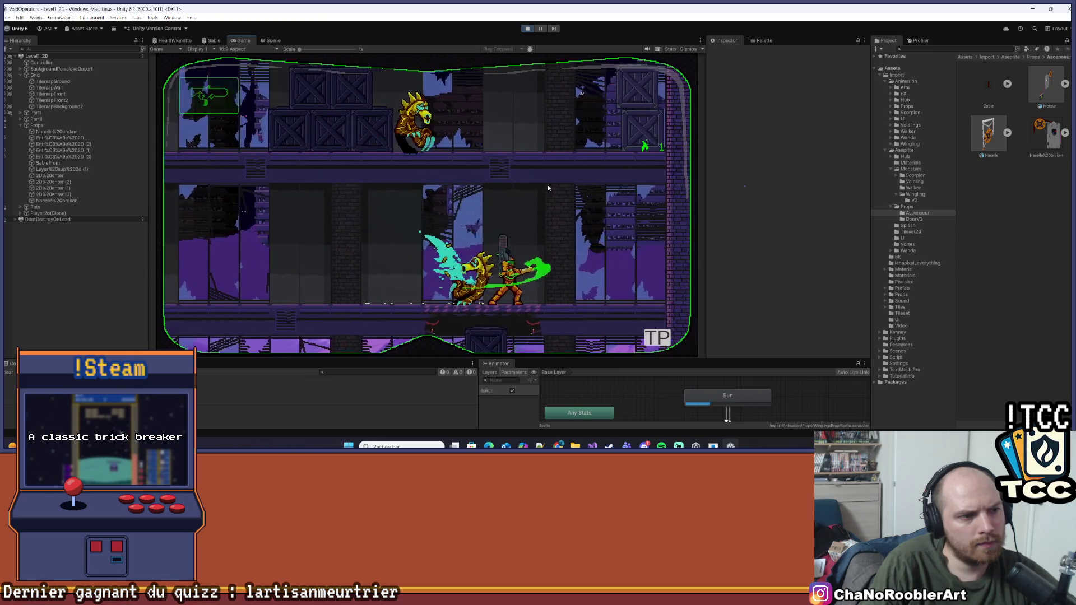
key("space")
key("a")
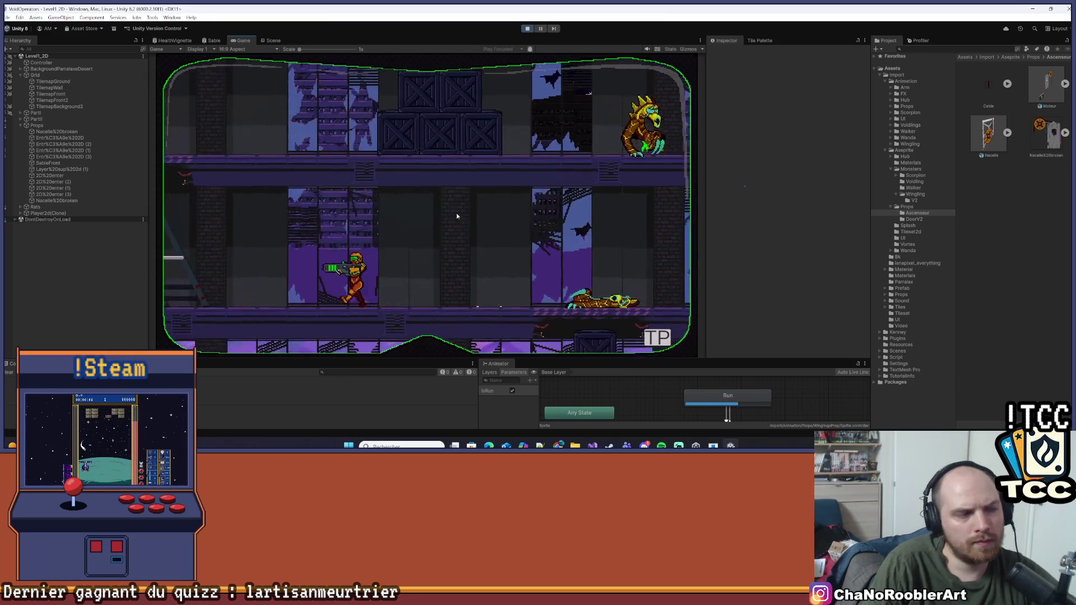
key("w")
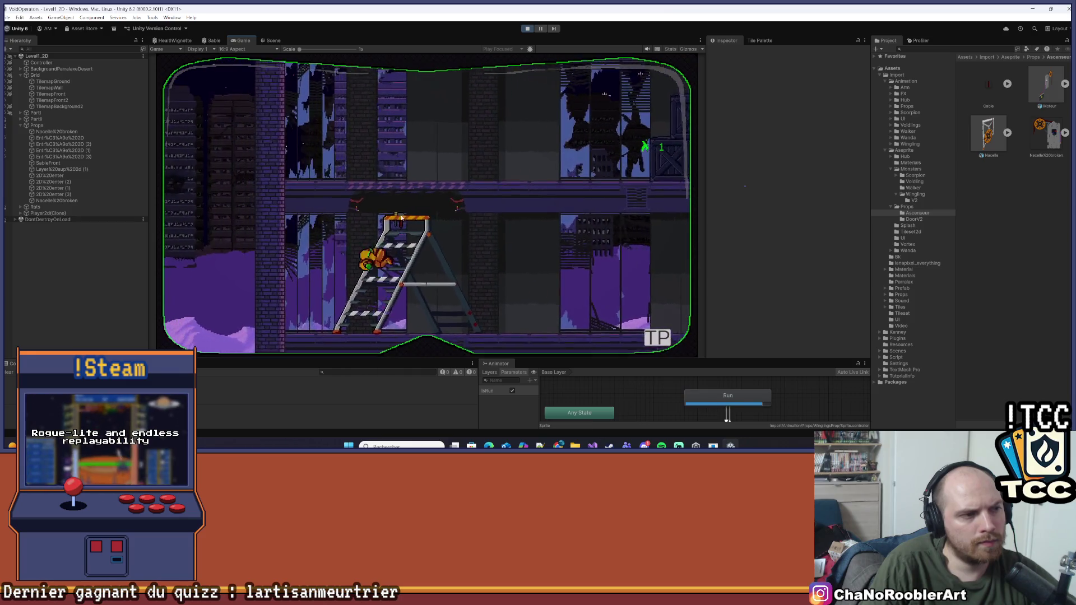
- Get past the yellow monster, jump to the upper floors, and run right past the ladder
key("d")
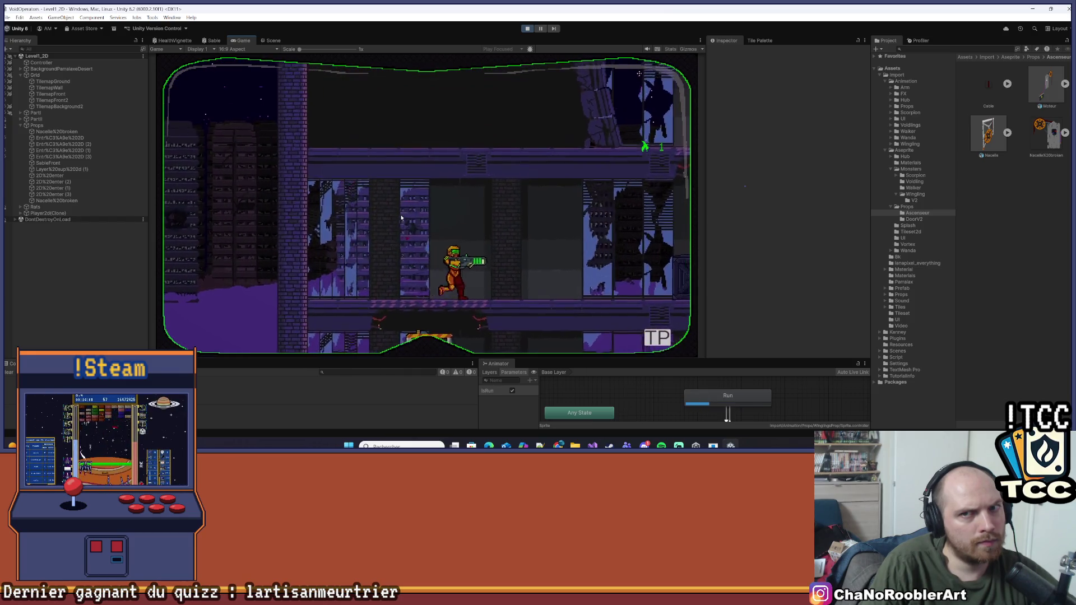
key("d")
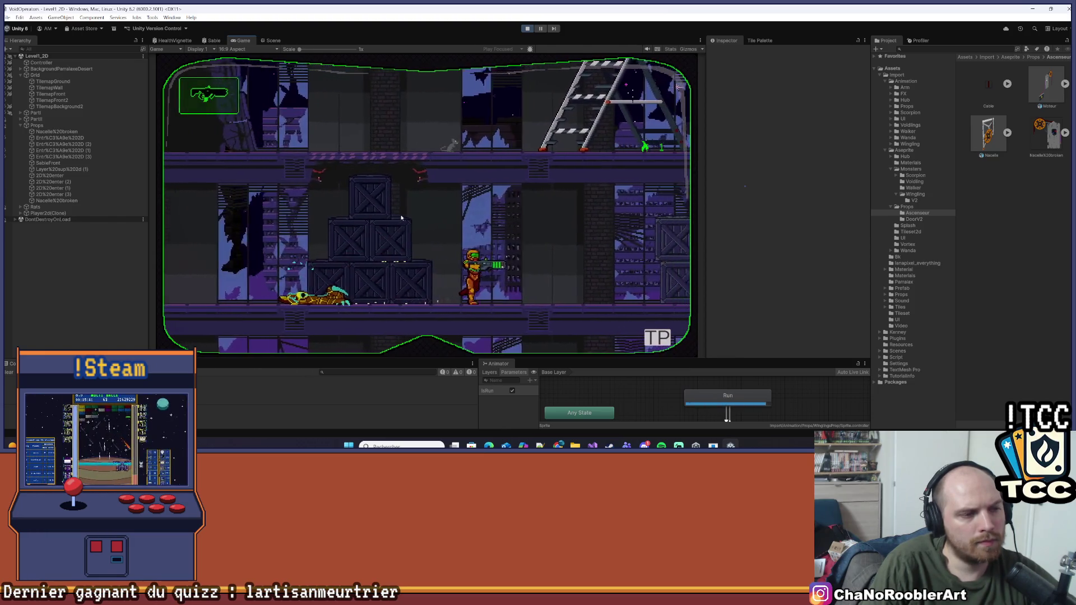
key("a")
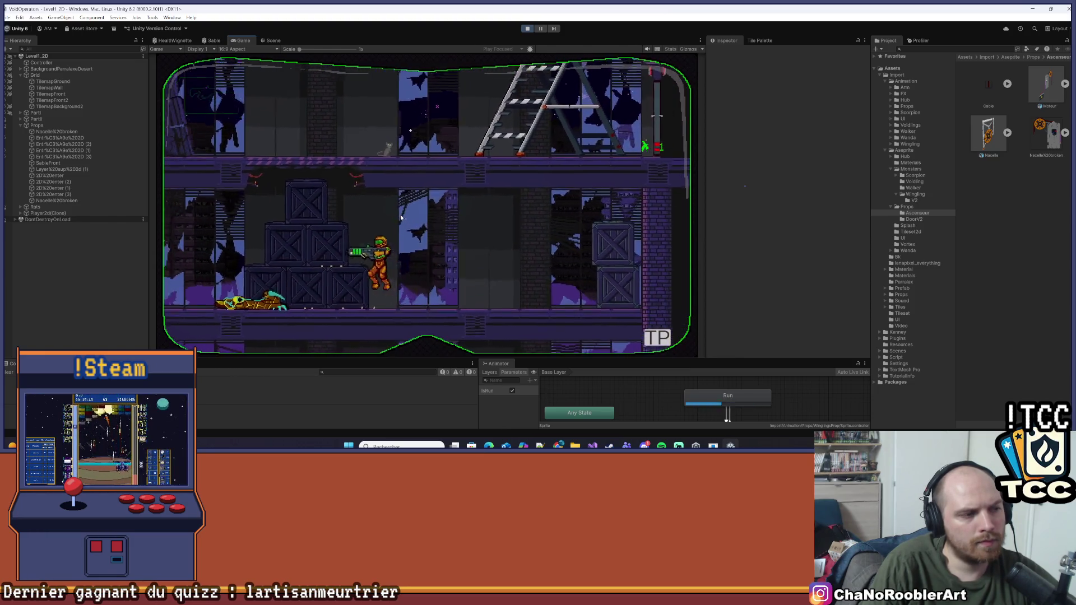
key("space")
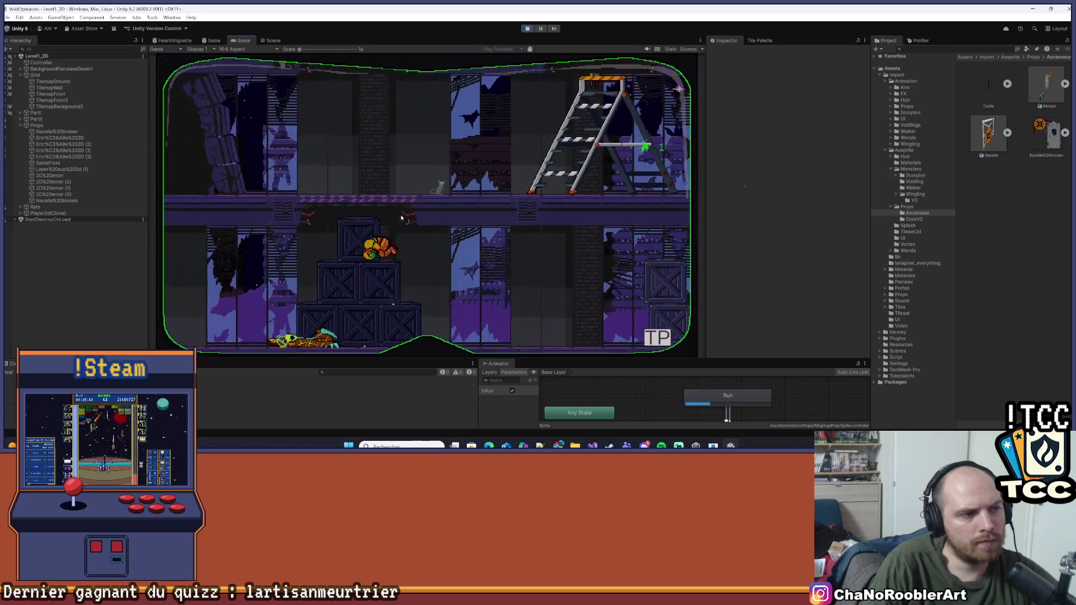
key("d")
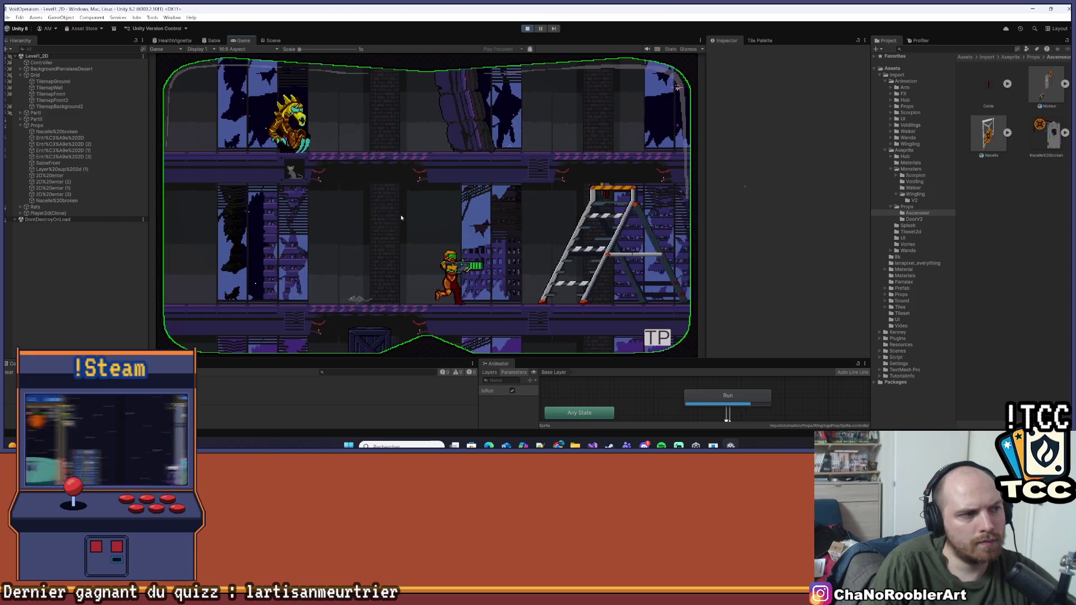
key("space")
key("d")
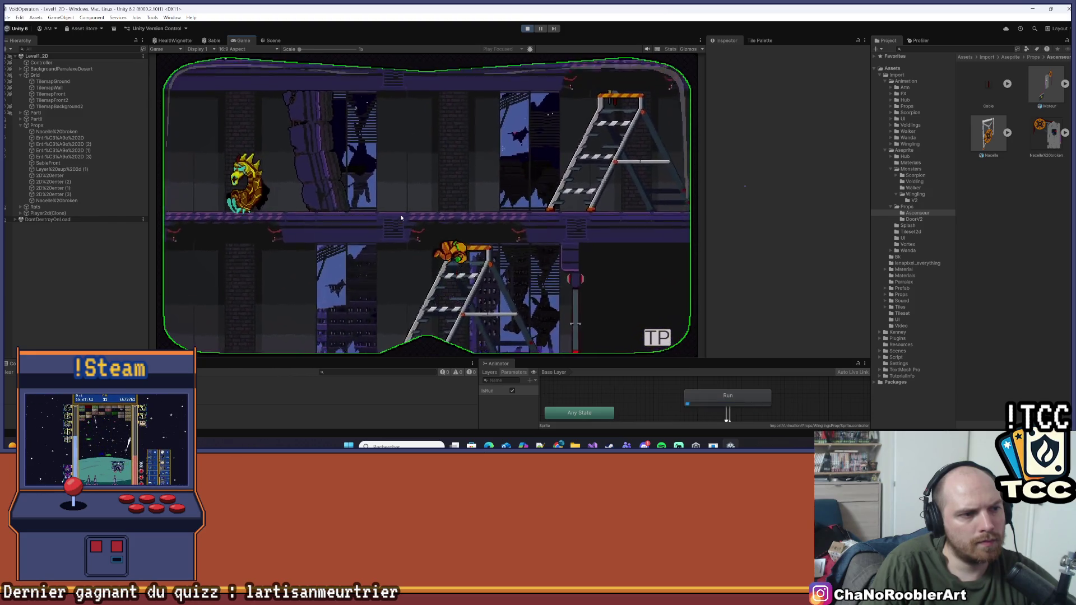
key("d")
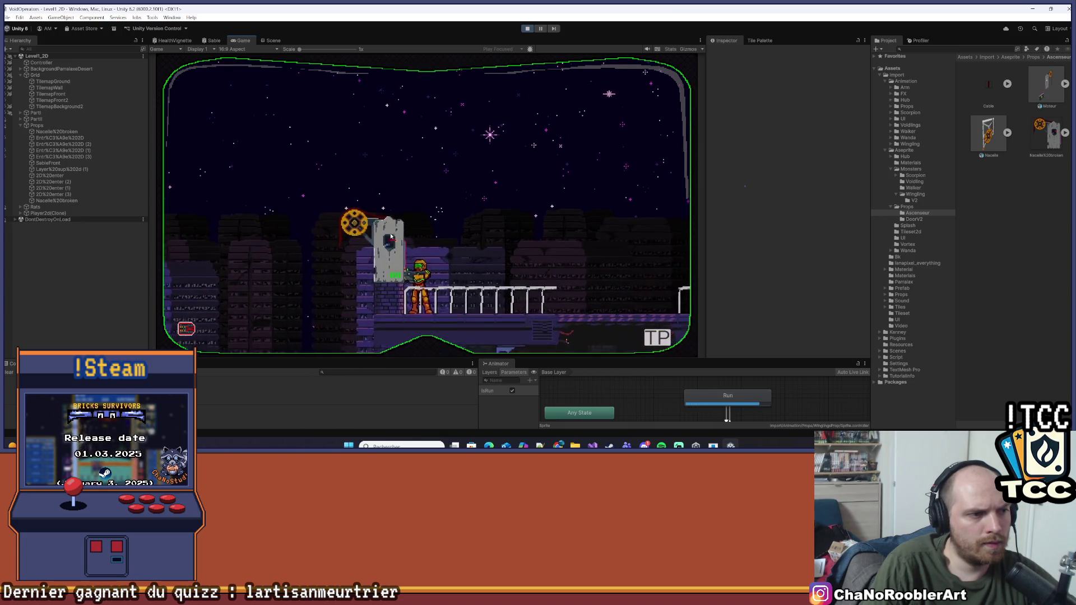
- Drop down from the rooftop walkway, walk past the doors, and run into the next area
key("d")
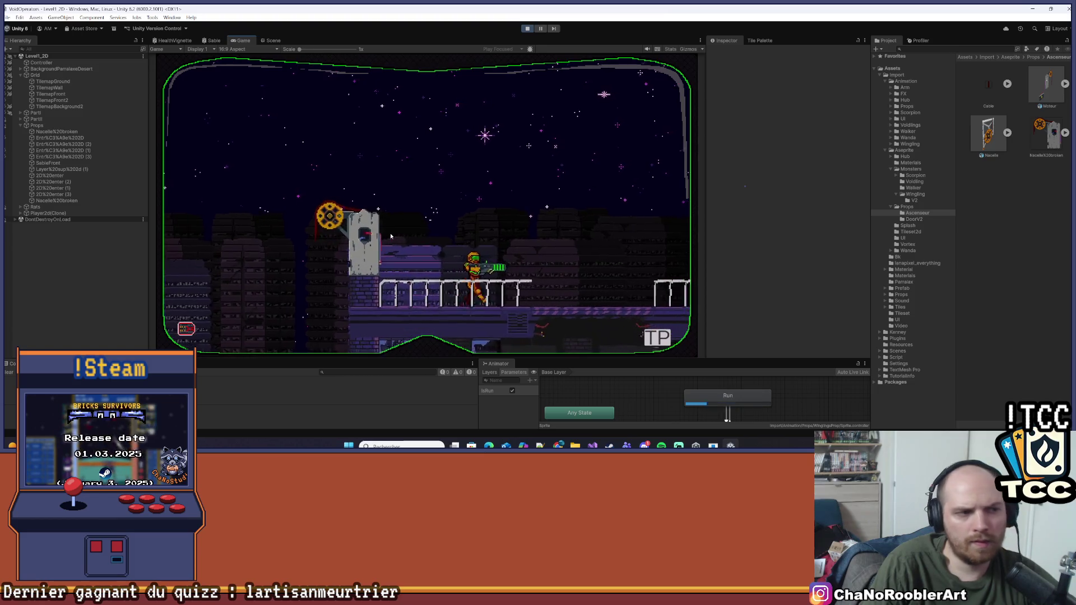
key("s")
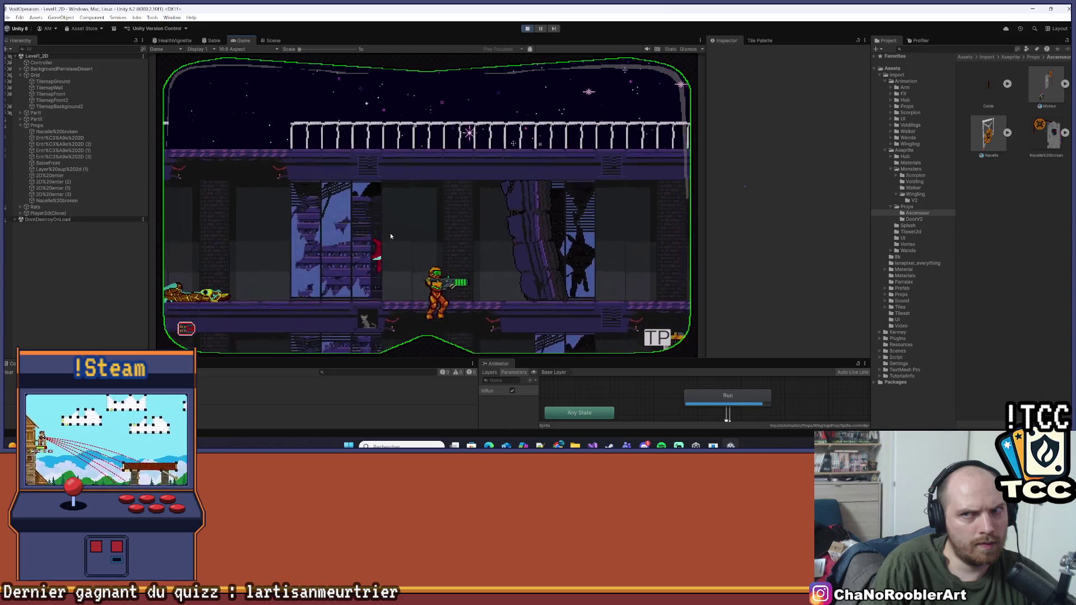
key("s")
key("d")
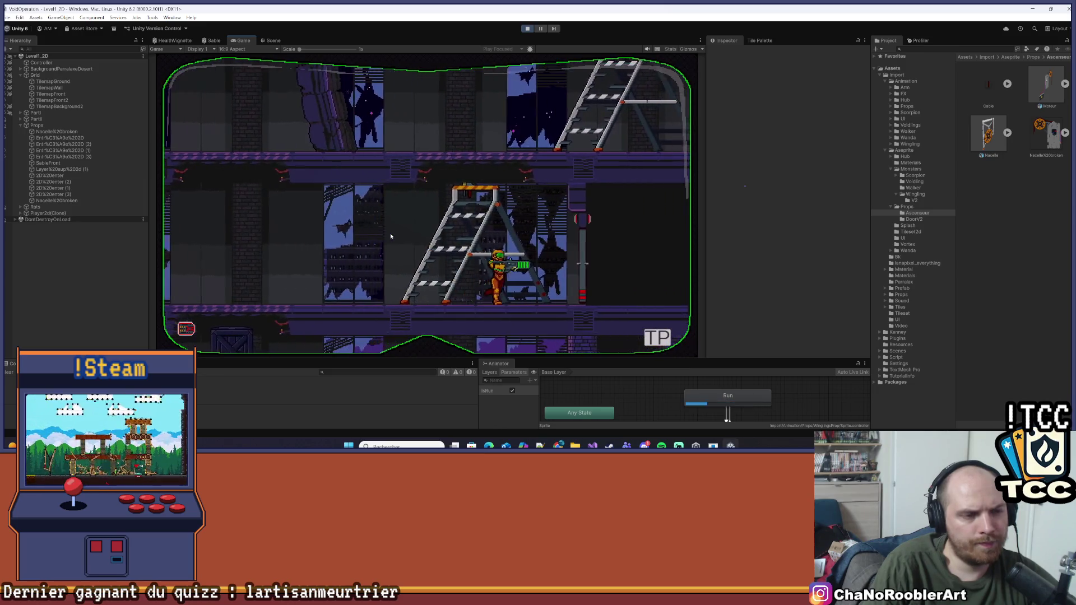
key("d")
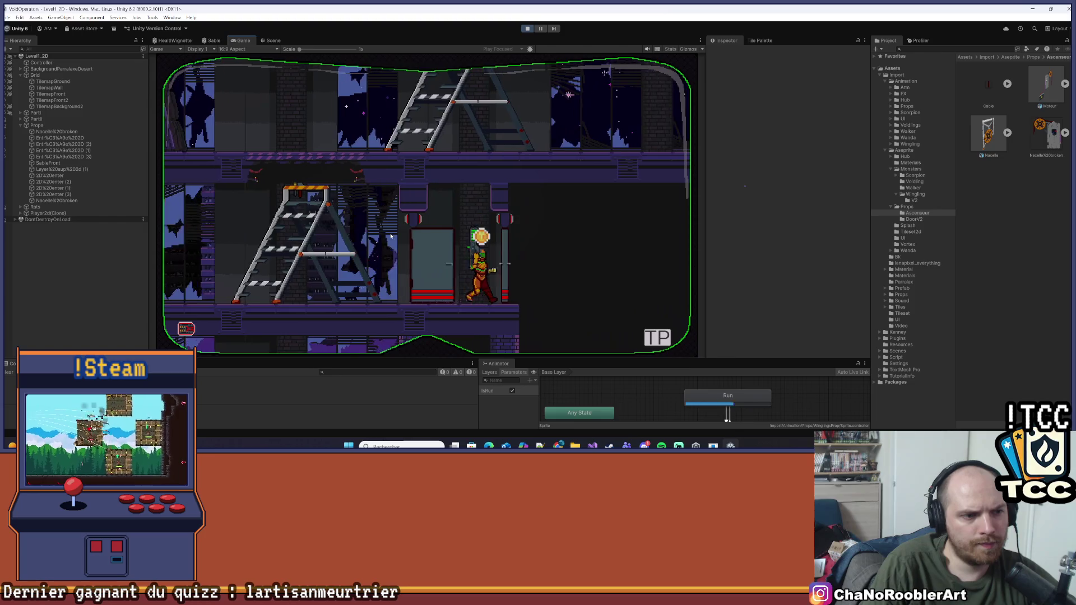
key("d")
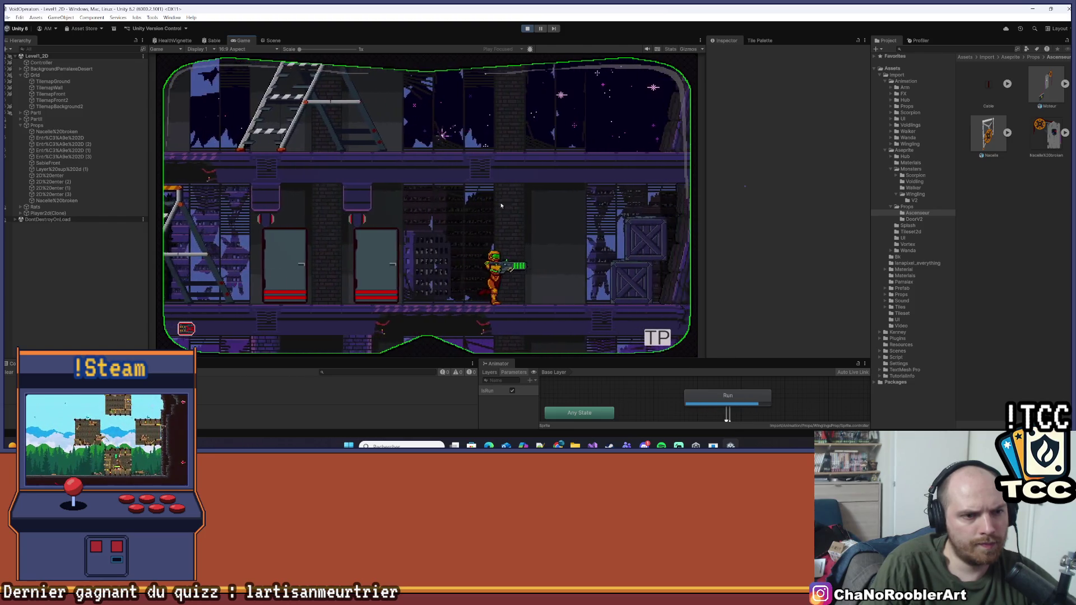
key("a")
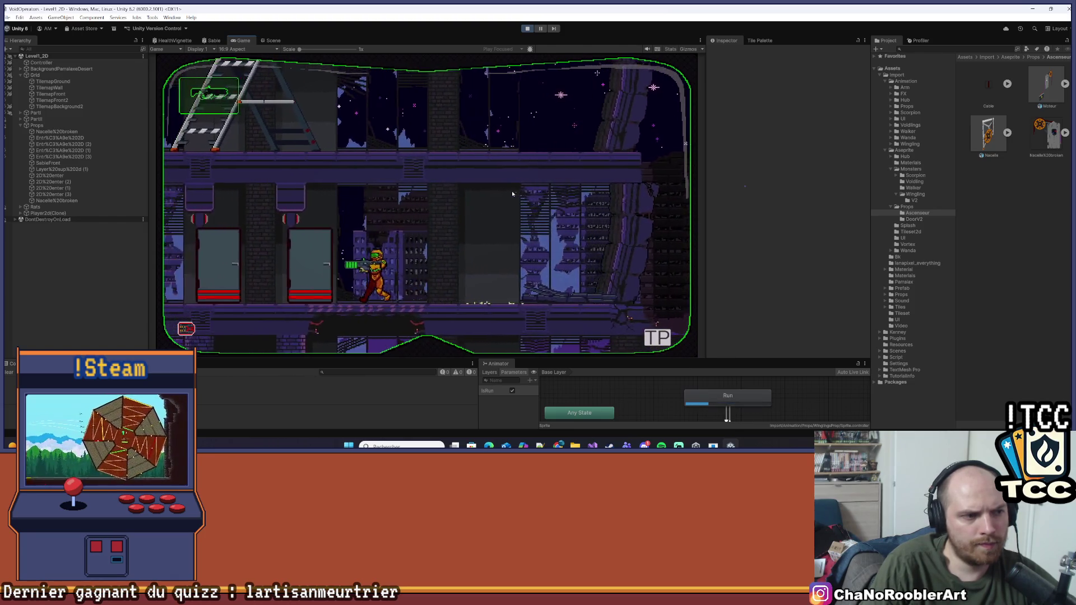
key("d")
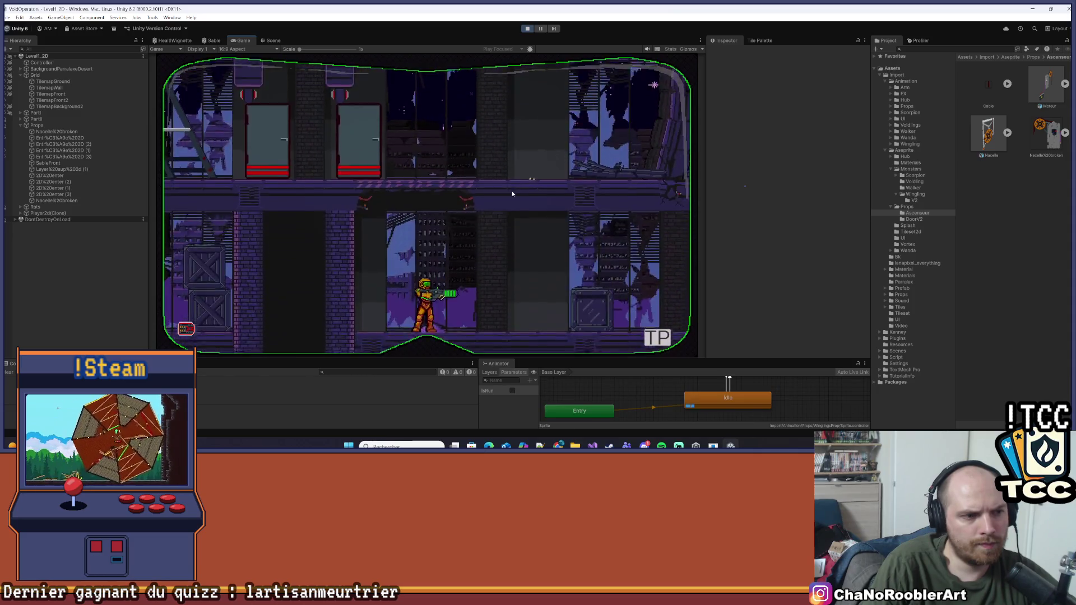
key("d")
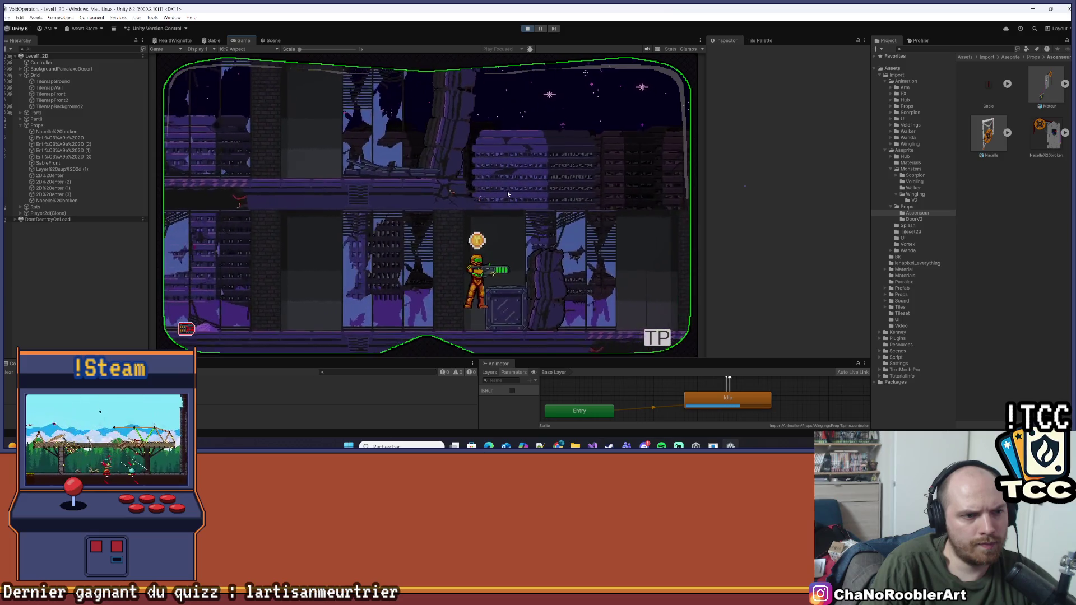
- Drop through the lower floors past the dead creature and walk right into the level exit
key("d")
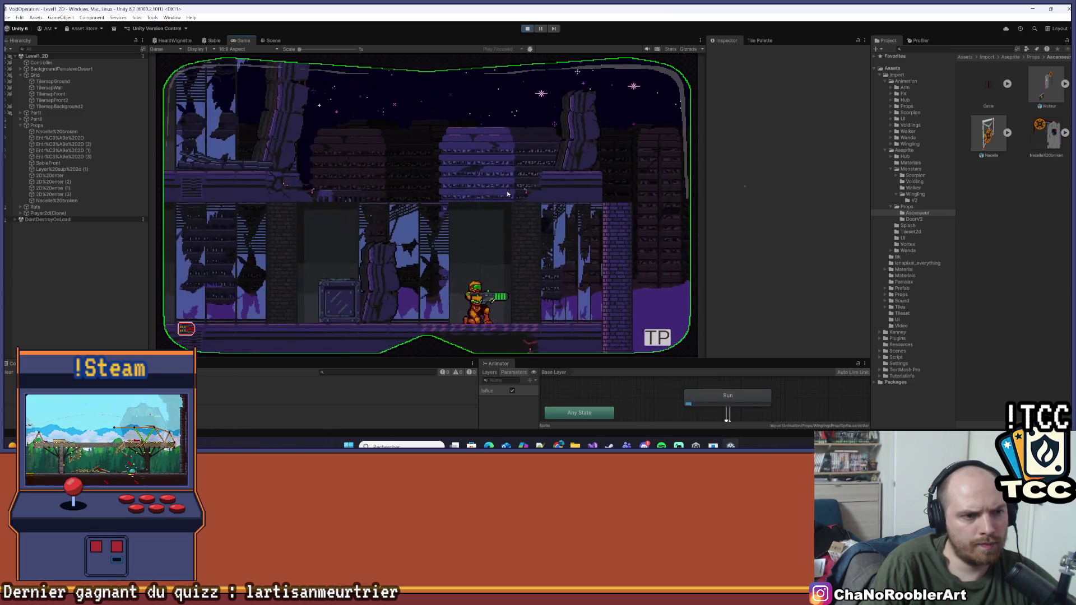
key("d")
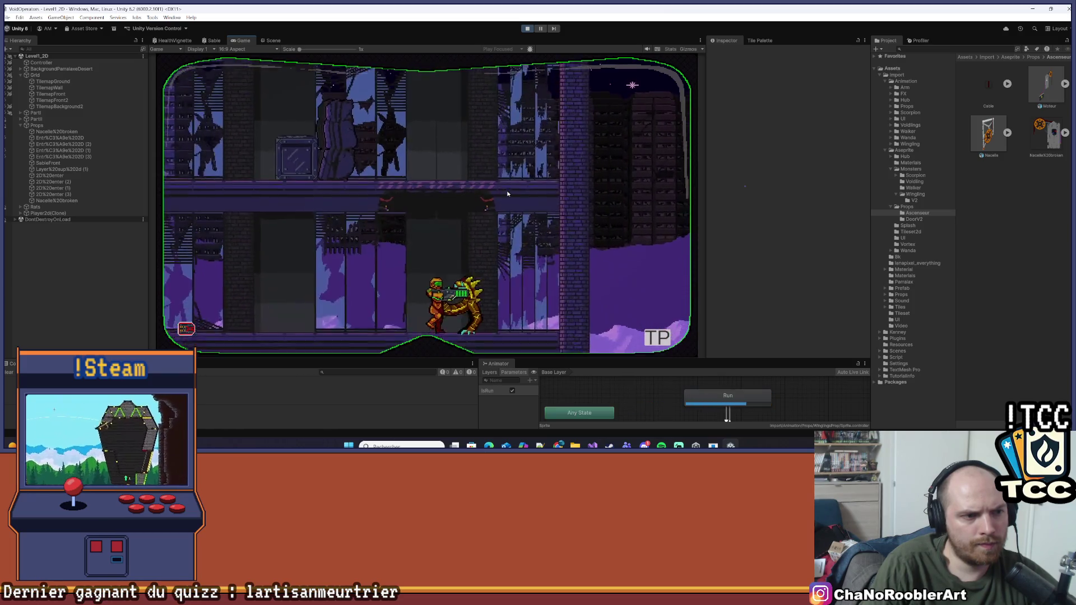
key("a")
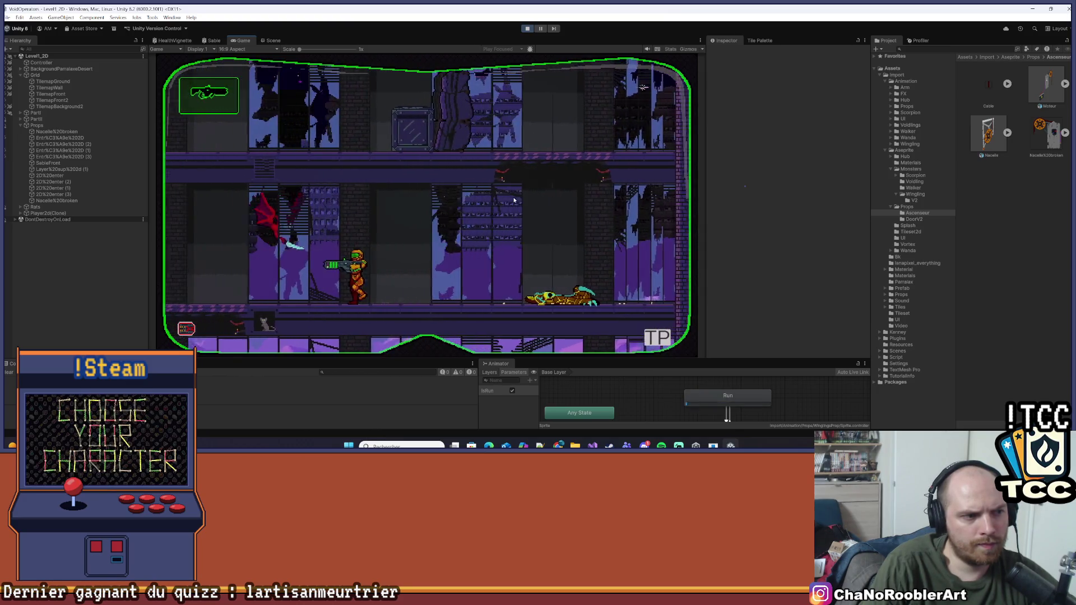
key("d")
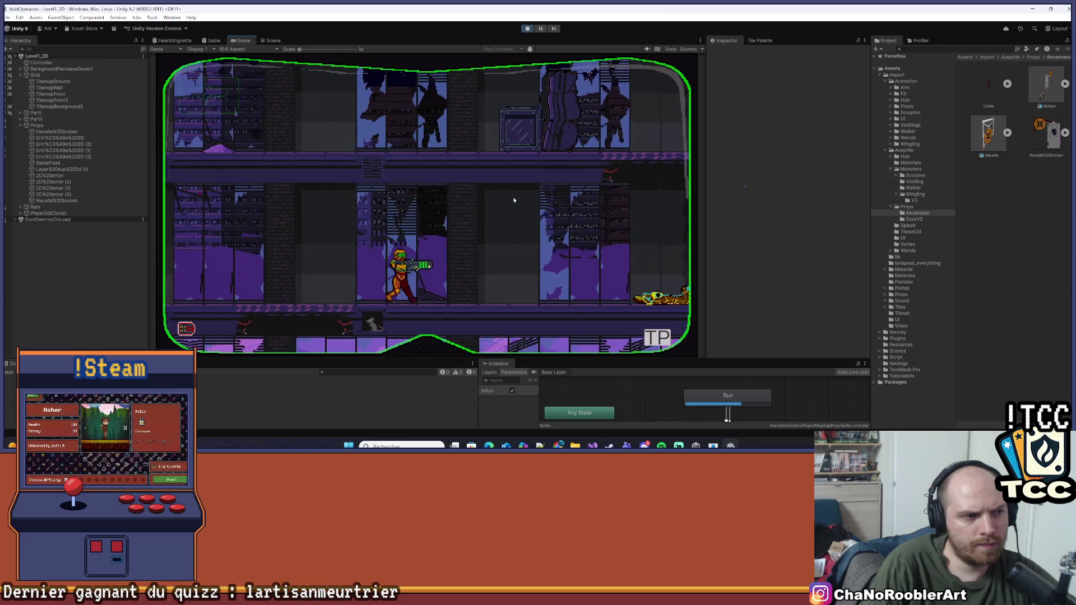
key("d")
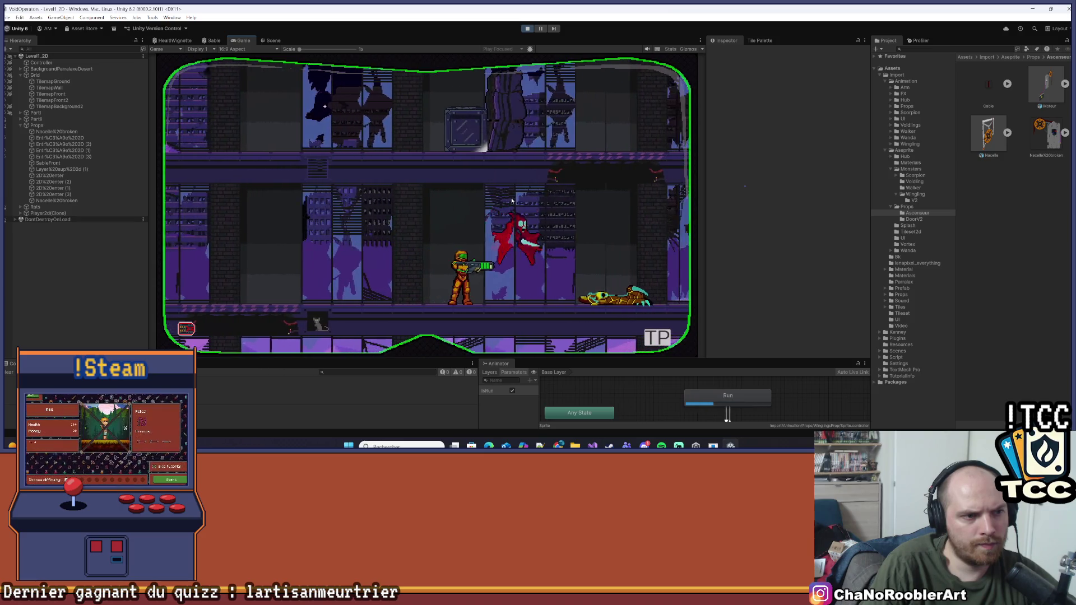
key("a")
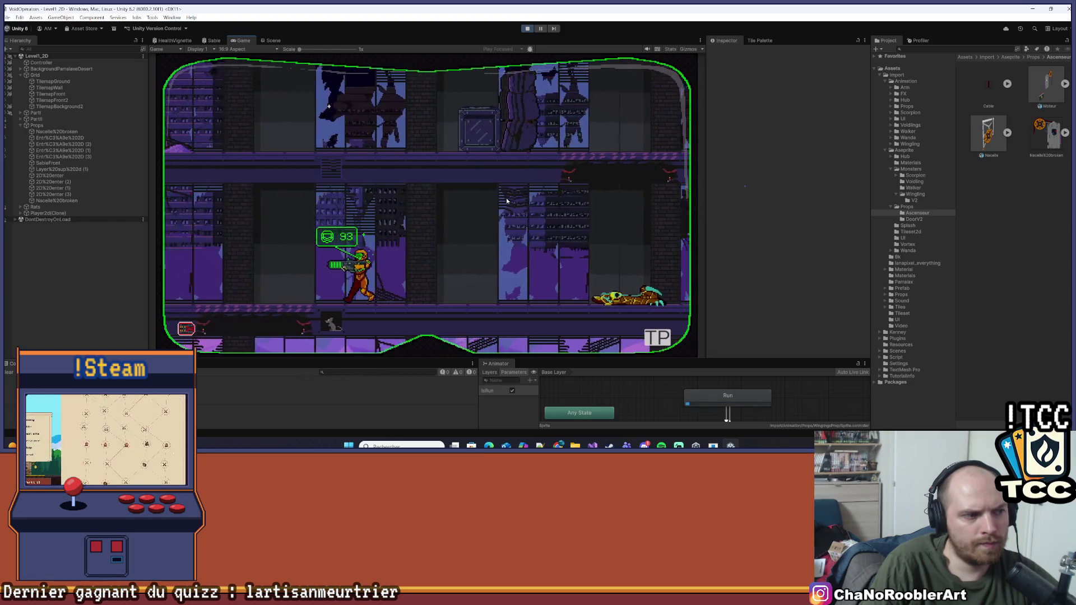
key("d")
key("d")
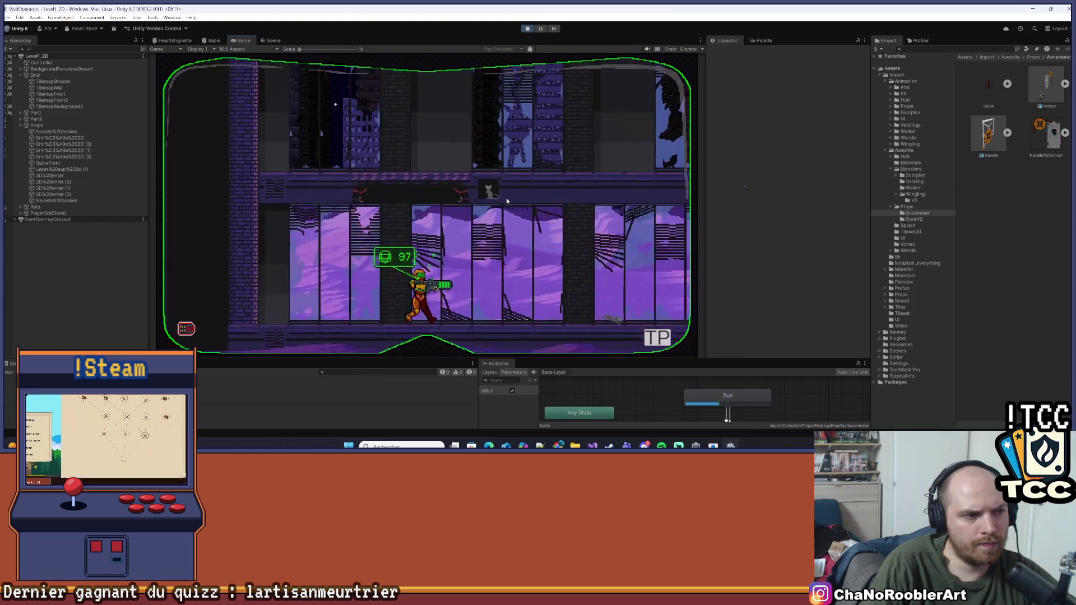
key("d")
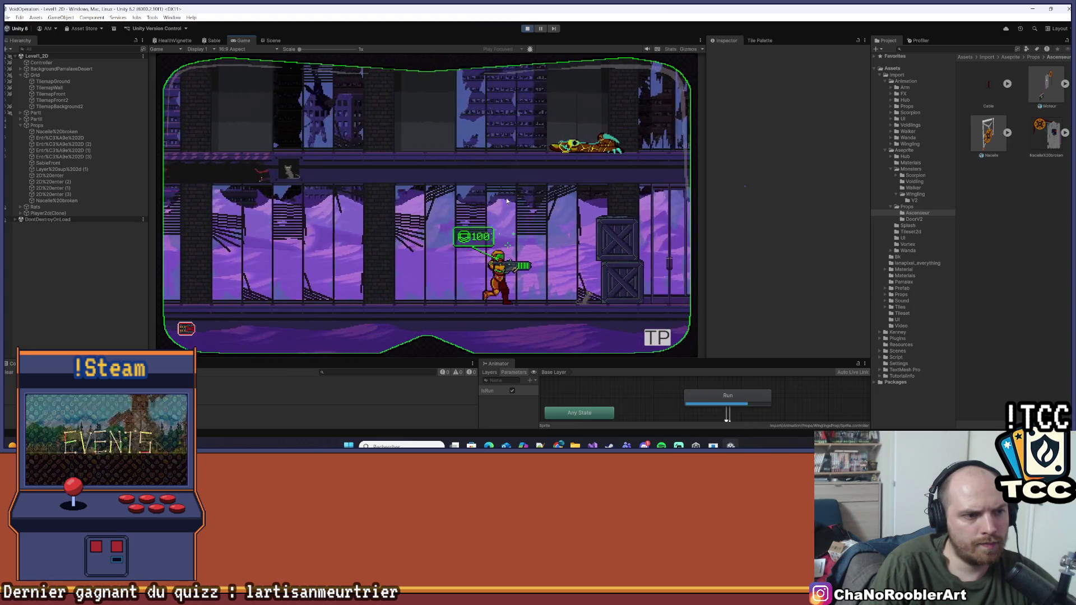
key("d")
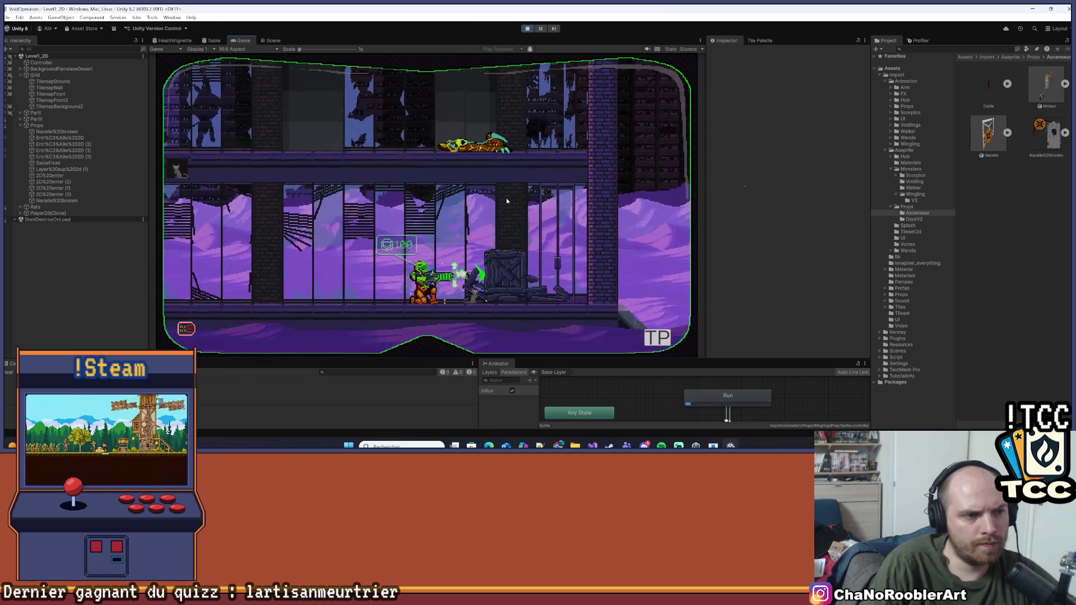
key("a")
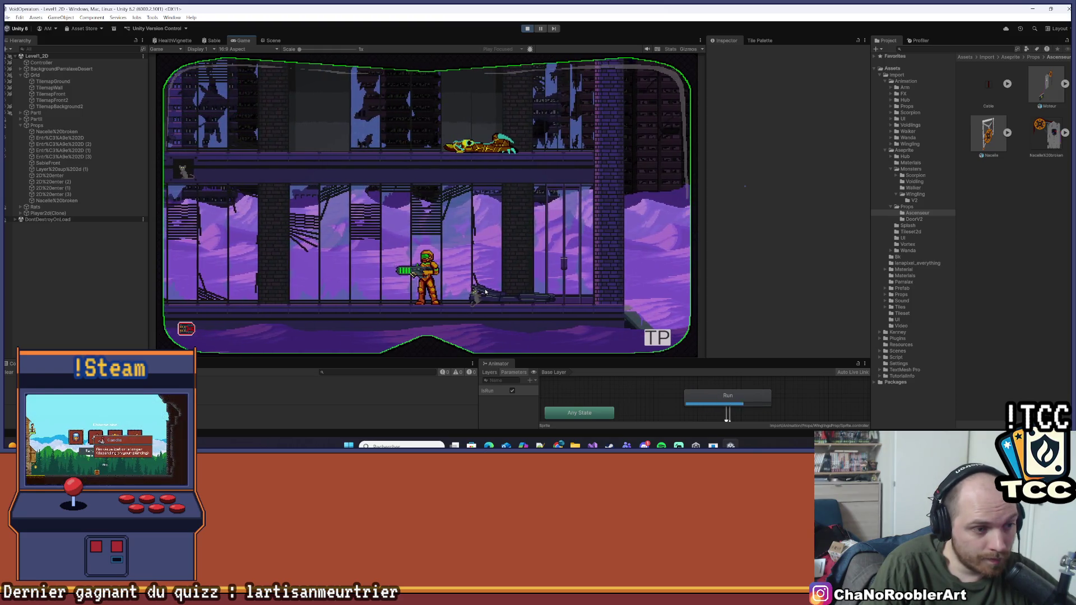
key("d")
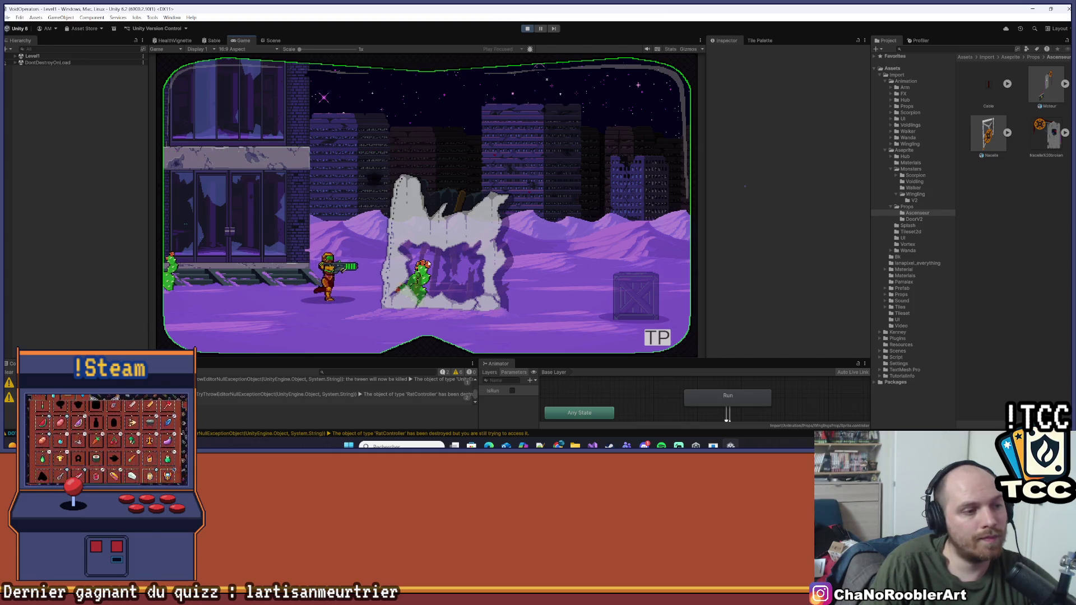
- Walk right through the desert, then load Level1_2D from the in-game level select menu
key("d")
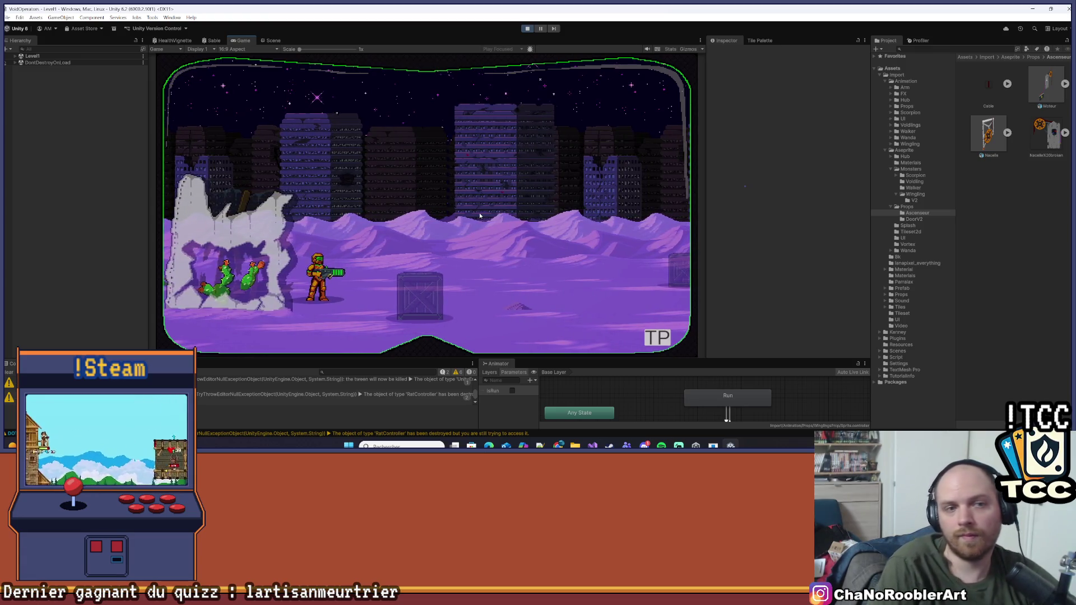
key("Escape")
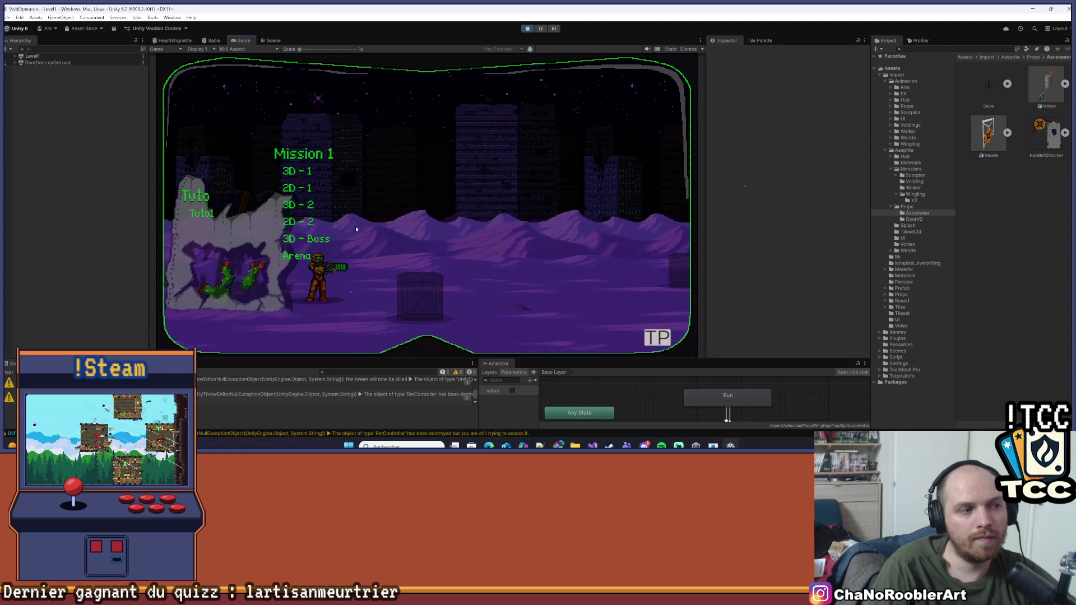
left_click(291, 218)
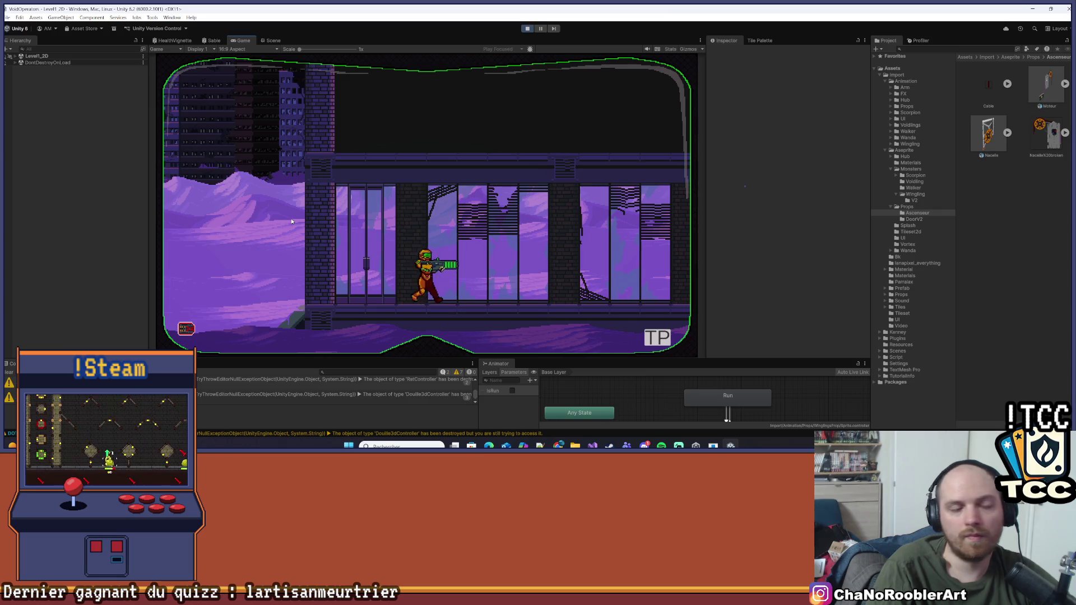
- Run into the elevator shaft, jump up it onto the left platform, and kill the monster
key("d")
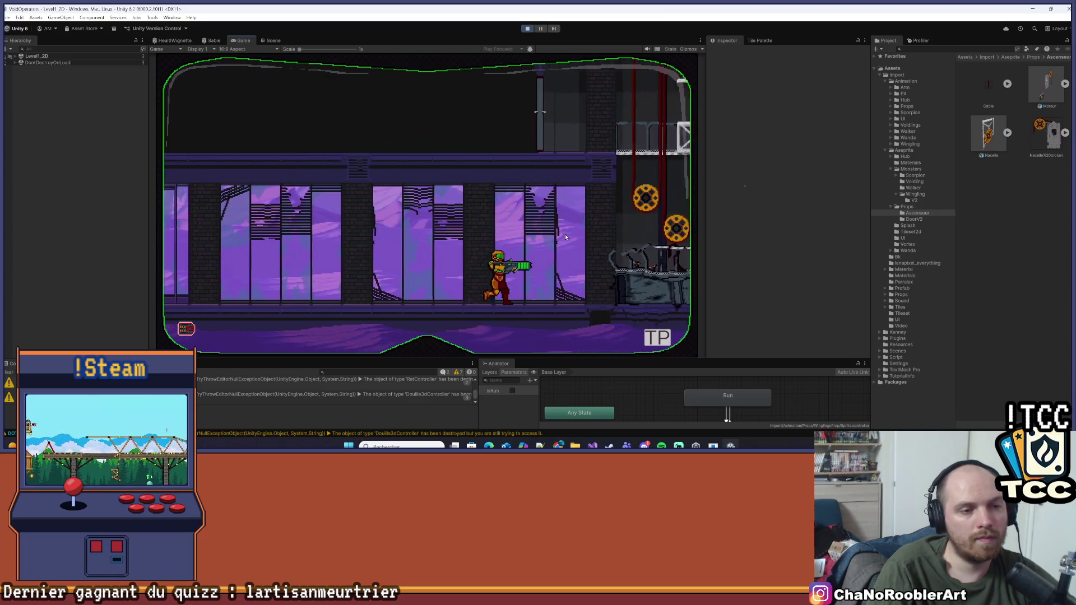
key("d")
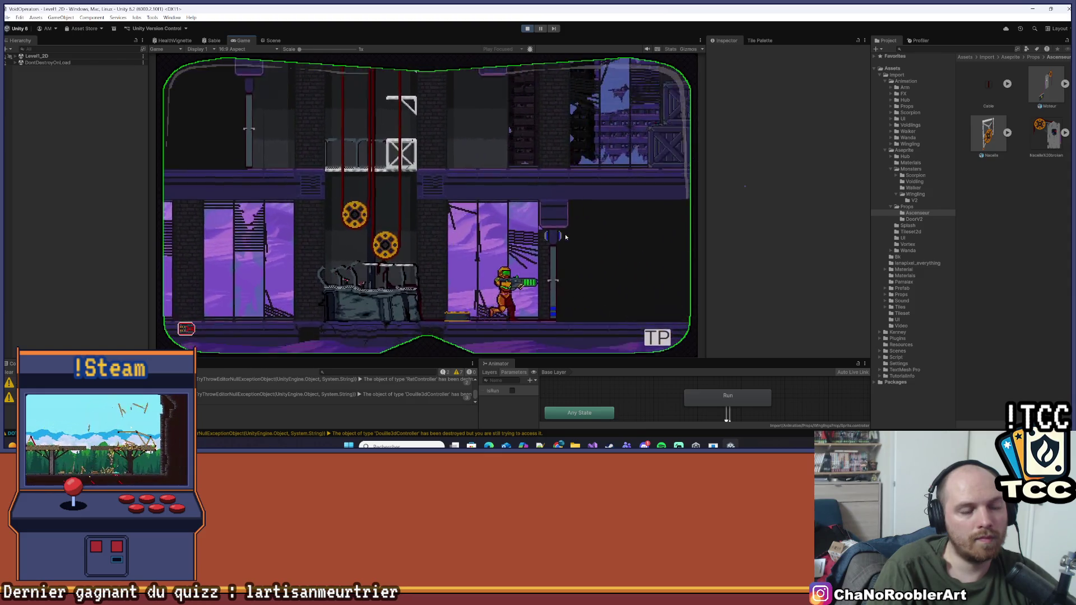
key("a")
key("space")
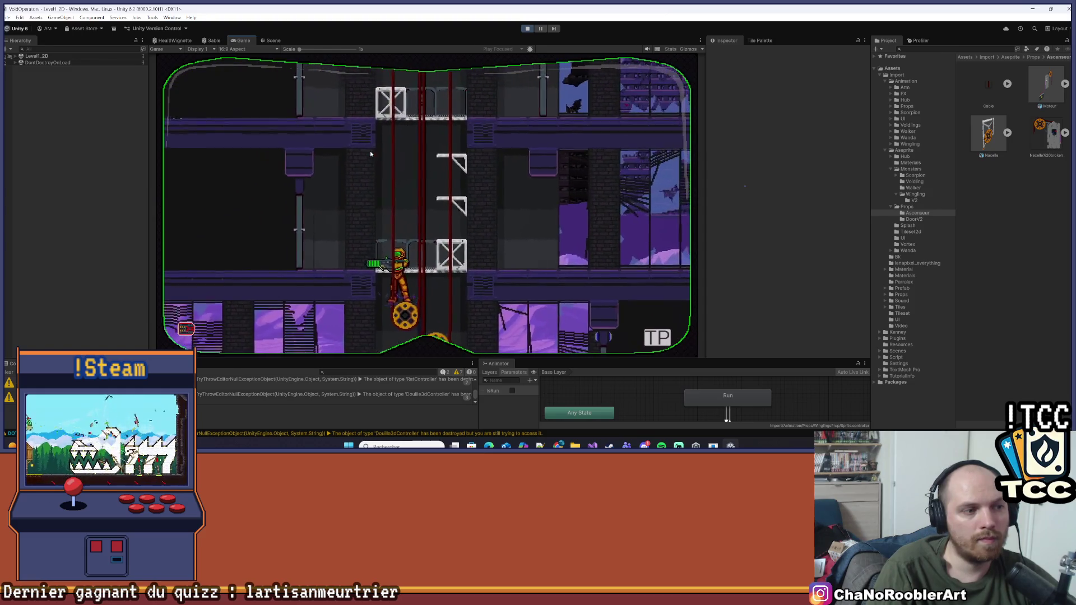
key("space")
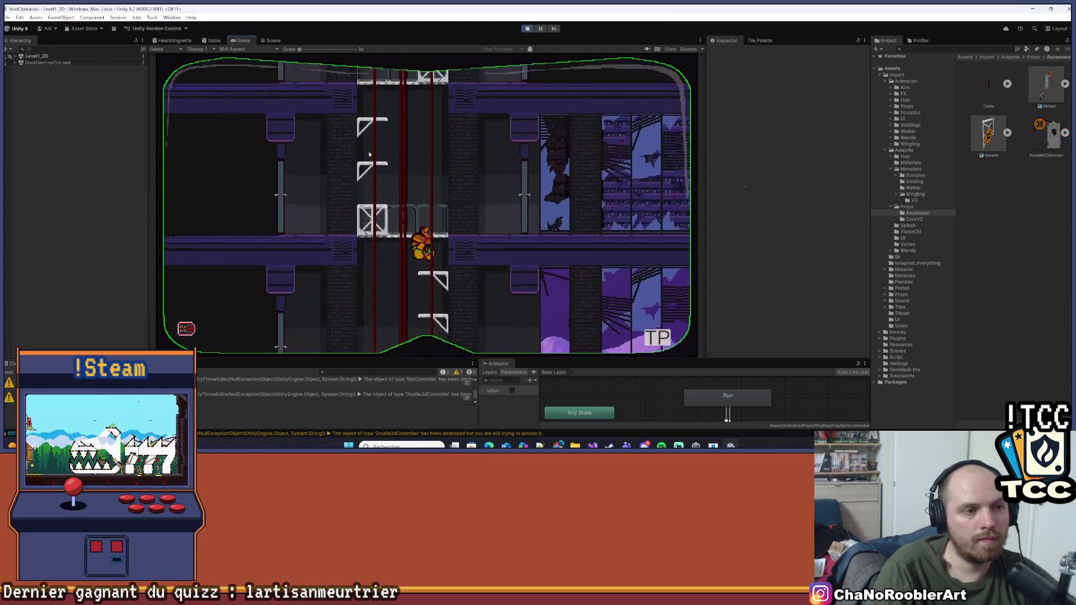
key("a")
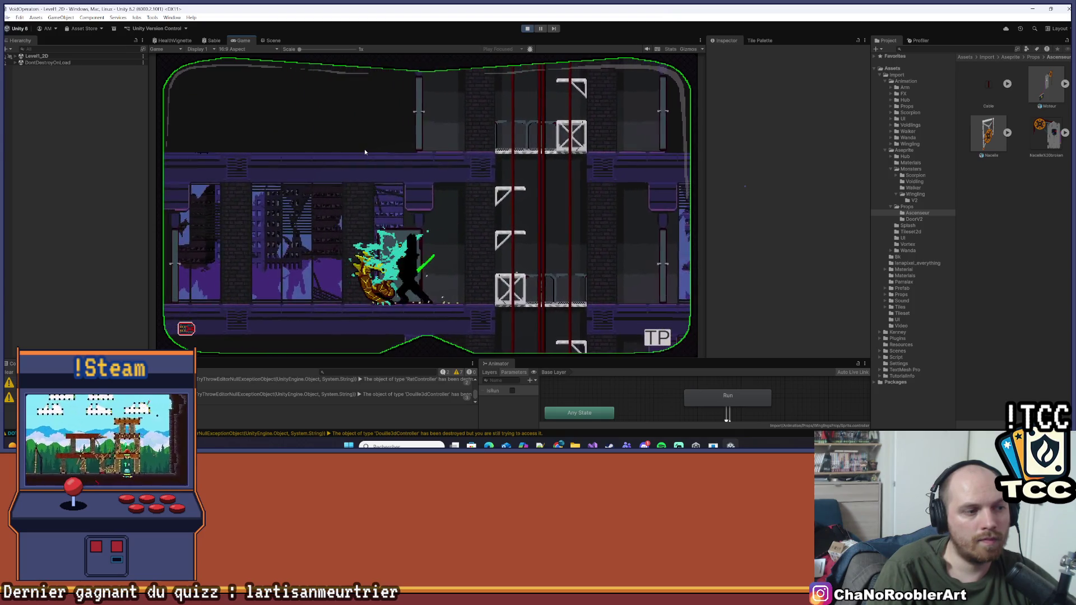
key("a")
key("a")
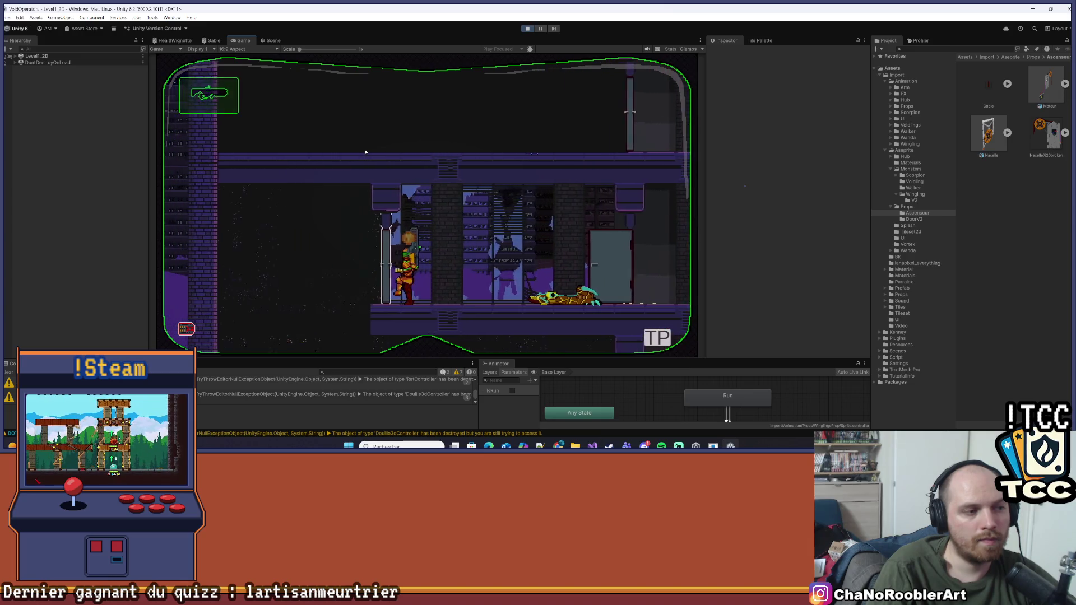
- Walk back and forth along the lower floor, then stop Play mode
key("d")
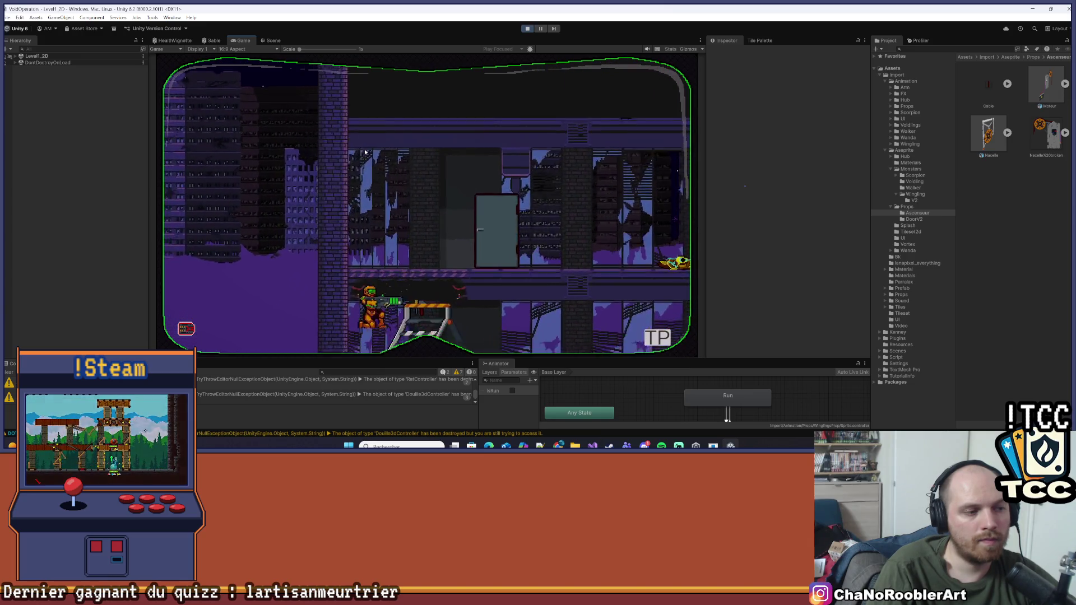
key("d")
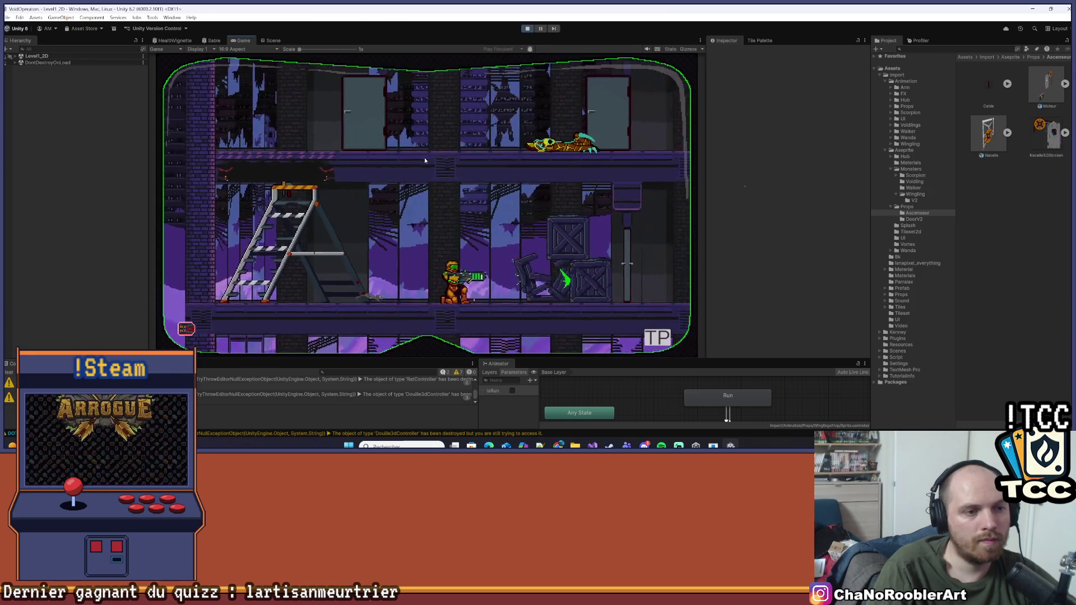
key("a")
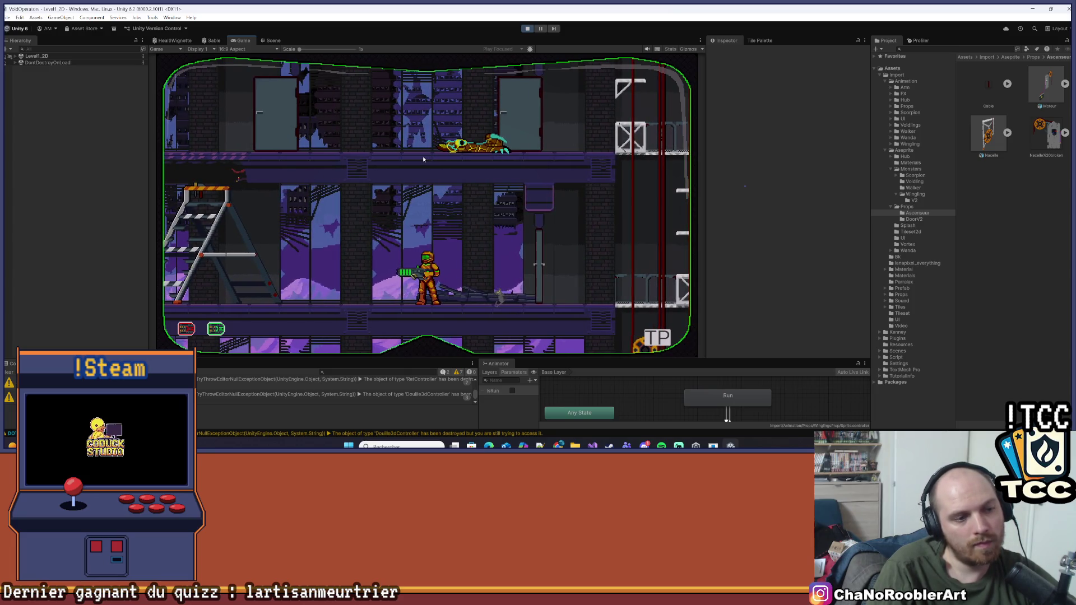
key("a")
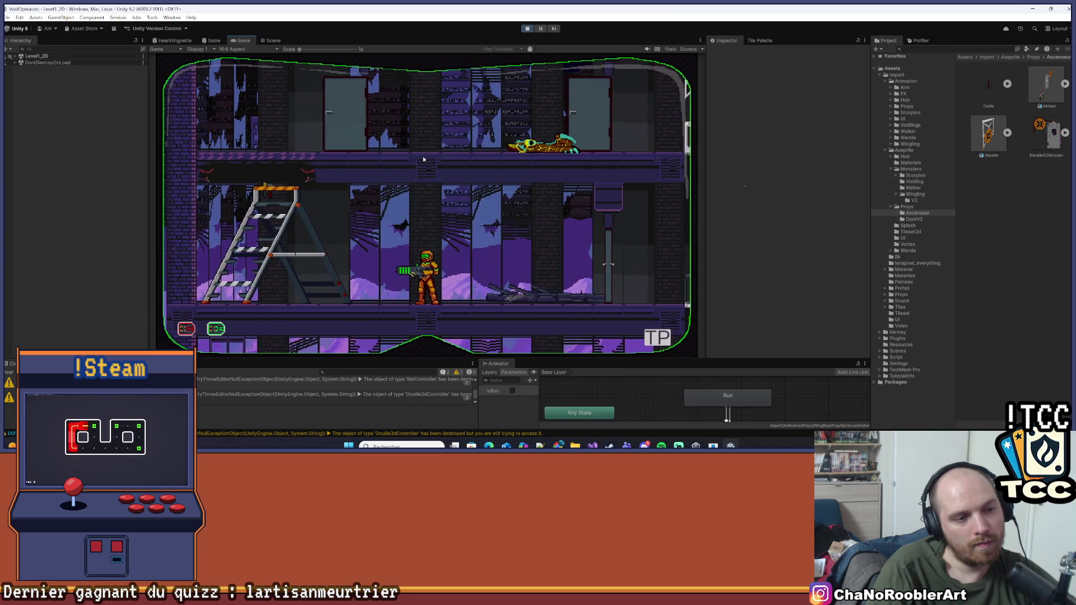
key("d")
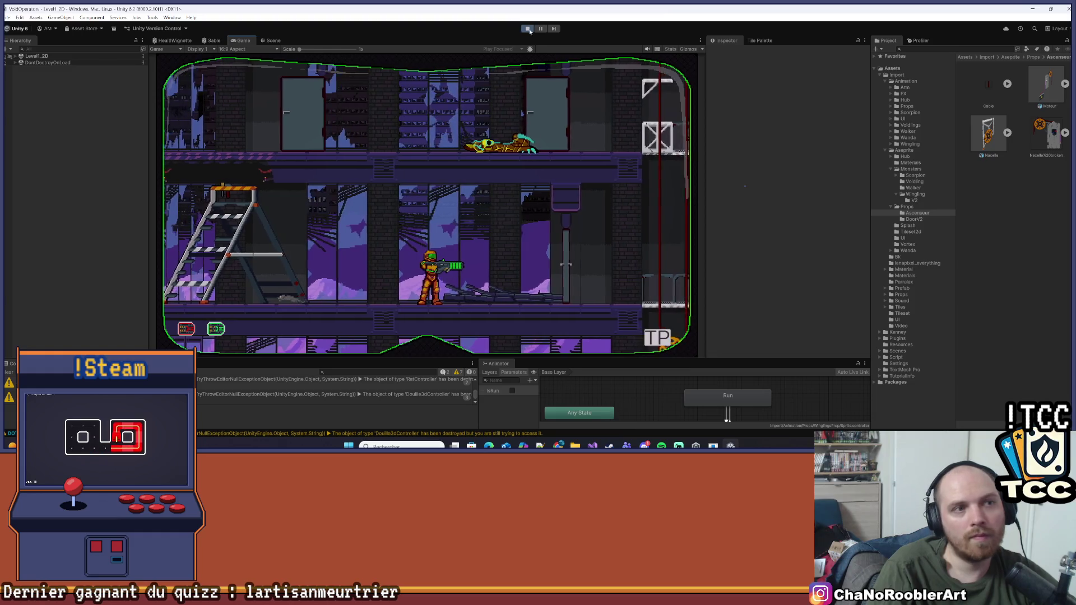
left_click(530, 30)
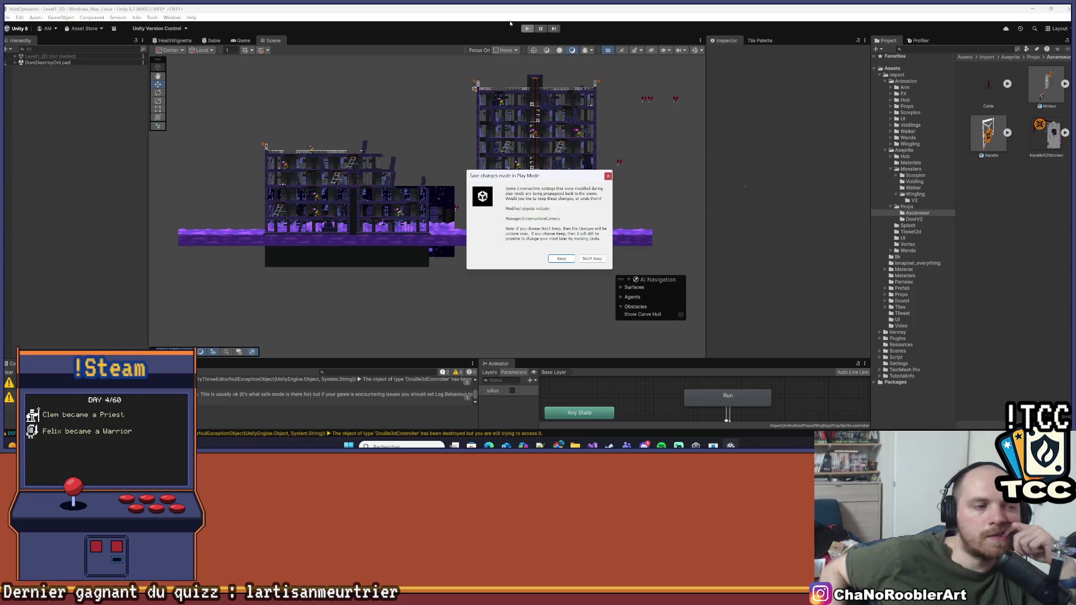
- Dismiss the play-mode changes prompt and zoom in on the level's buildings
left_click(608, 176)
left_click_drag(235, 196, 325, 185)
scroll(395, 181, "up", 3)
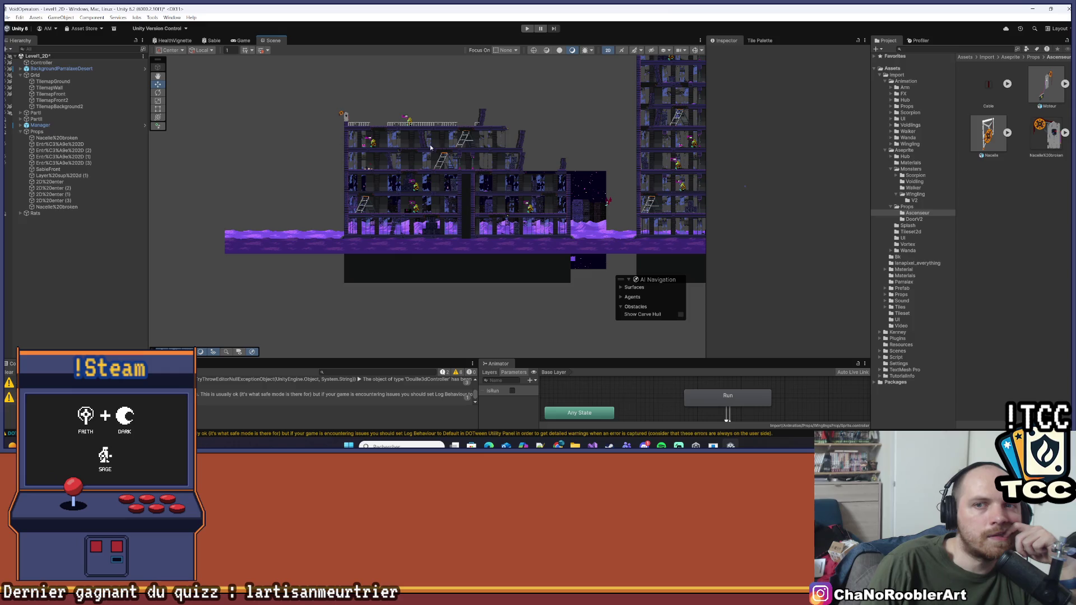
scroll(437, 203, "up", 4)
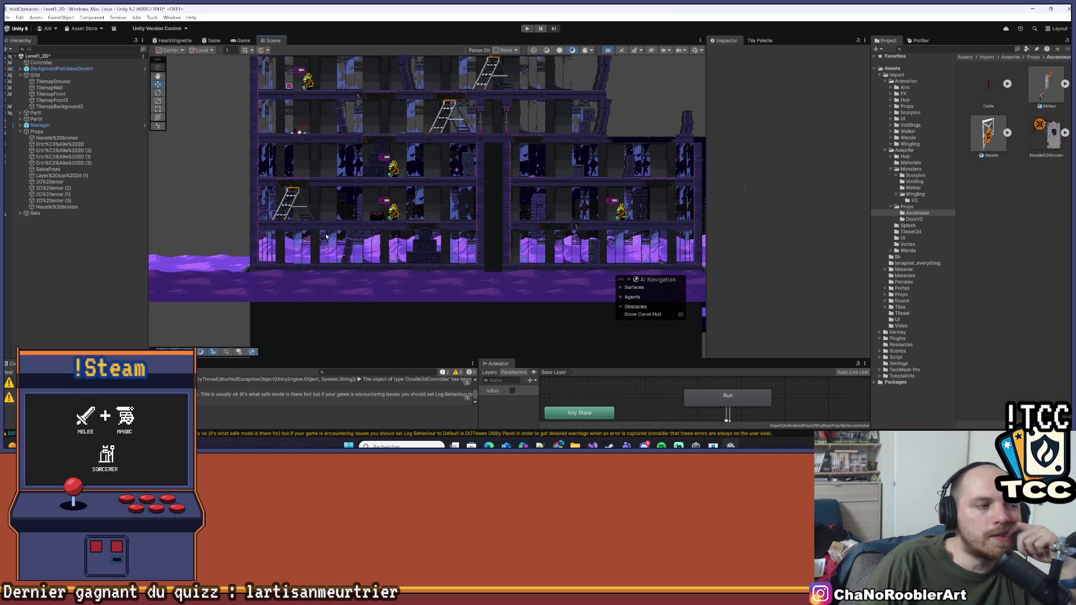
scroll(326, 236, "up", 4)
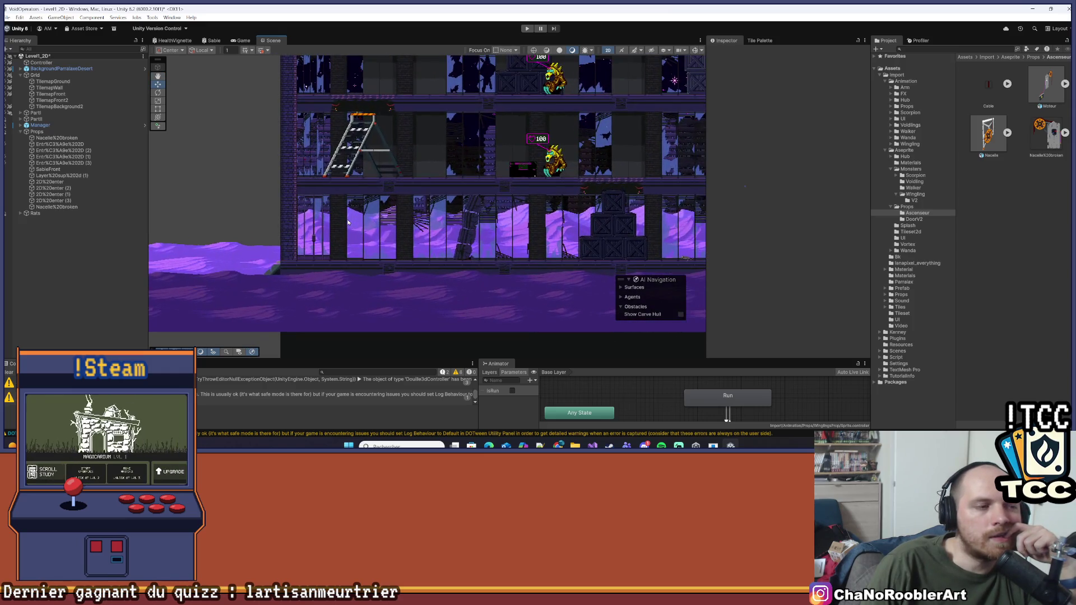
scroll(383, 203, "down", 4)
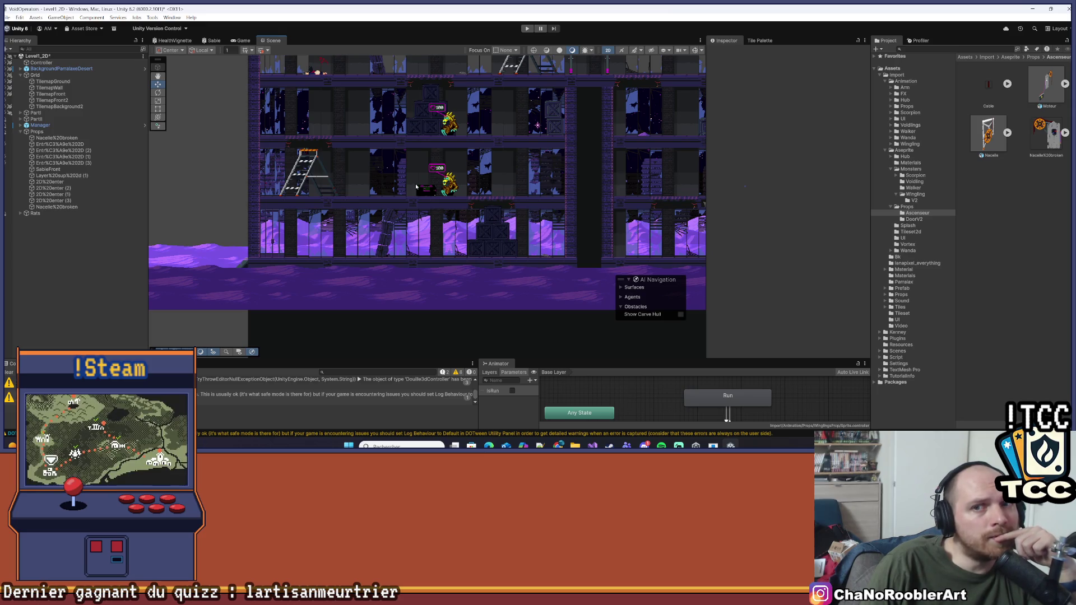
scroll(412, 156, "down", 1)
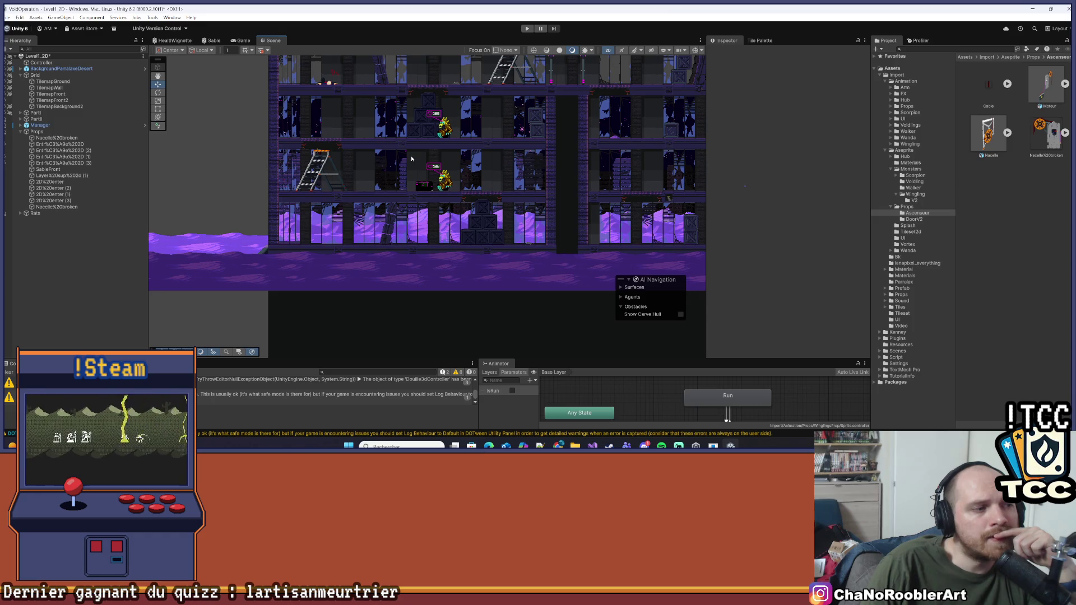
- Recentre the view and frame the 2D entrance door from the Hierarchy
mouse_move(411, 156)
left_mouse_down()
mouse_move(322, 203)
mouse_move(460, 174)
left_mouse_up()
scroll(379, 170, "up", 3)
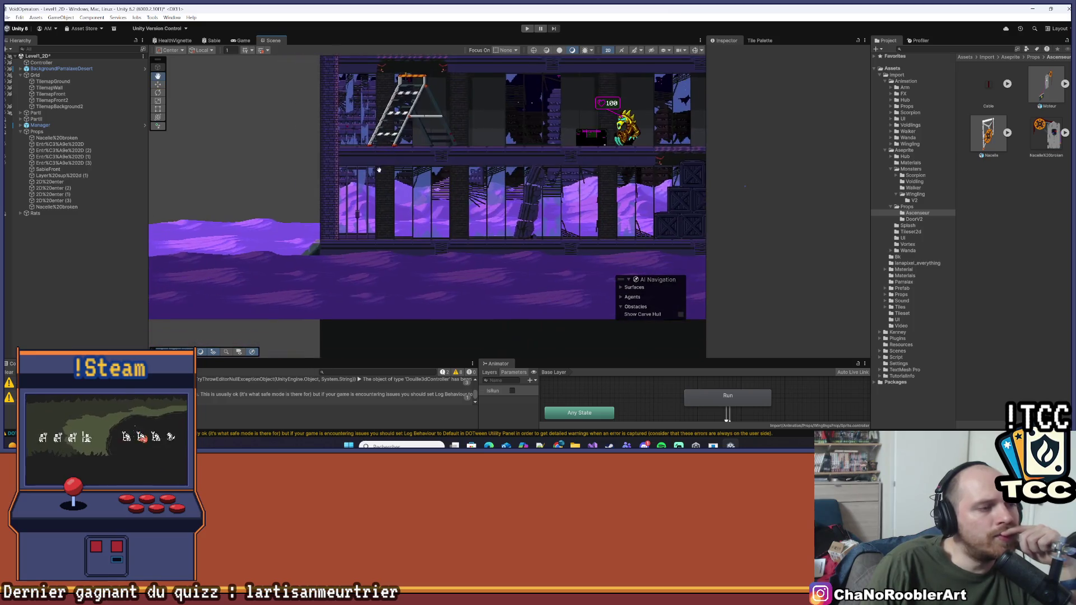
double_click(60, 144)
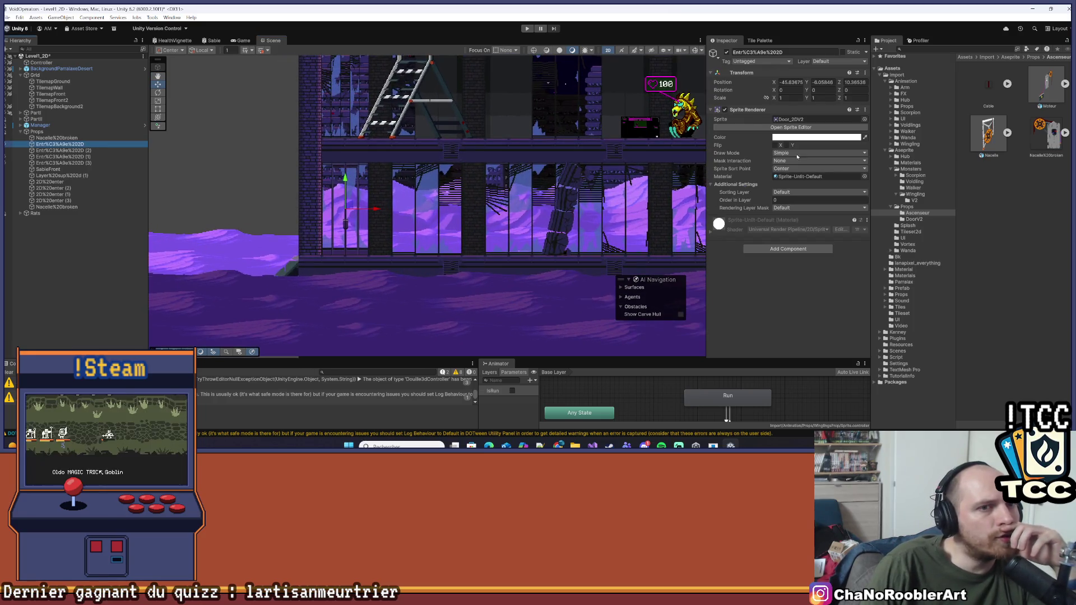
left_click(817, 137)
left_click_drag(826, 190, 806, 205)
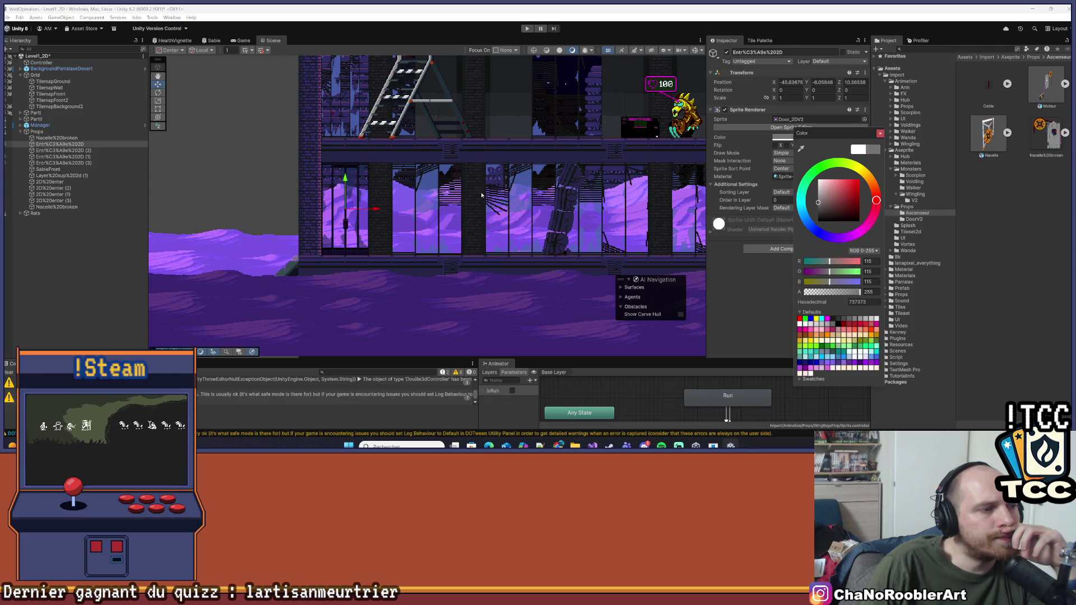
scroll(481, 195, "down", 5)
left_click(404, 191)
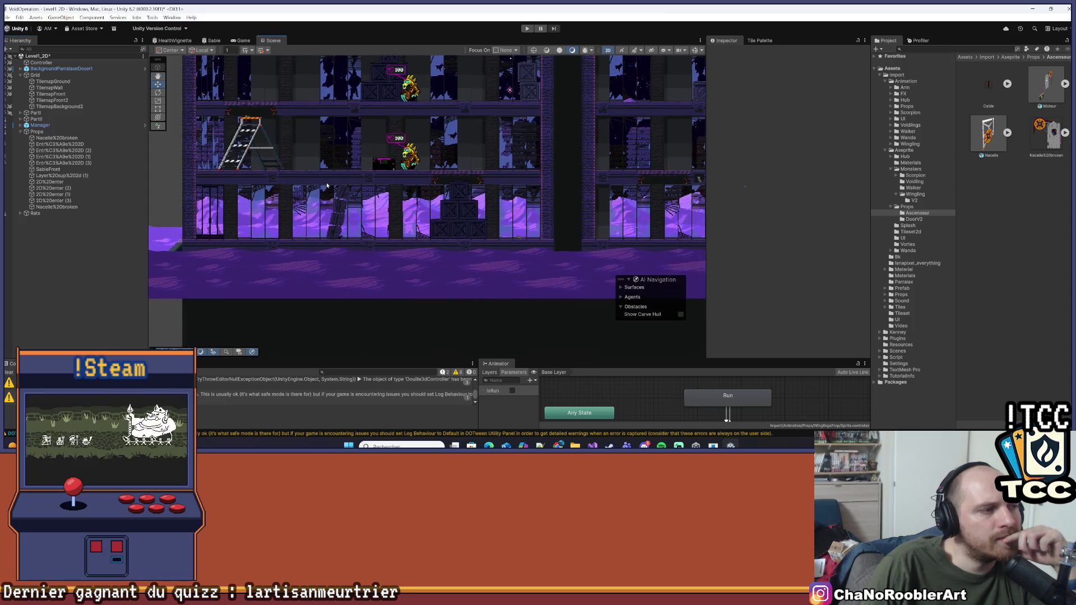
scroll(326, 186, "down", 2)
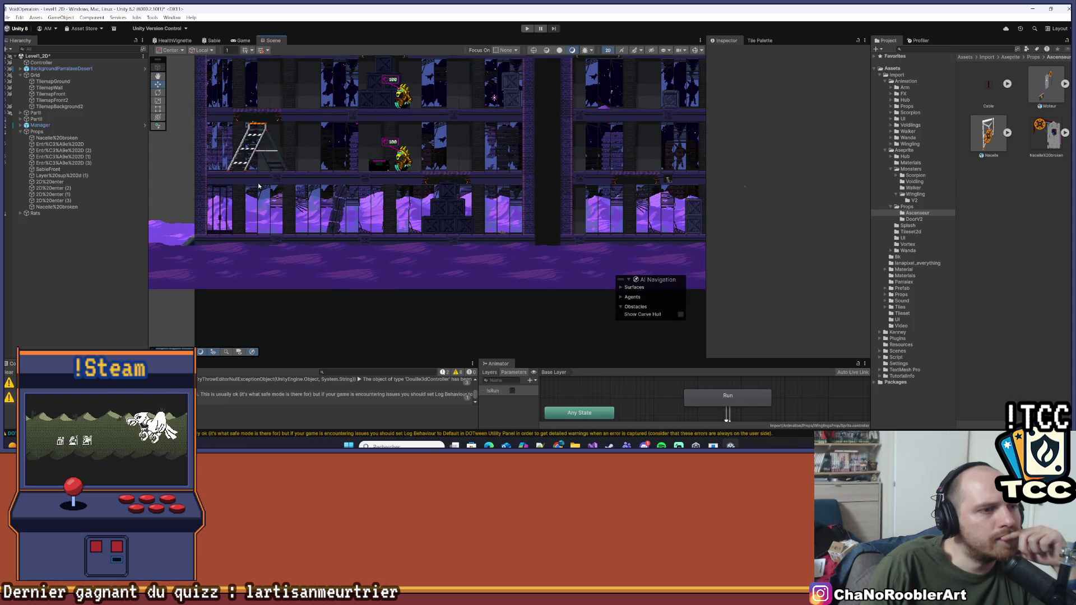
scroll(264, 188, "up", 6)
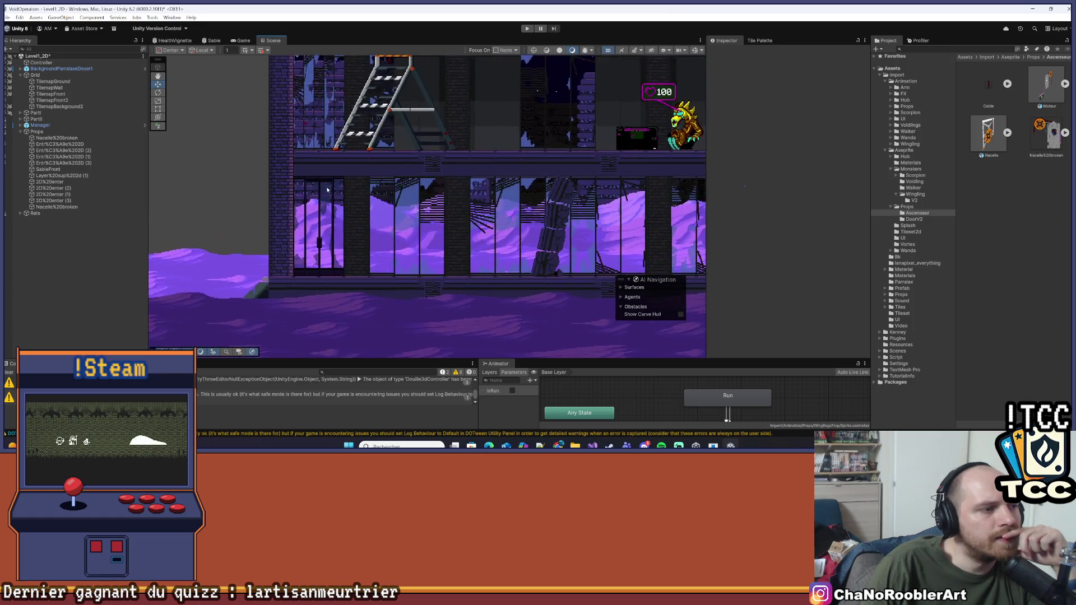
scroll(207, 199, "down", 4)
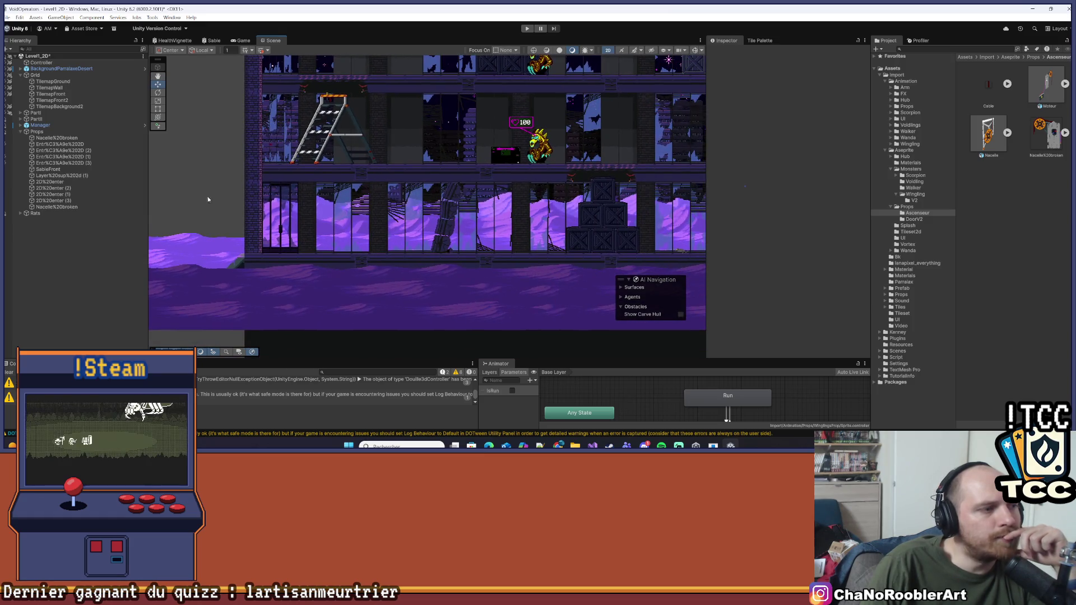
left_click(66, 182)
left_click(68, 188)
left_click(61, 200)
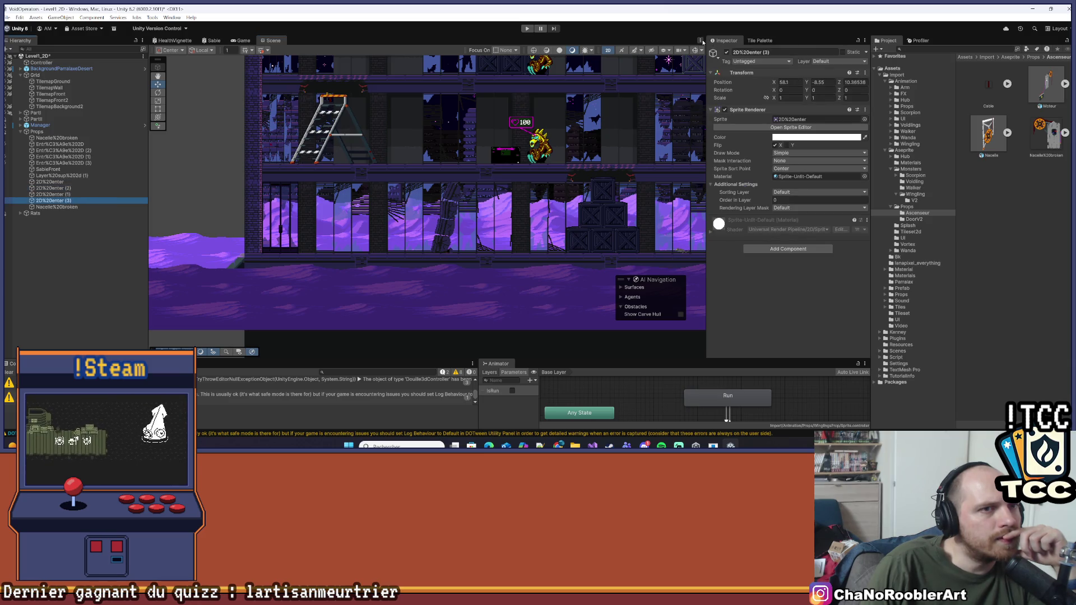
left_click(701, 40)
left_click(729, 66)
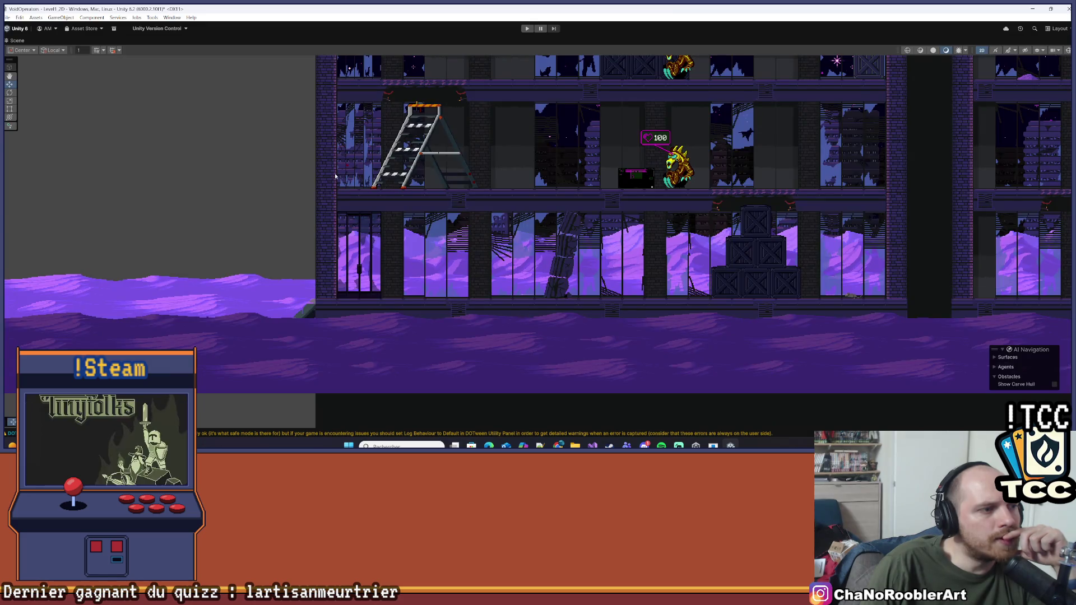
scroll(335, 173, "up", 3)
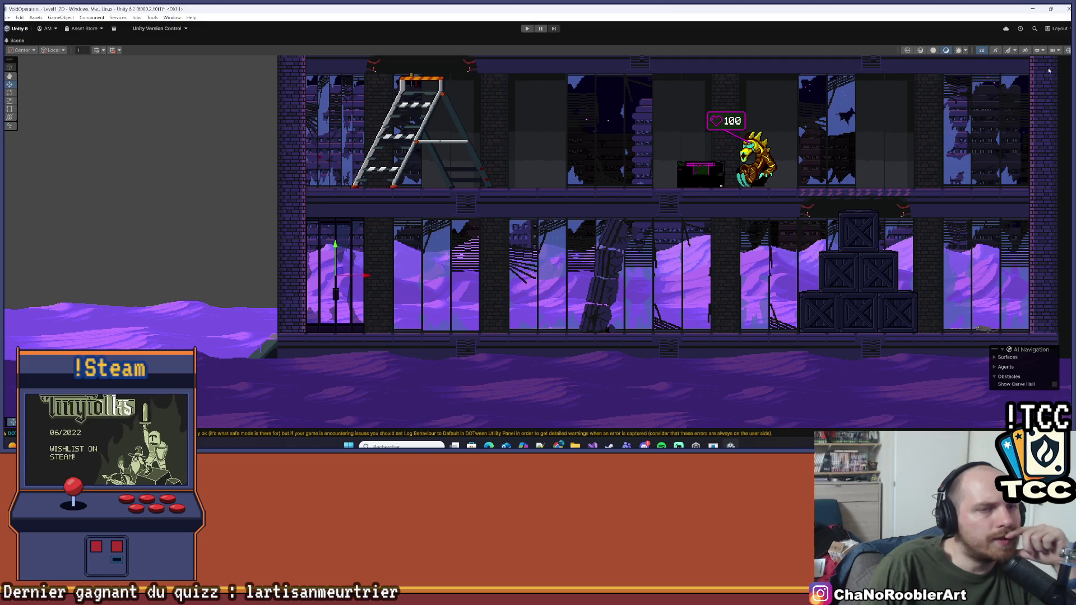
left_click(1068, 40)
left_click(1009, 56)
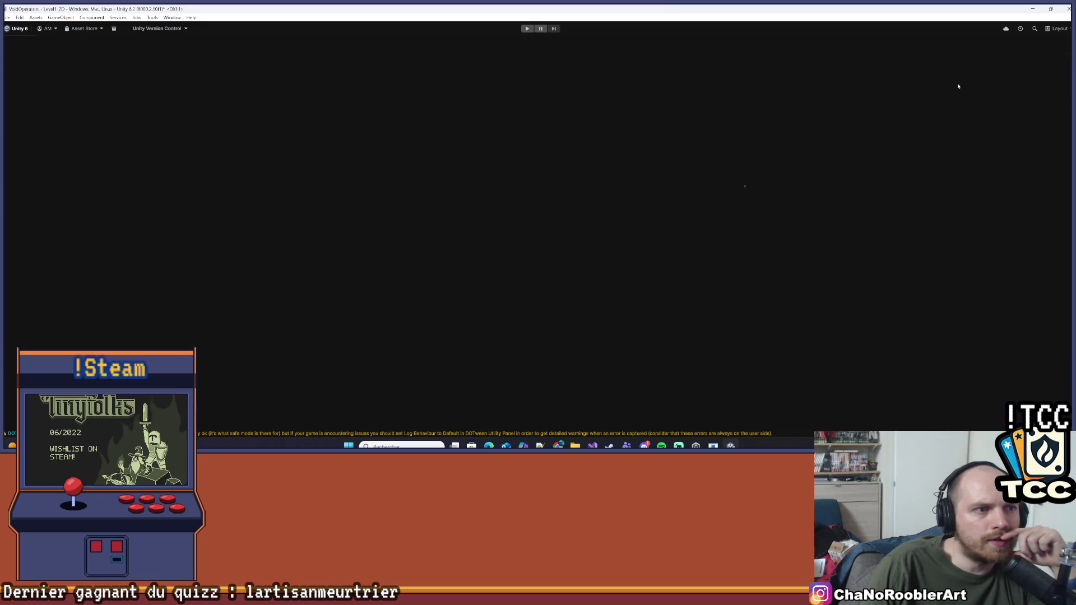
scroll(297, 214, "up", 3)
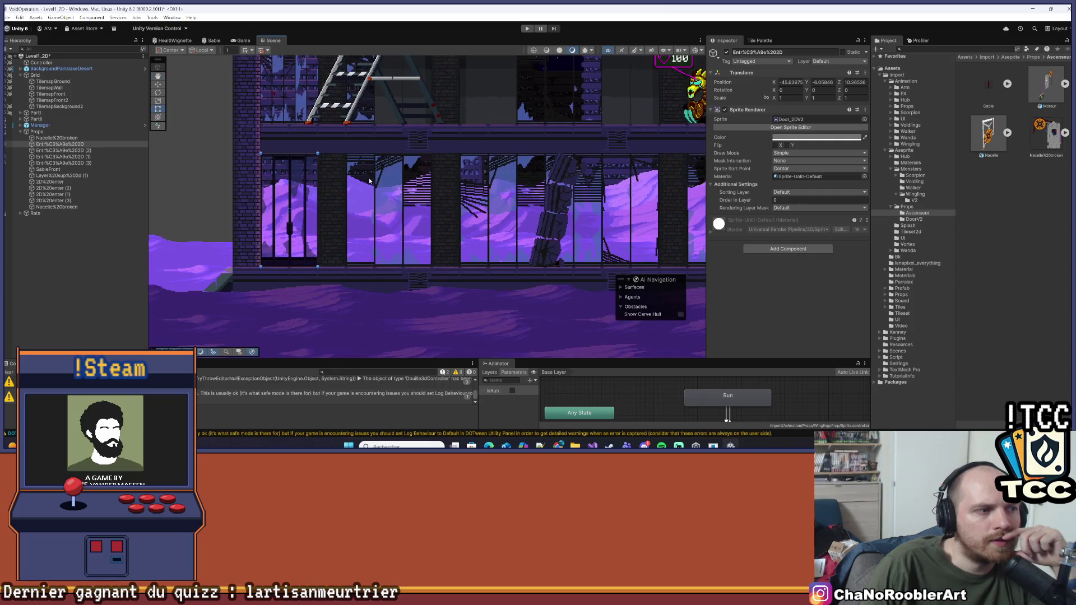
- Lighten the Entrée 2D door sprite's grey tint via the Sprite Renderer Color picker
left_click(813, 138)
mouse_move(831, 200)
left_mouse_down()
mouse_move(818, 166)
mouse_move(803, 190)
left_mouse_up()
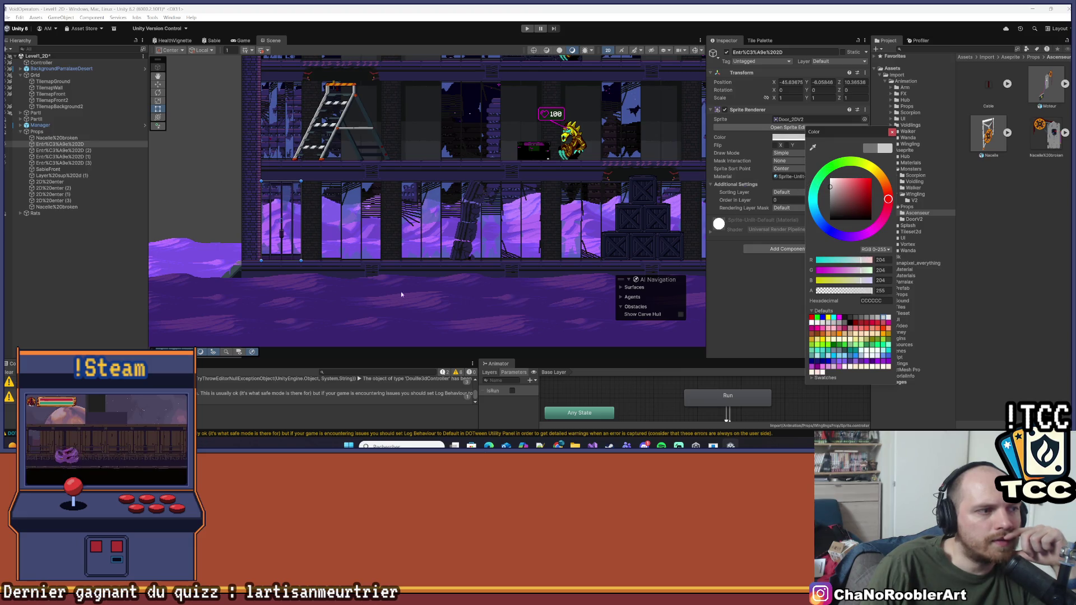
left_click(111, 299)
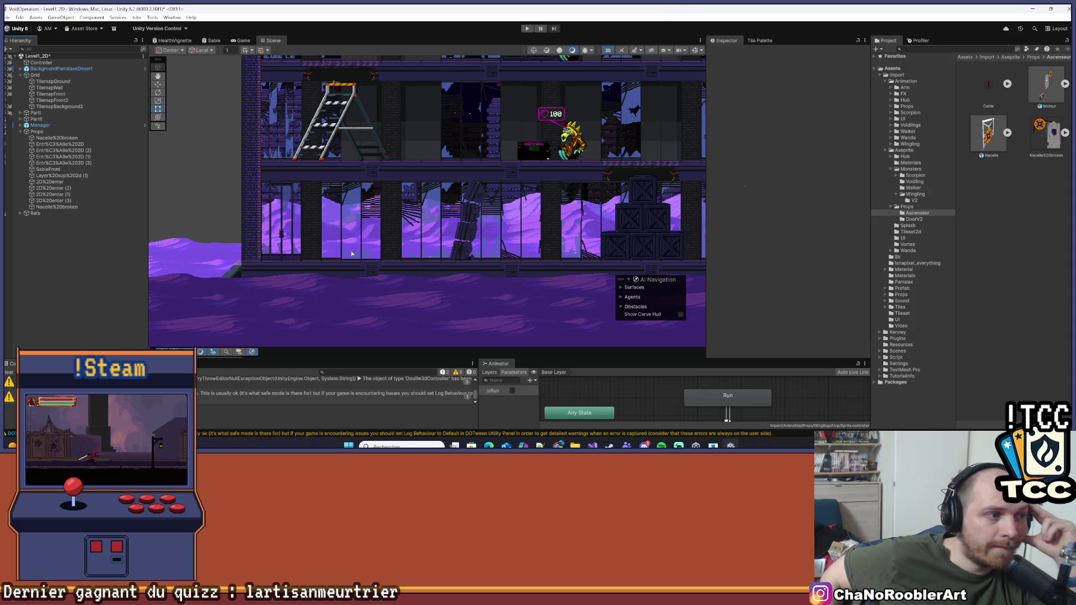
scroll(352, 254, "up", 3)
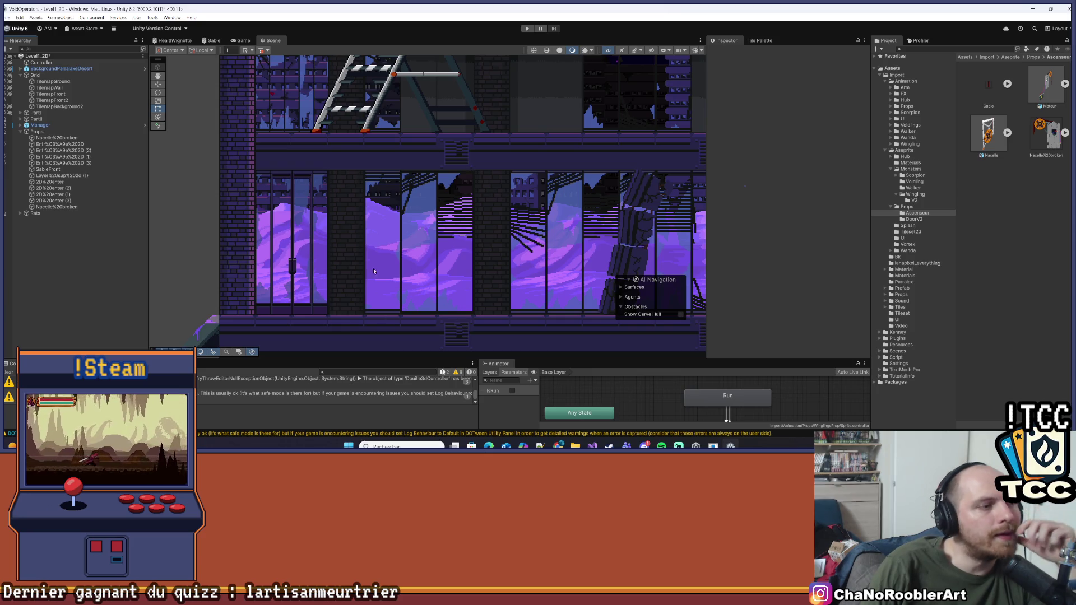
left_click(72, 145)
left_click(805, 137)
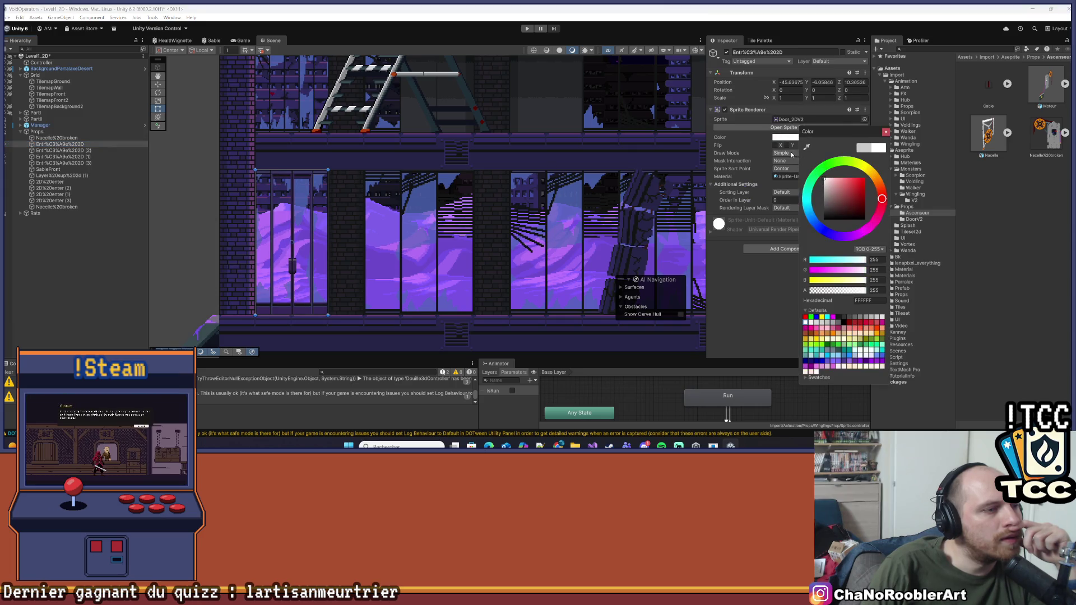
left_click(109, 271)
- Zoom and pan the Scene view to review the building's upper floors
scroll(226, 235, "up", 2)
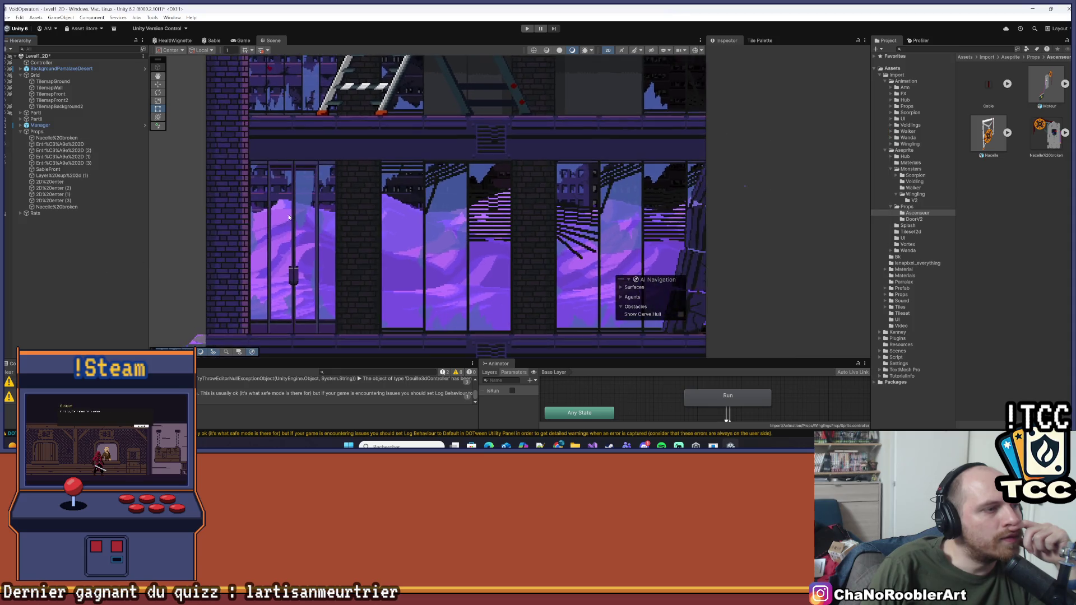
scroll(225, 235, "down", 2)
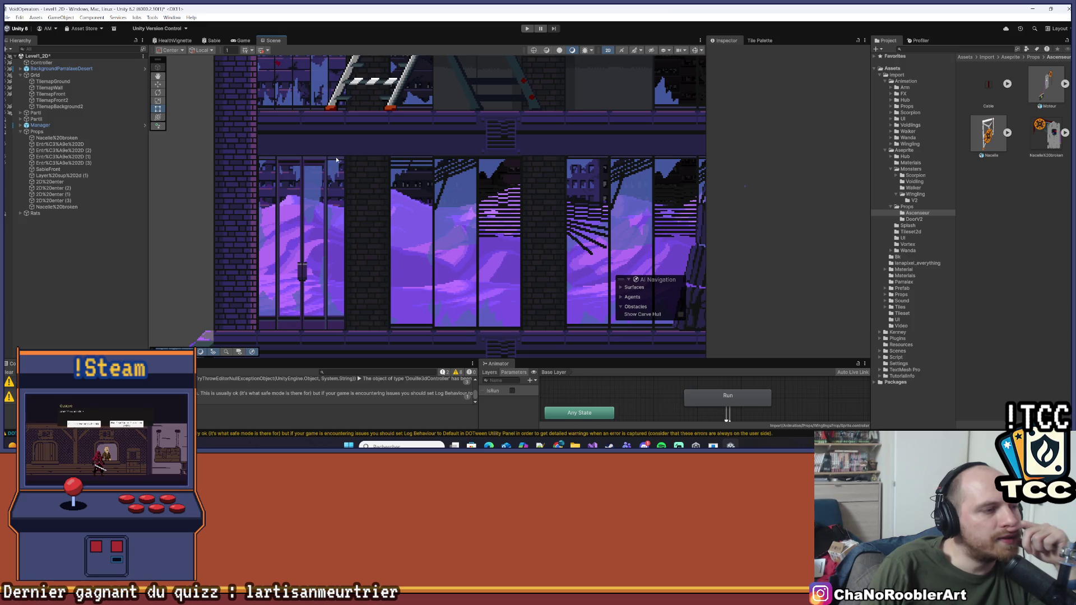
scroll(336, 280, "up", 2)
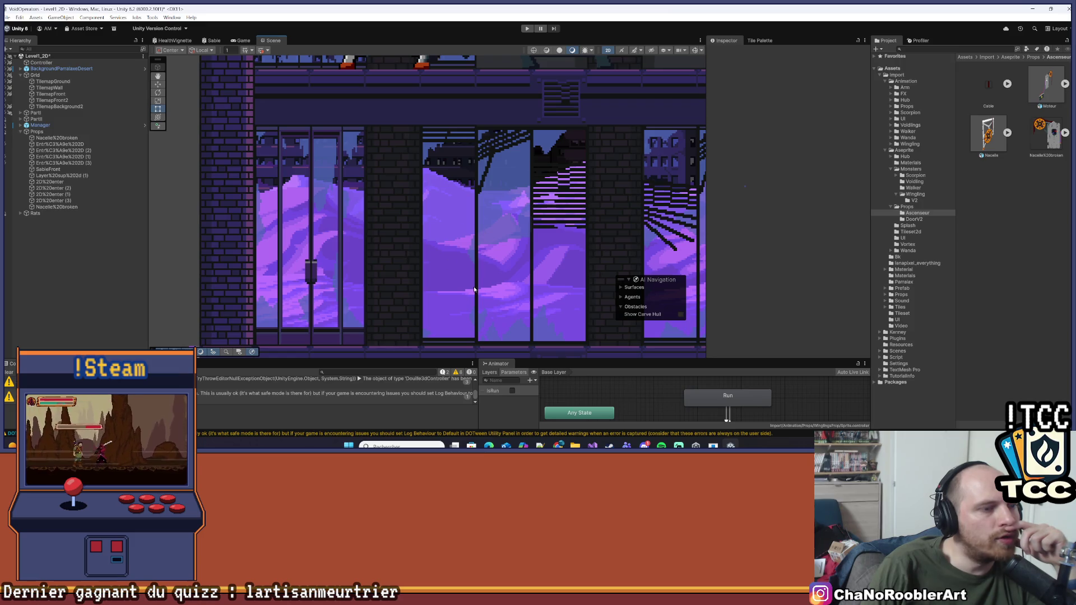
scroll(493, 216, "down", 6)
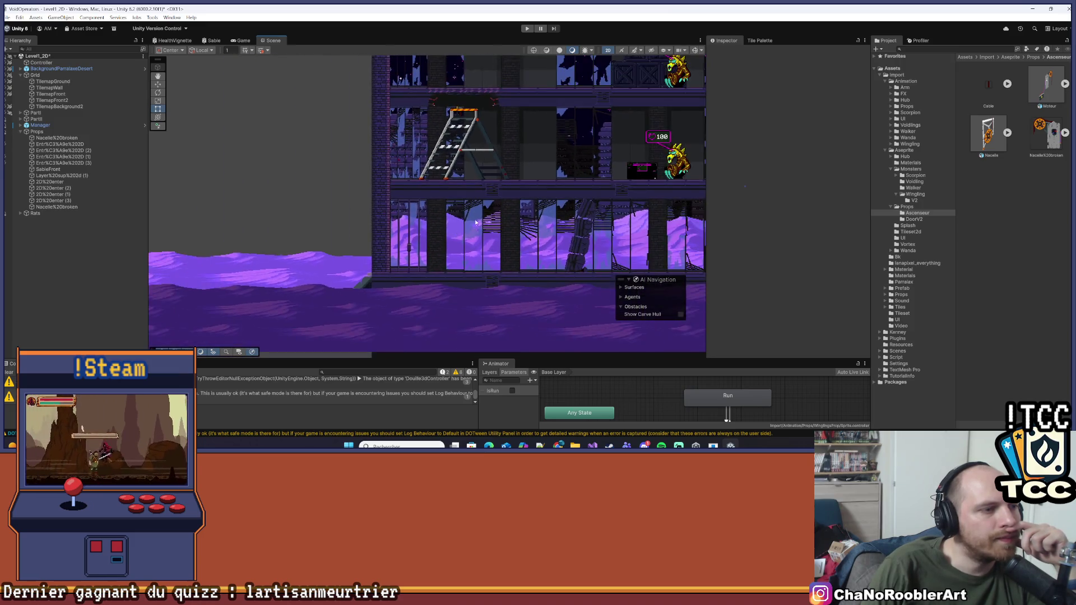
left_click_drag(373, 180, 338, 223)
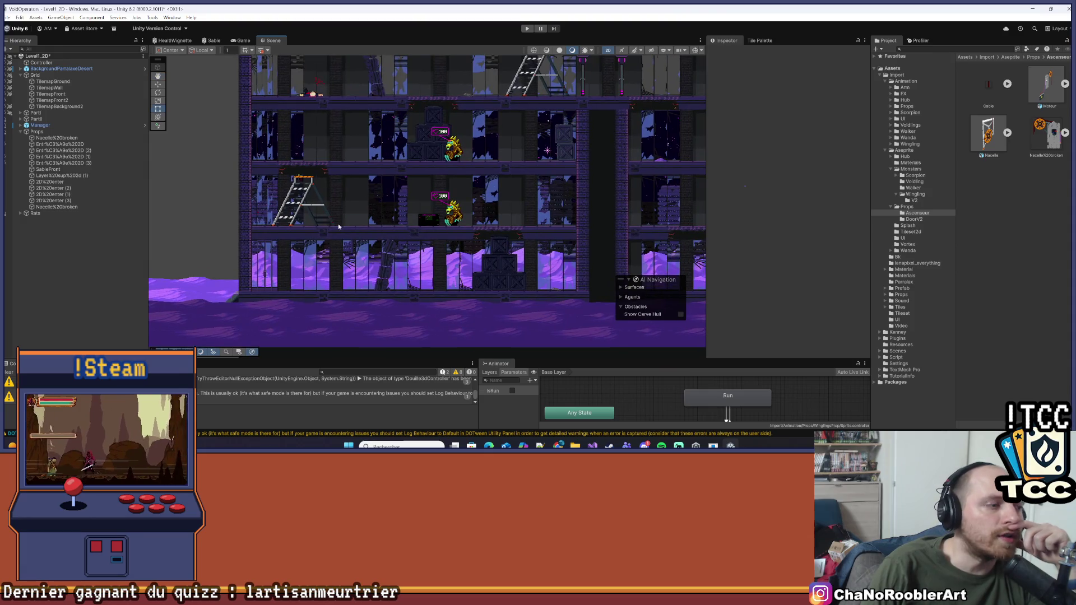
scroll(354, 230, "up", 5)
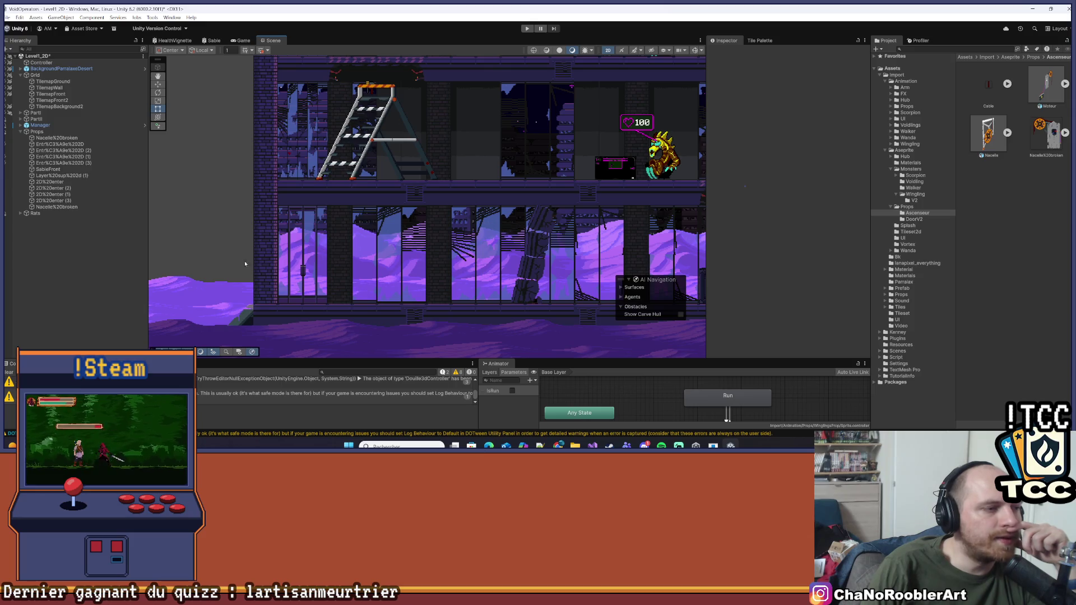
scroll(386, 245, "down", 2)
scroll(386, 245, "down", 2)
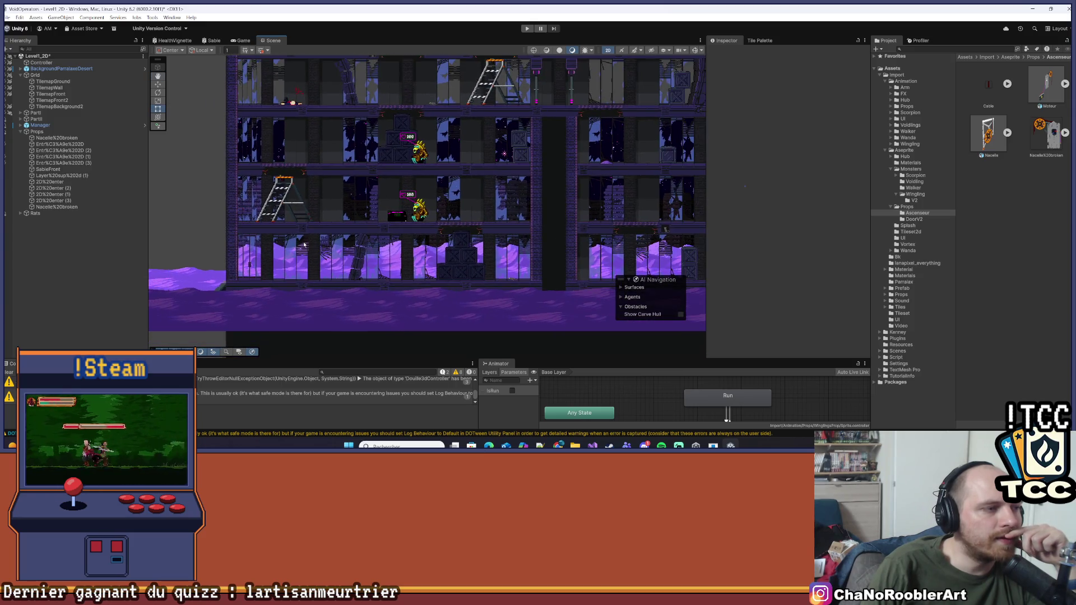
scroll(238, 199, "up", 5)
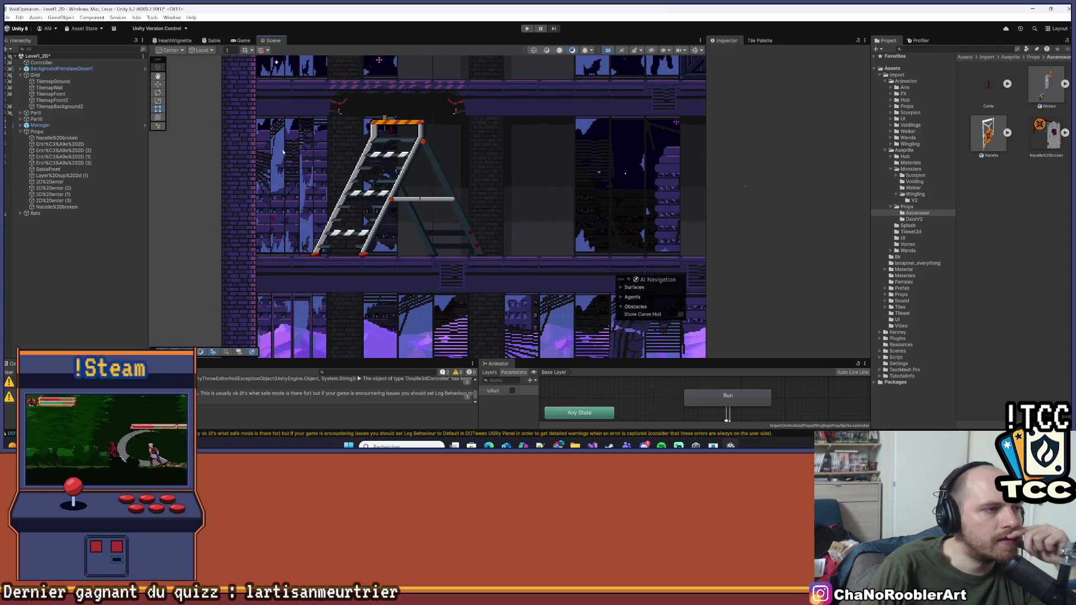
scroll(283, 151, "up", 4)
- Inspect the area below the ladder and the enemies on the upper floors
mouse_move(312, 312)
left_mouse_down()
mouse_move(323, 103)
mouse_move(287, 261)
mouse_move(255, 267)
left_mouse_up()
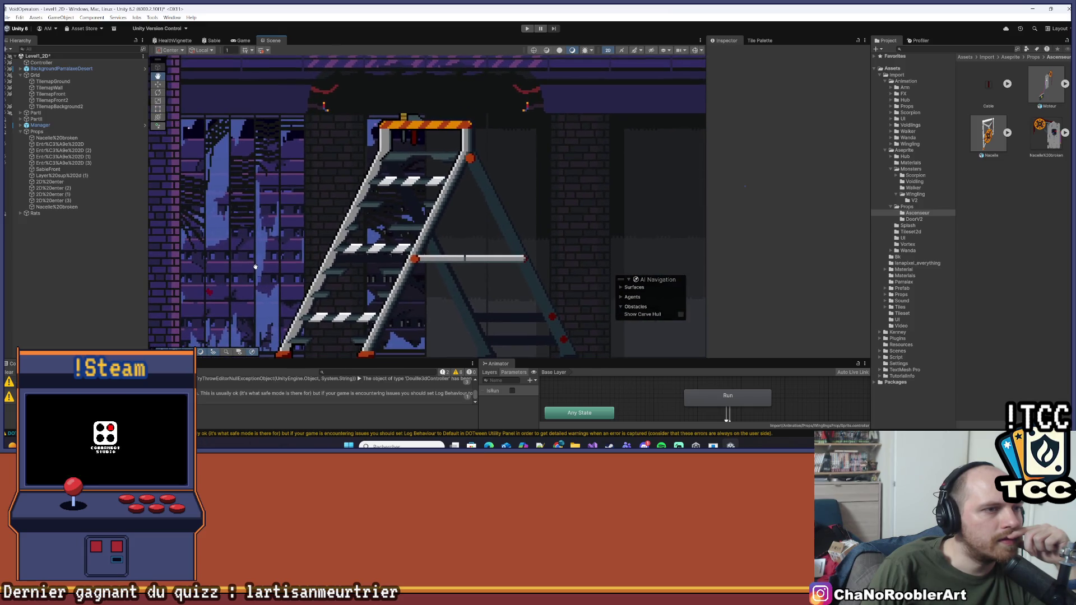
scroll(358, 208, "down", 3)
scroll(357, 207, "down", 1)
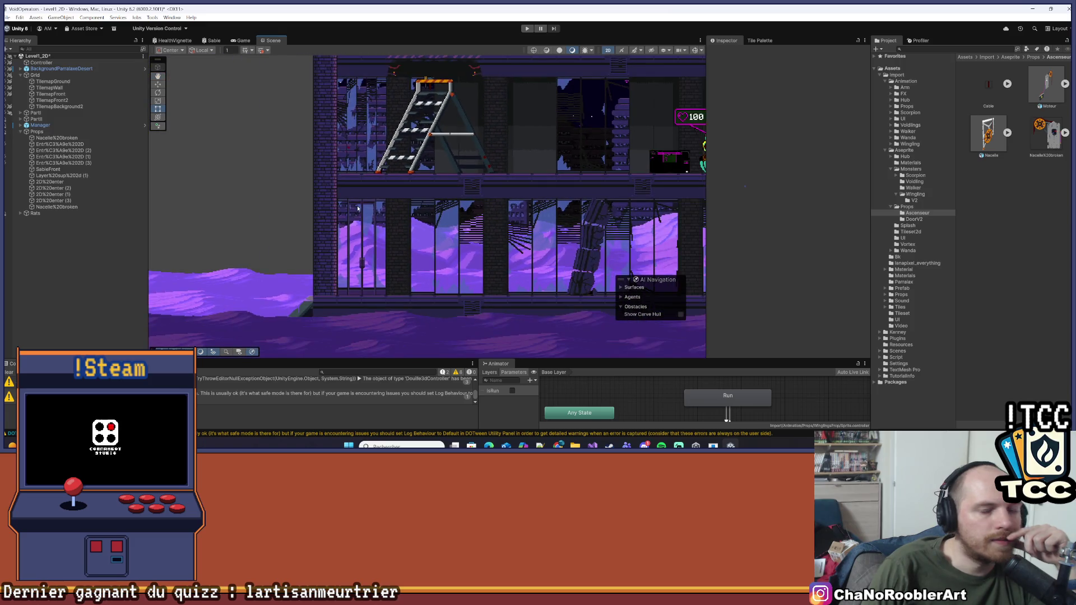
left_click_drag(478, 147, 404, 183)
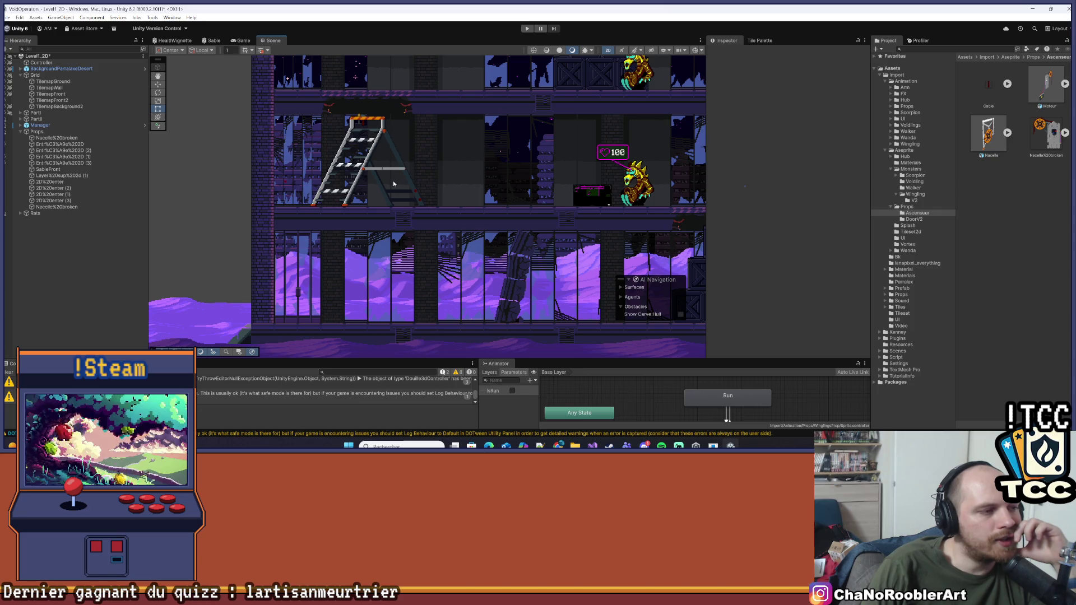
scroll(394, 184, "down", 4)
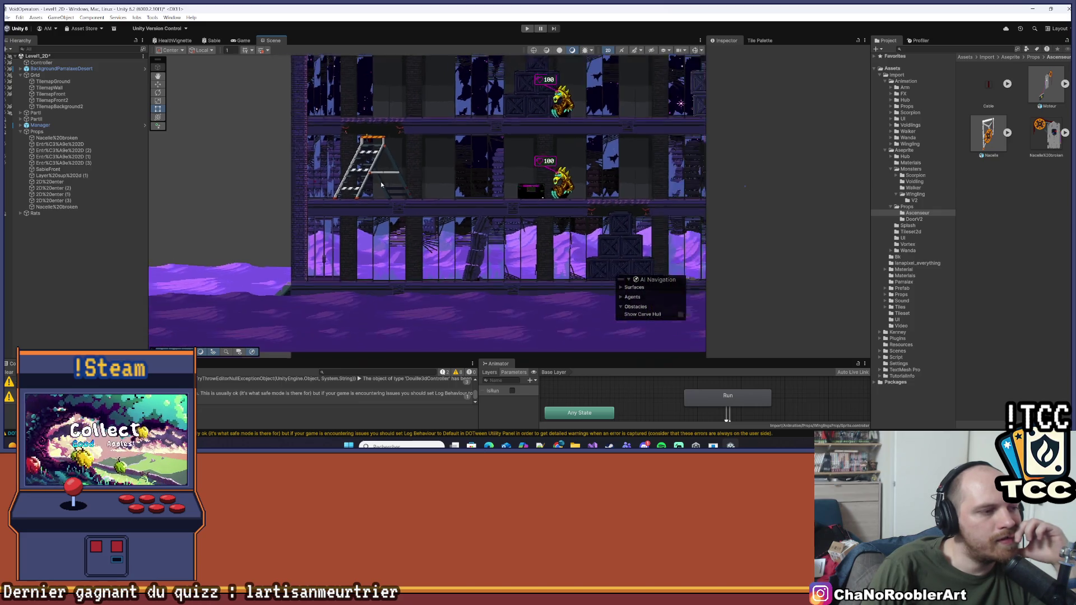
left_click_drag(446, 160, 402, 193)
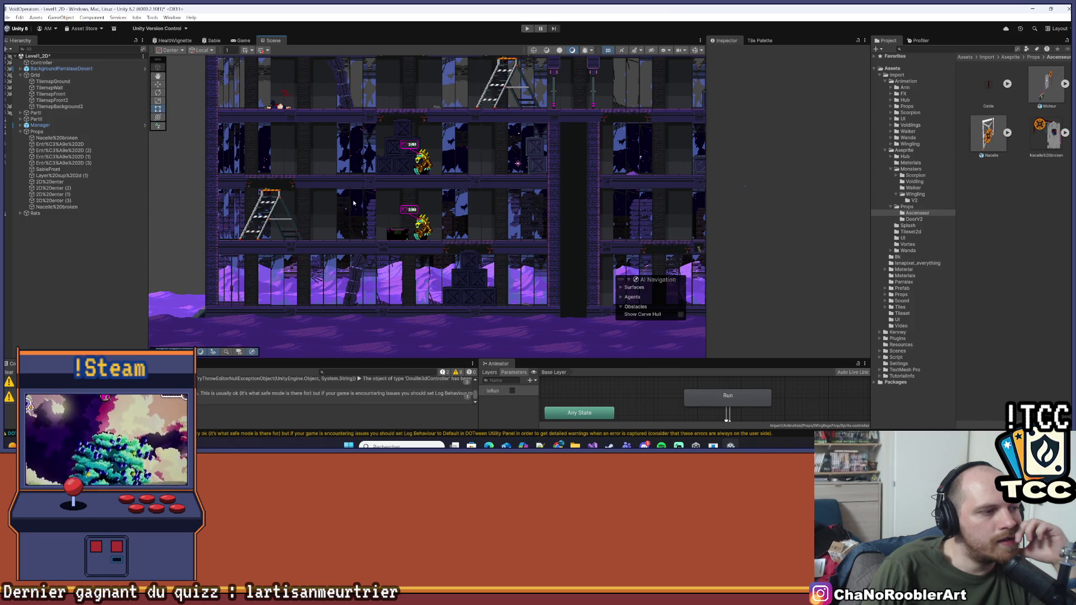
scroll(279, 224, "up", 6)
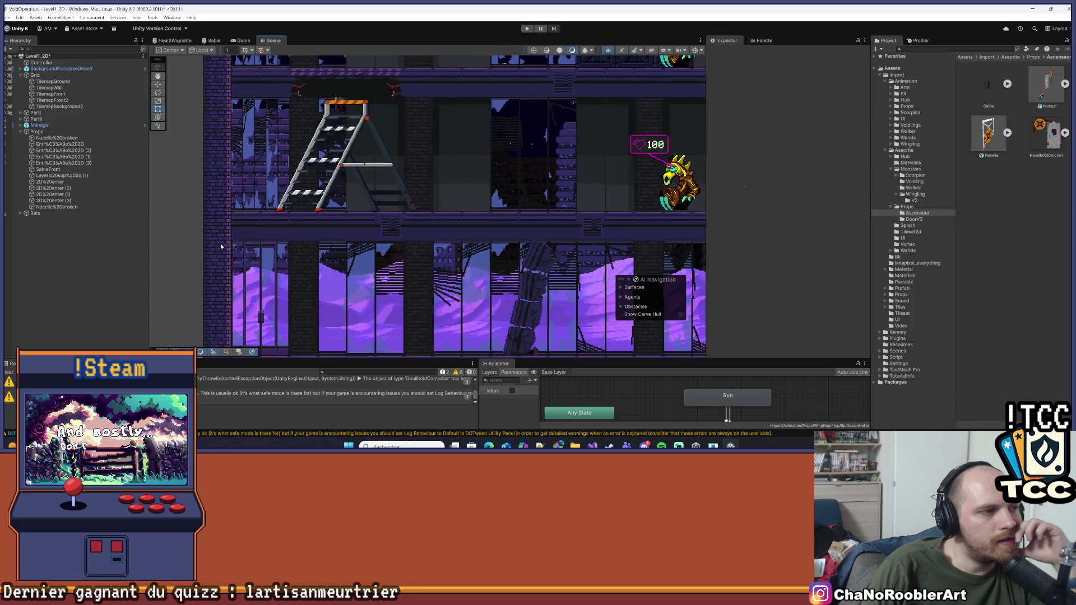
scroll(285, 115, "down", 5)
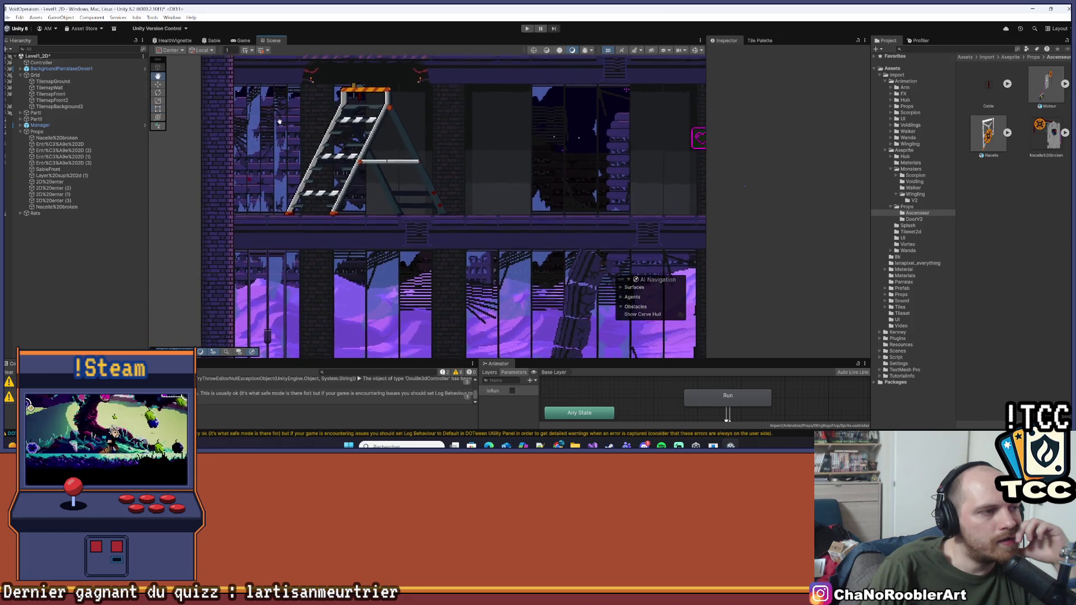
scroll(303, 132, "down", 4)
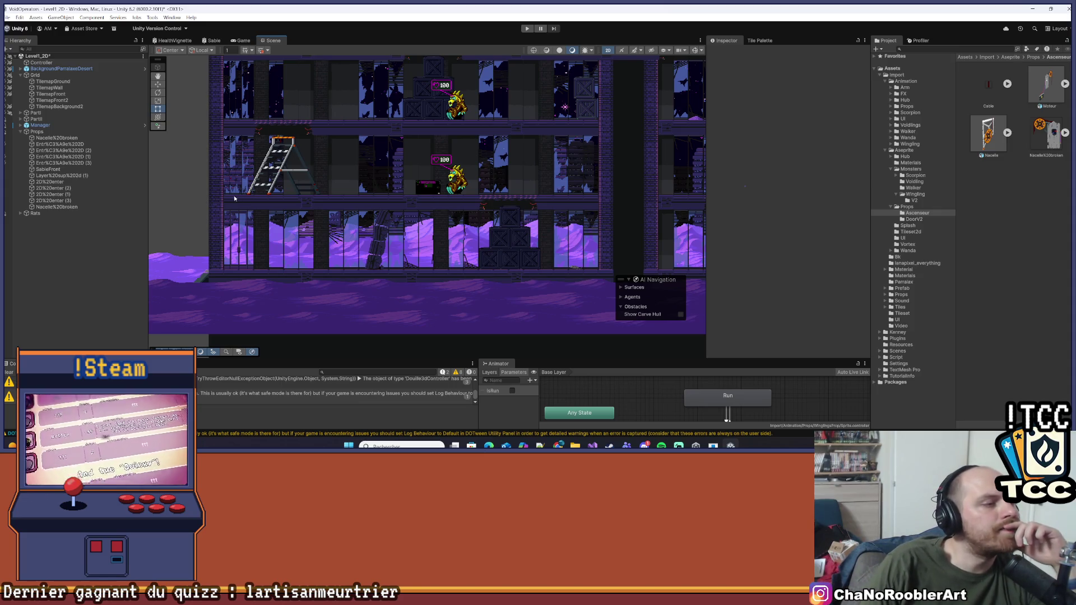
- Zoom in on the ladder, then shift the view up over the building
scroll(234, 198, "up", 4)
left_click_drag(303, 172, 301, 176)
scroll(301, 177, "down", 6)
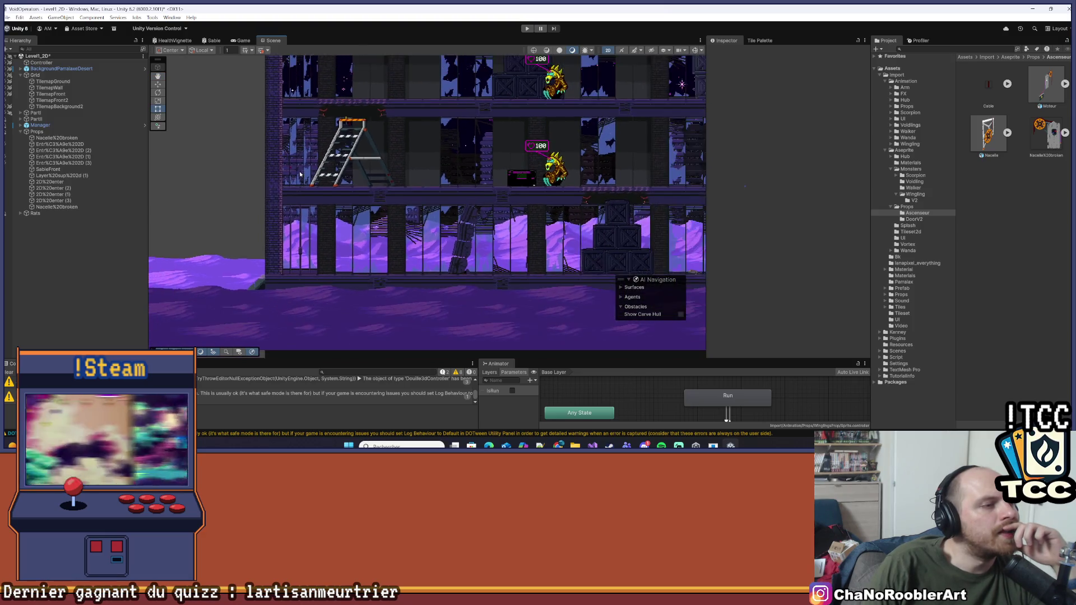
scroll(308, 242, "down", 5)
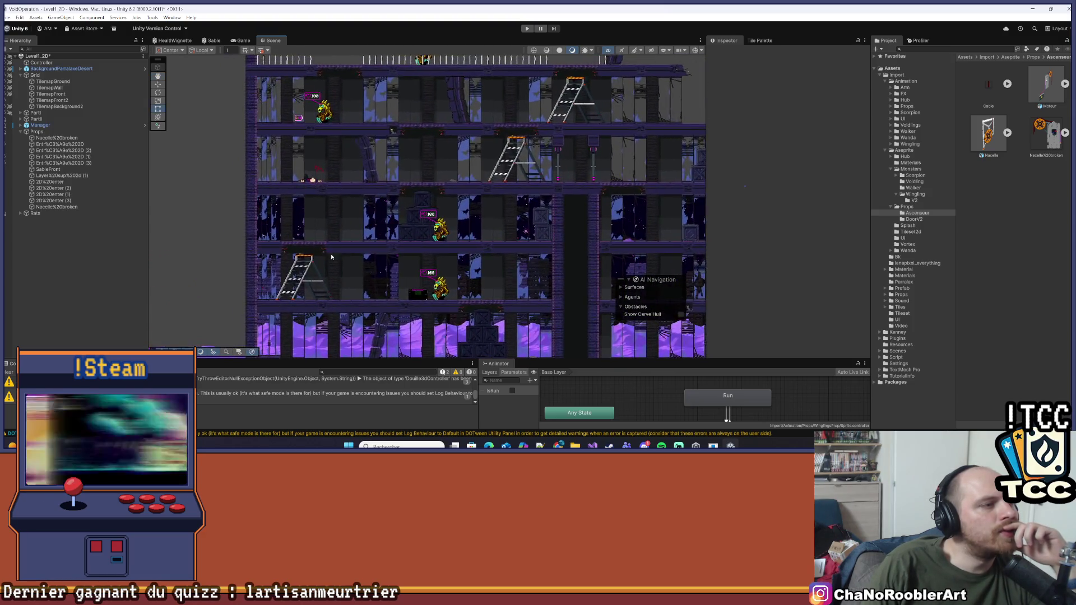
left_click_drag(362, 219, 360, 201)
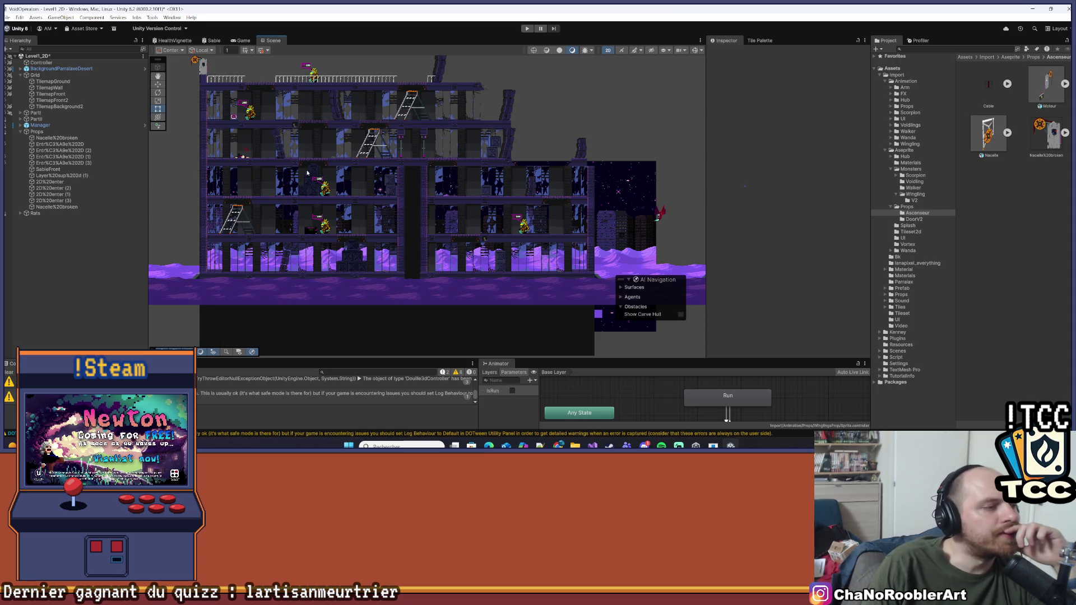
- Pan across more of the building's floors and frame the left ladder more clearly
scroll(204, 251, "up", 10)
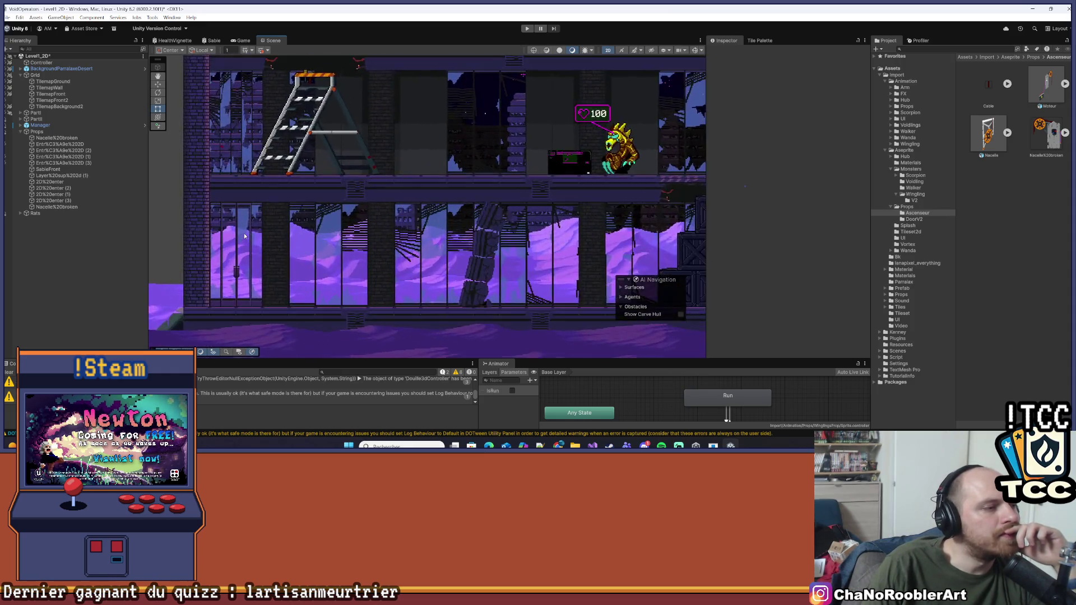
scroll(244, 235, "up", 3)
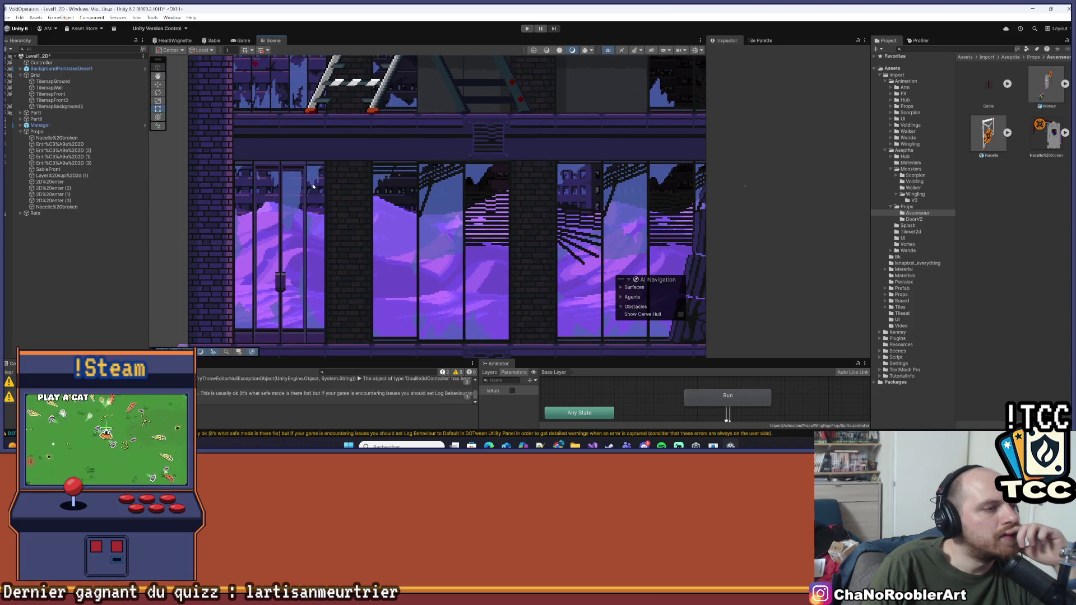
scroll(236, 192, "down", 6)
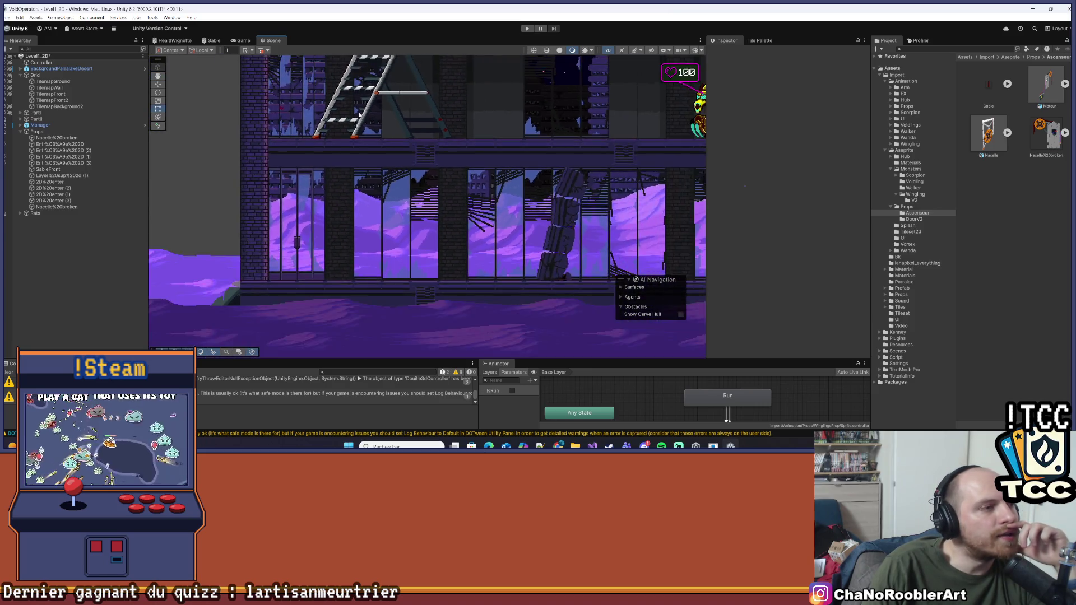
scroll(319, 208, "down", 3)
left_click_drag(353, 172, 324, 199)
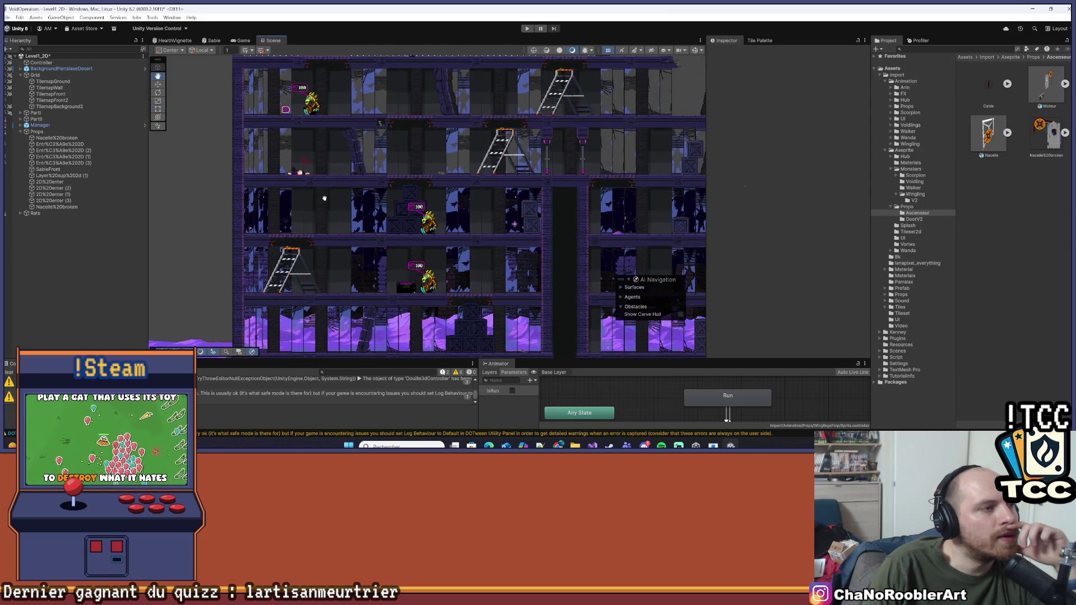
scroll(230, 189, "up", 5)
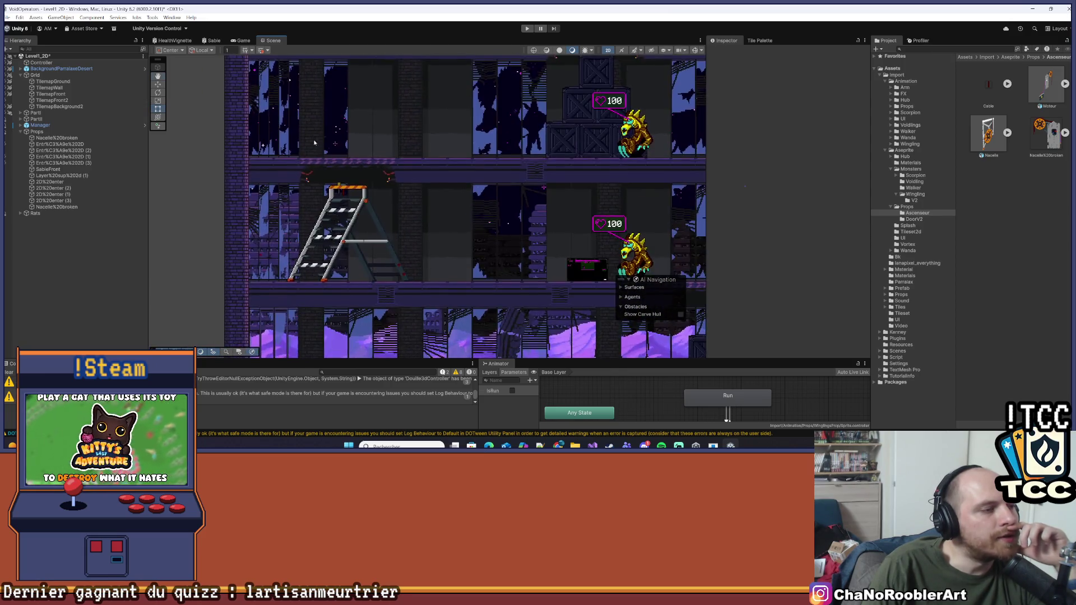
mouse_move(254, 231)
left_mouse_down()
mouse_move(255, 118)
mouse_move(258, 227)
left_mouse_up()
scroll(260, 219, "up", 1)
scroll(269, 205, "down", 6)
- Pan up to the floors with Winglings and sweep along the lower-floor windows
left_click_drag(338, 260, 337, 203)
scroll(302, 165, "up", 2)
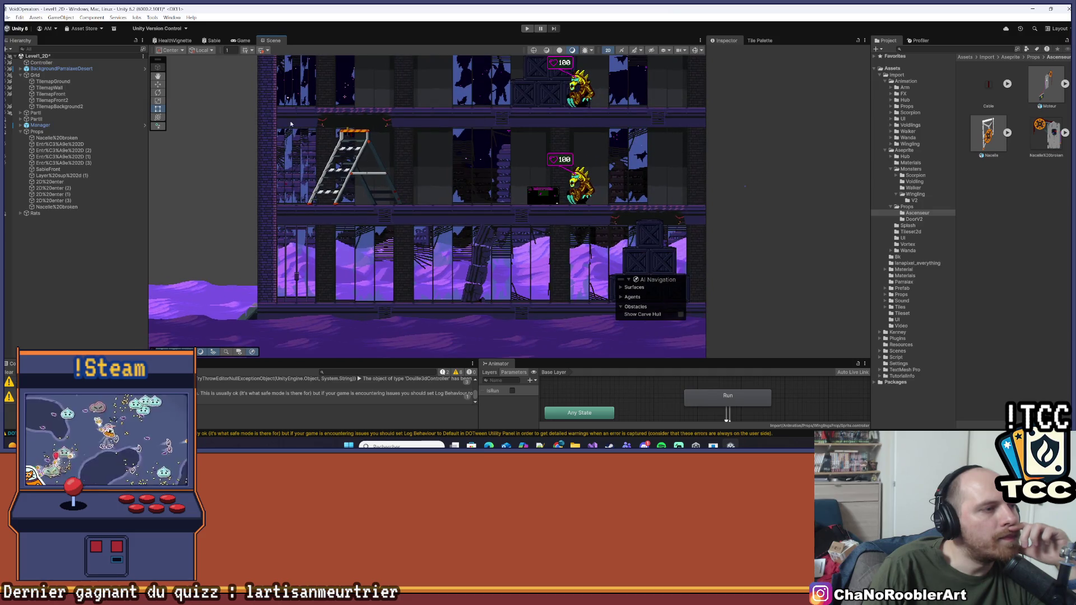
scroll(306, 238, "up", 5)
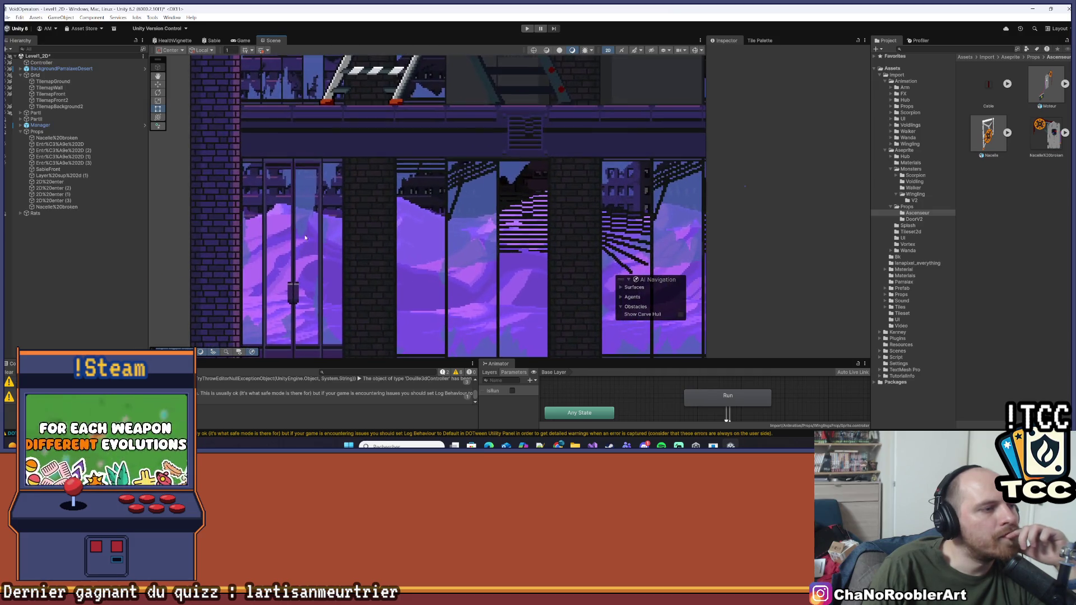
left_click_drag(270, 306, 313, 176)
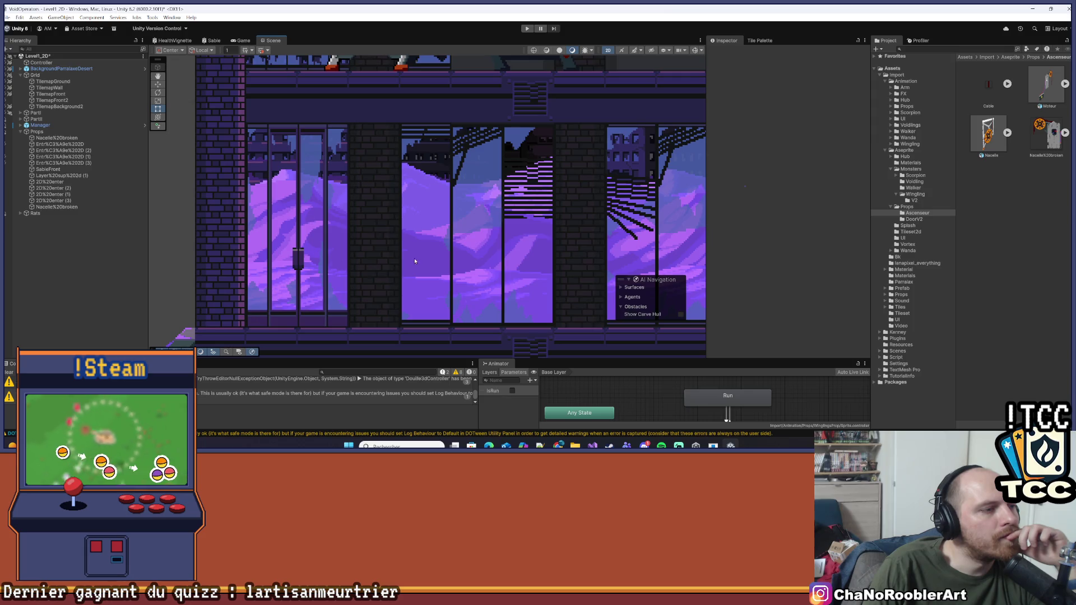
left_click_drag(416, 261, 360, 263)
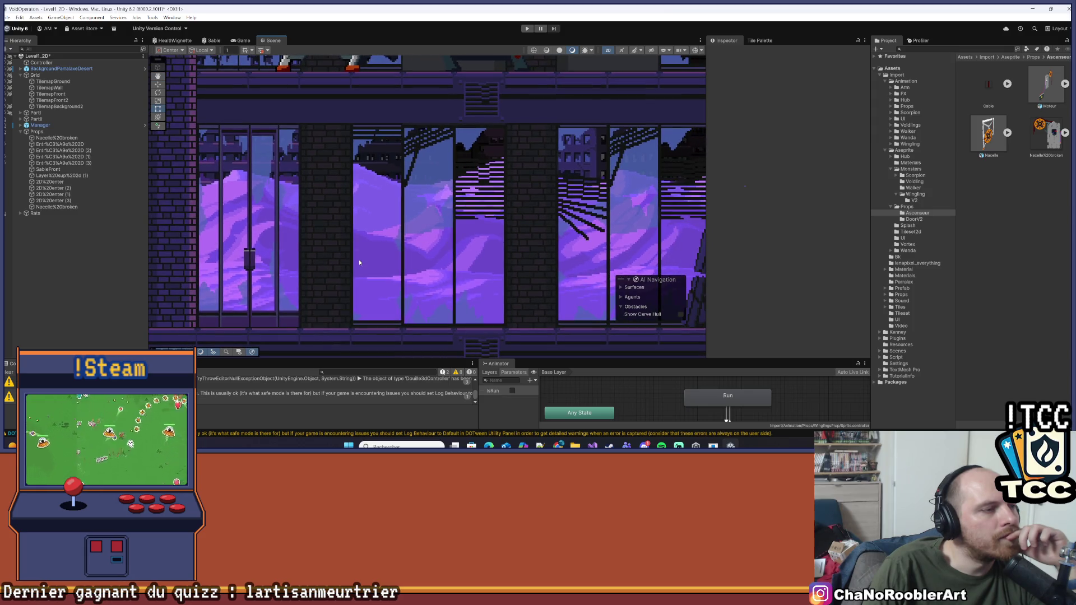
scroll(340, 254, "down", 8)
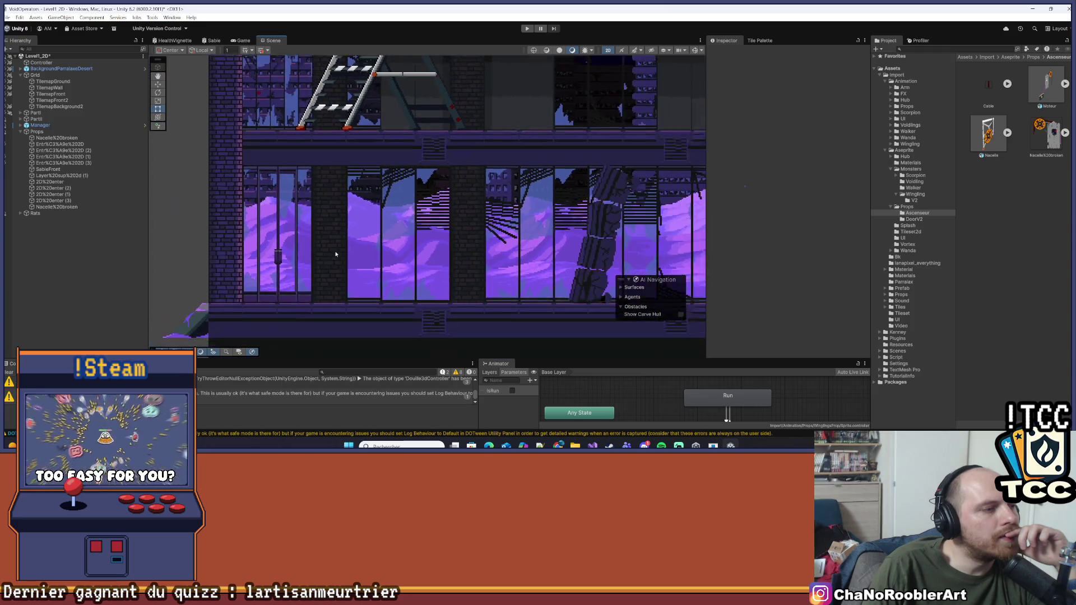
scroll(387, 268, "down", 6)
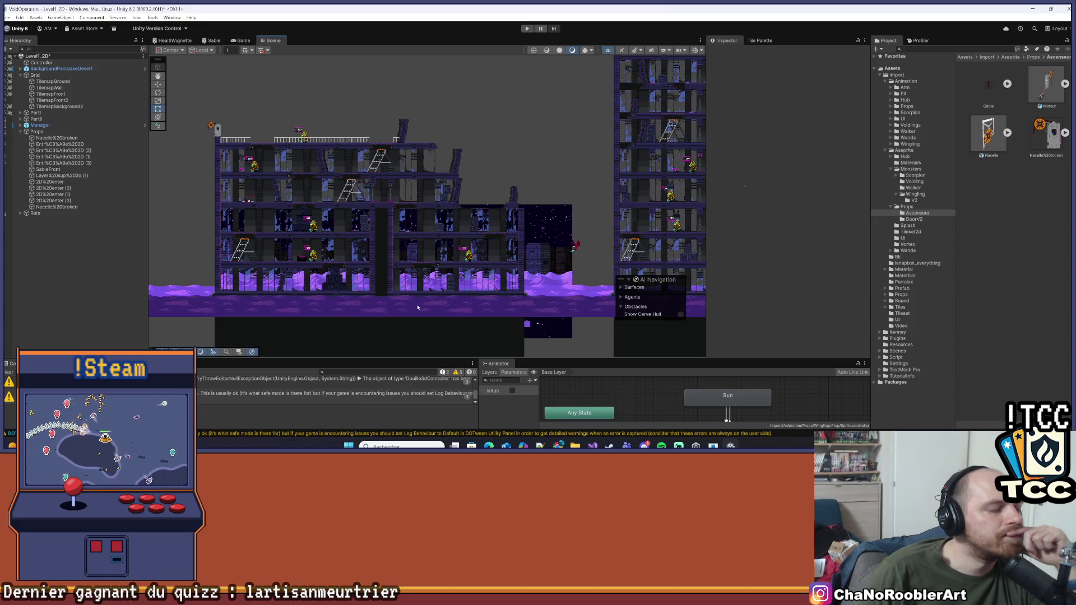
scroll(264, 152, "up", 5)
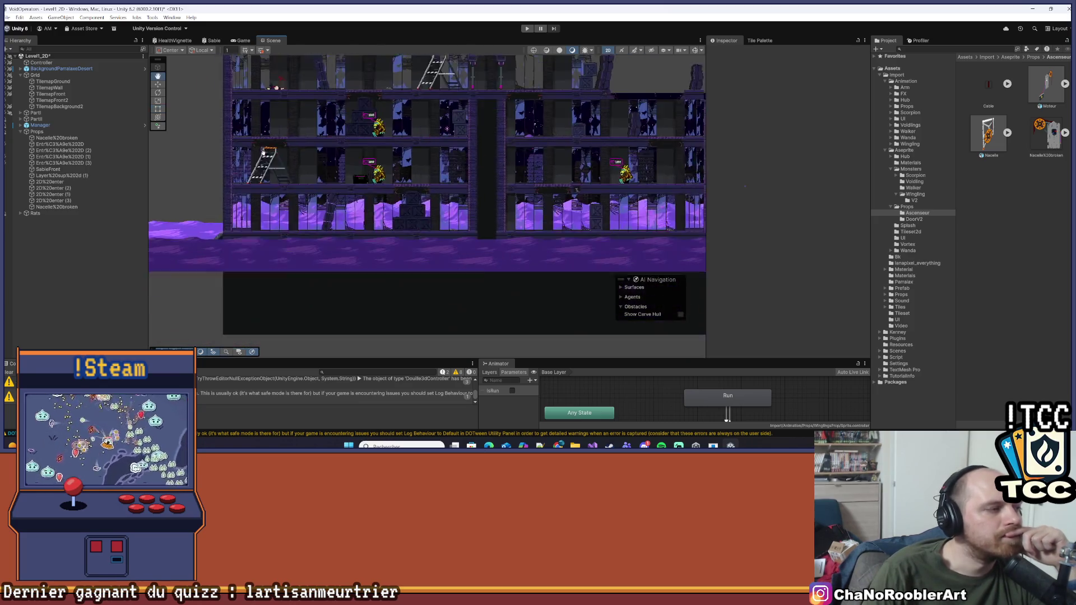
scroll(263, 152, "up", 5)
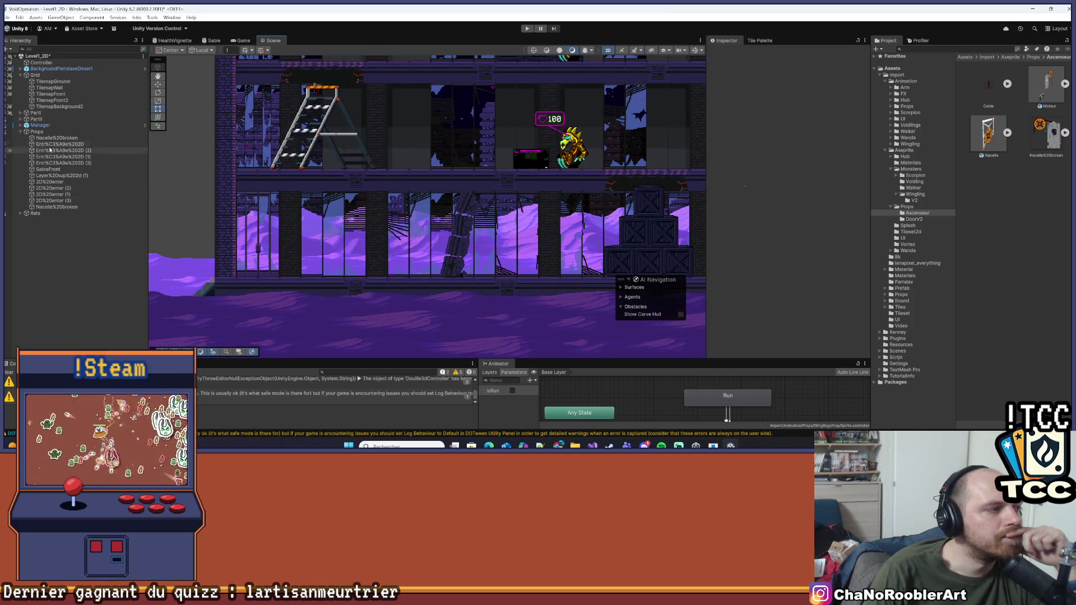
- Darken the Entrée 2D Sprite Renderer colour tint, then deselect the door
left_click(52, 144)
left_click(834, 138)
mouse_move(877, 196)
left_mouse_down()
mouse_move(845, 233)
mouse_move(840, 200)
left_mouse_up()
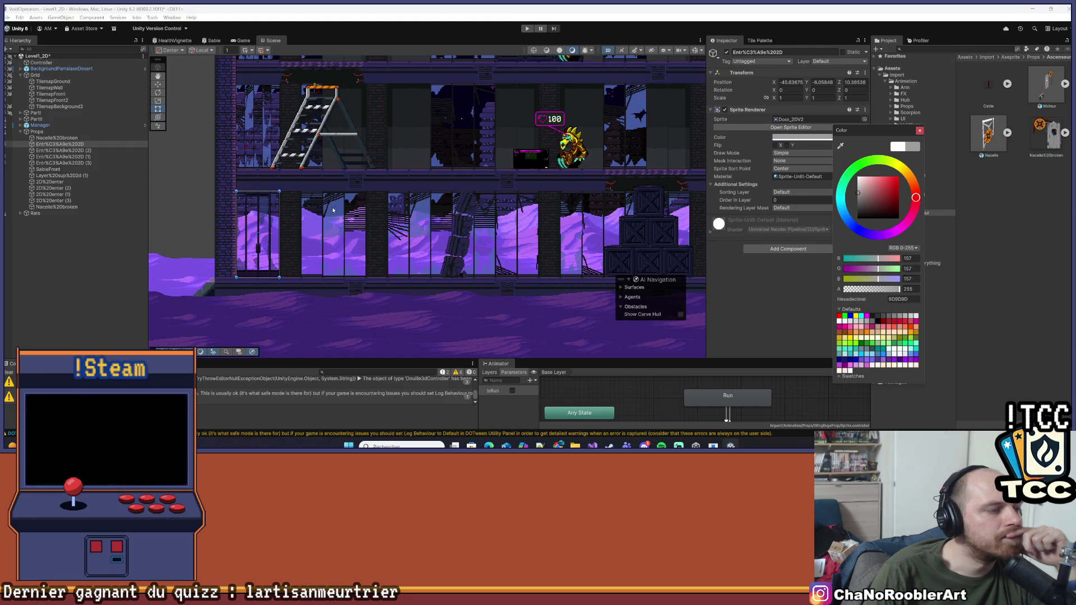
scroll(200, 266, "down", 2)
left_click(200, 266)
scroll(278, 269, "down", 2)
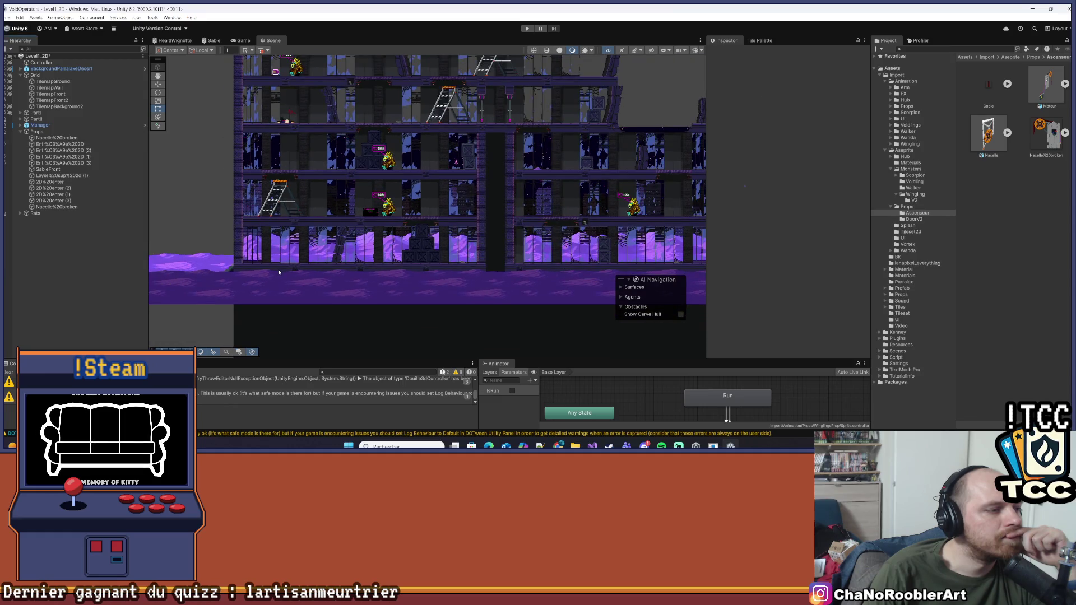
scroll(278, 269, "up", 3)
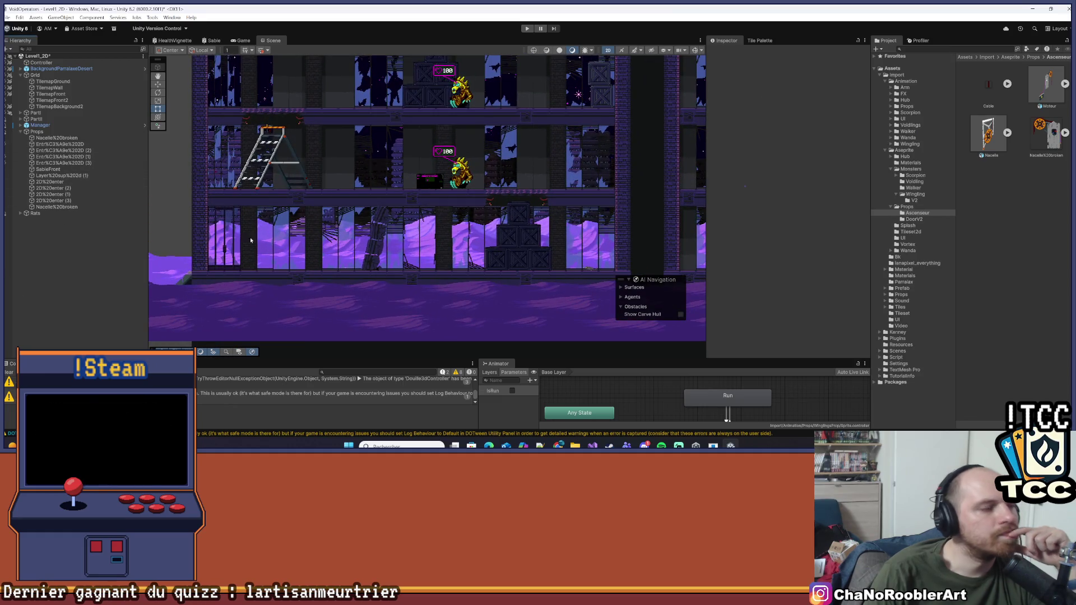
- Reselect the entrance door to check its darker tint, then clear the selection
left_click(256, 236)
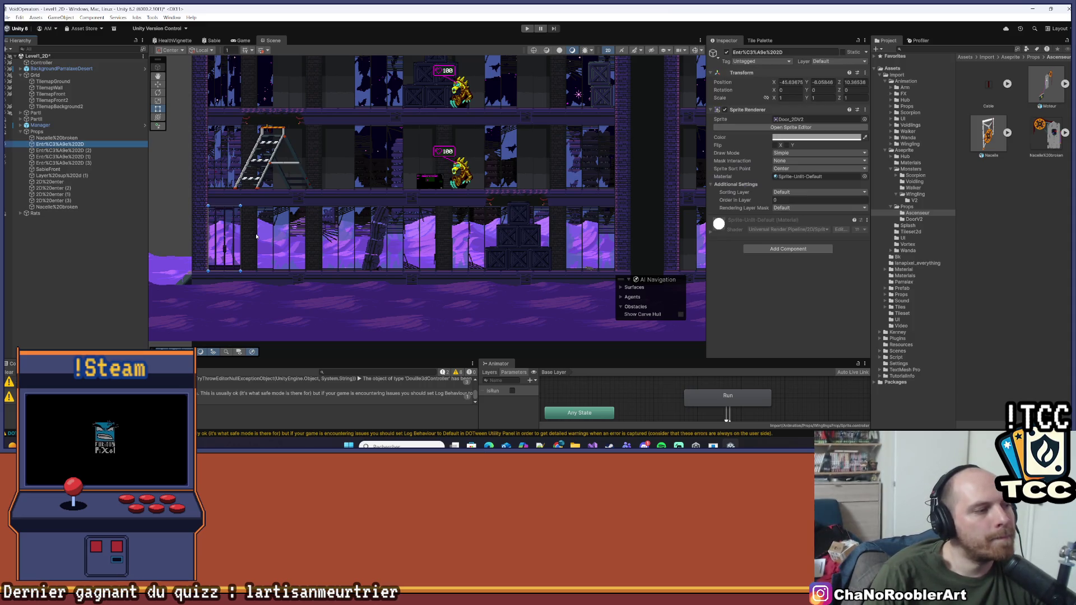
left_click(178, 273)
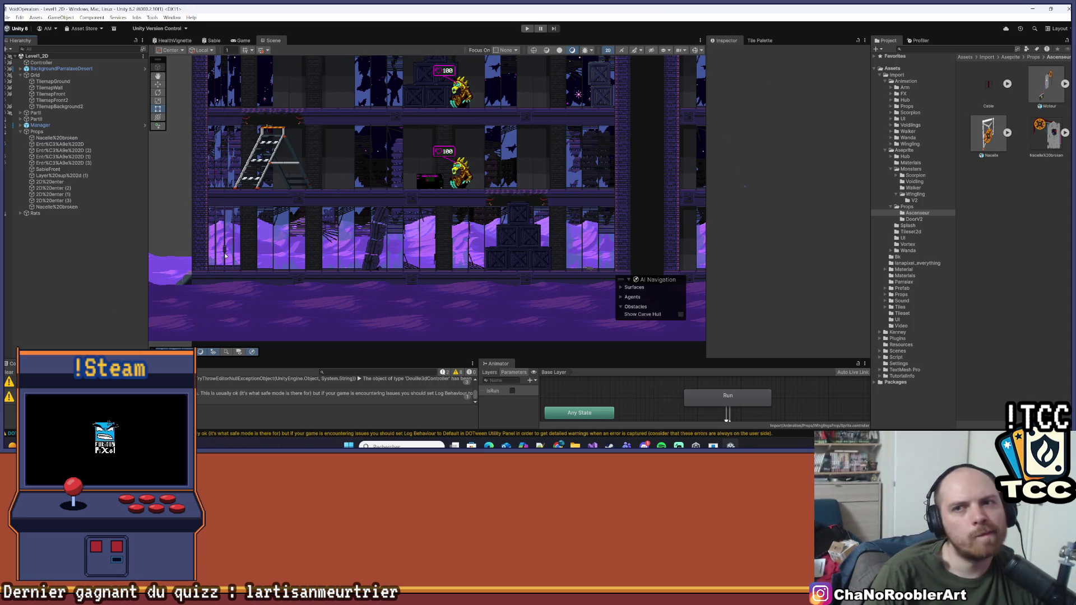
scroll(226, 256, "down", 5)
left_click_drag(359, 269, 446, 286)
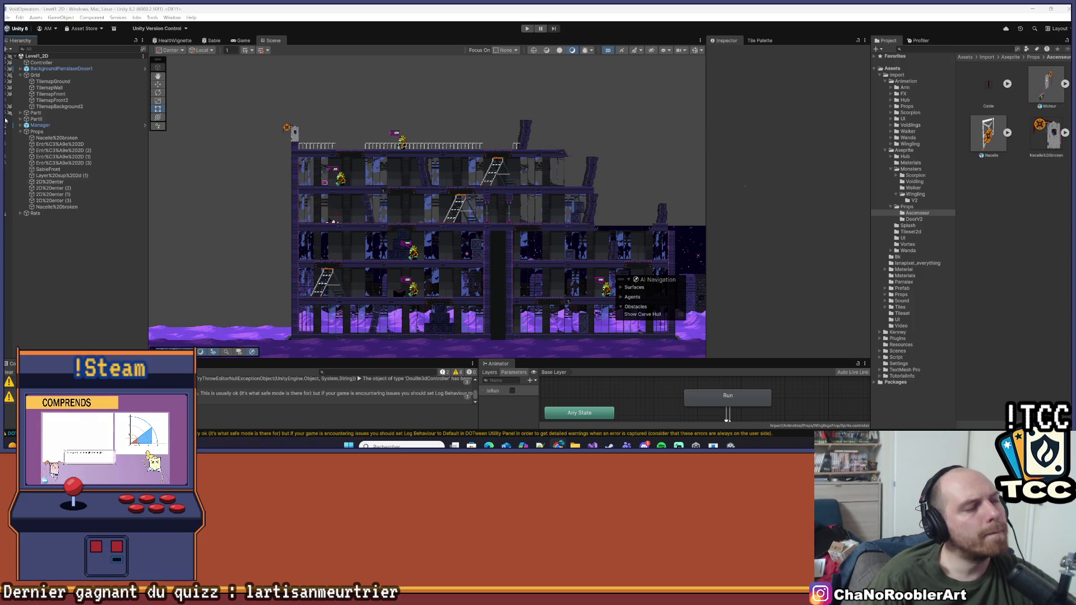
- Zoom out to the whole level and clear the Console's errors and warnings
scroll(291, 337, "down", 3)
left_click(9, 372)
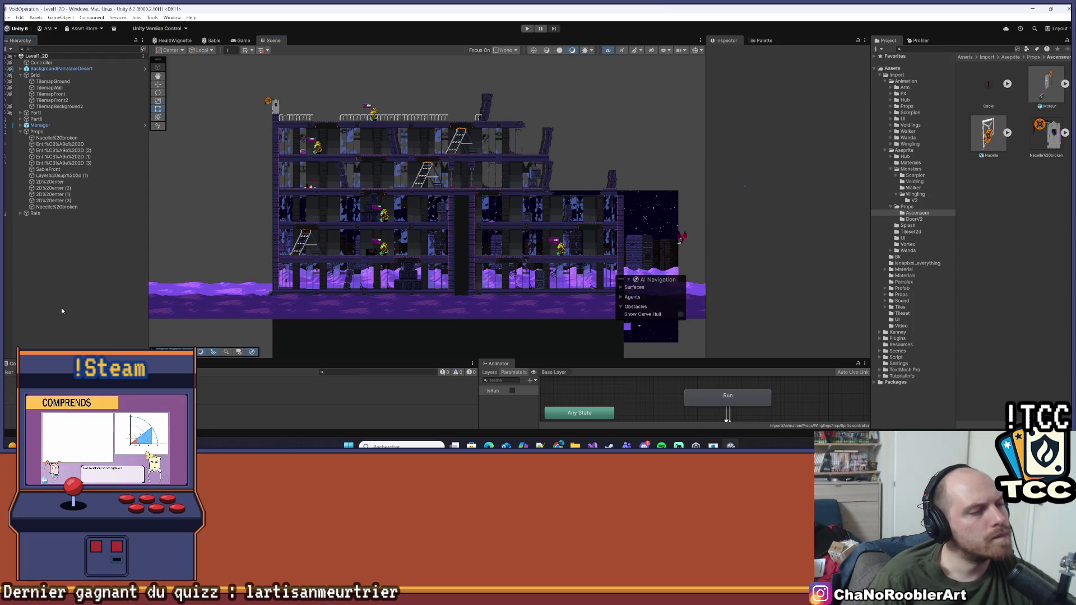
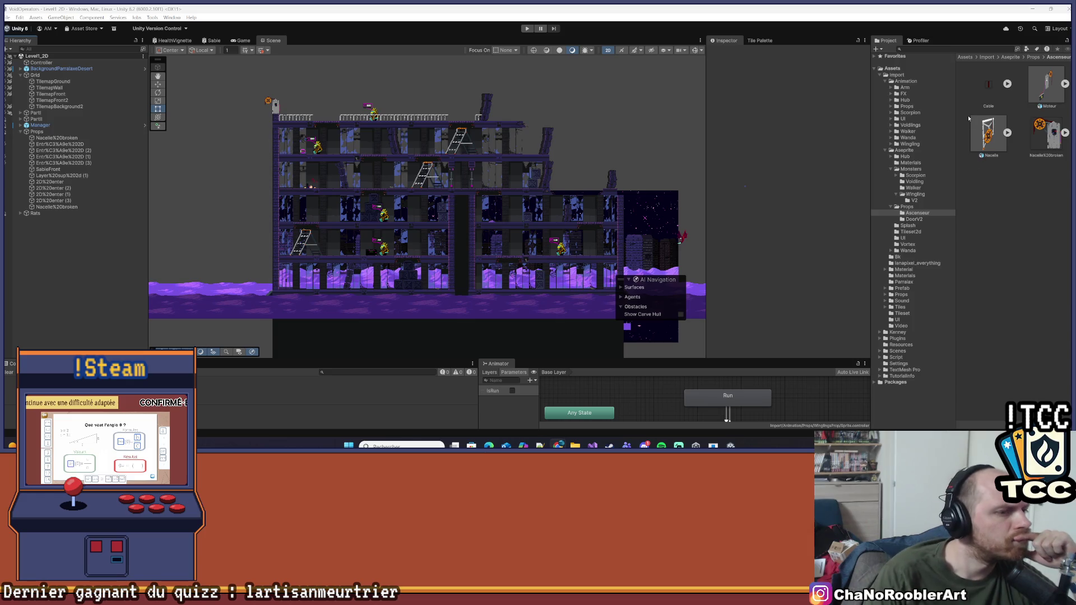
- Bring up the Katana Zero image results and enlarge the neon laser and Le Monde gameplay screenshots
scroll(351, 222, "up", 1)
scroll(351, 222, "up", 5)
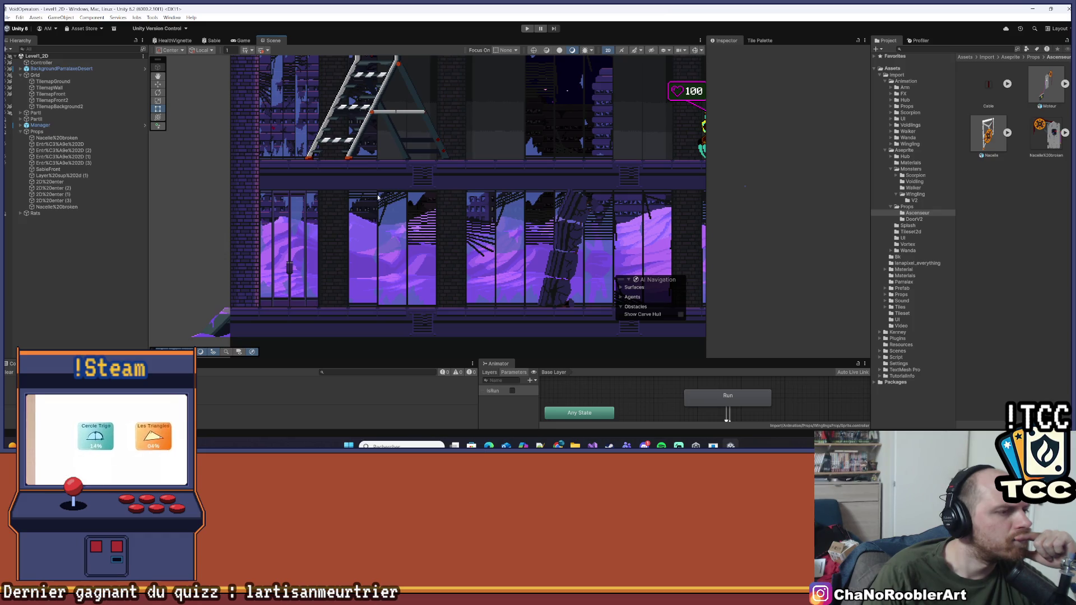
scroll(377, 197, "down", 4)
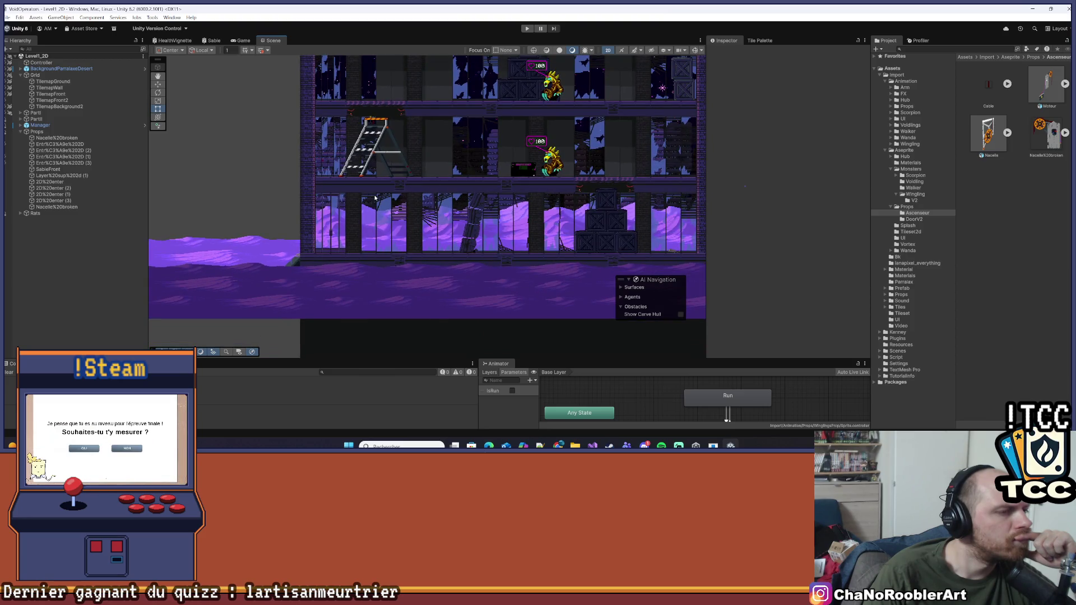
scroll(370, 205, "up", 5)
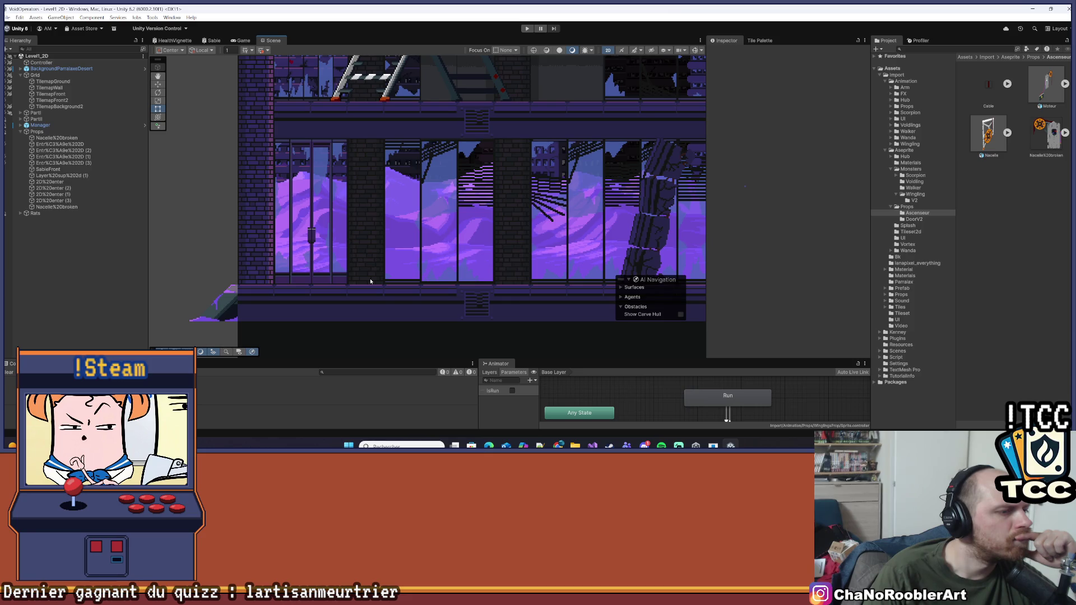
scroll(370, 282, "down", 6)
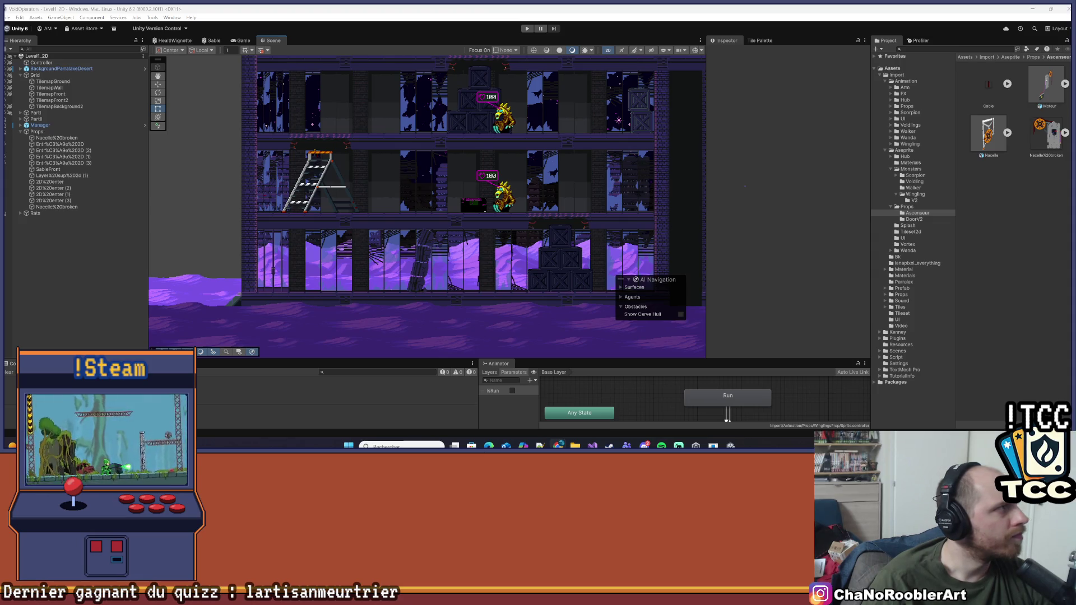
key("alt+Tab")
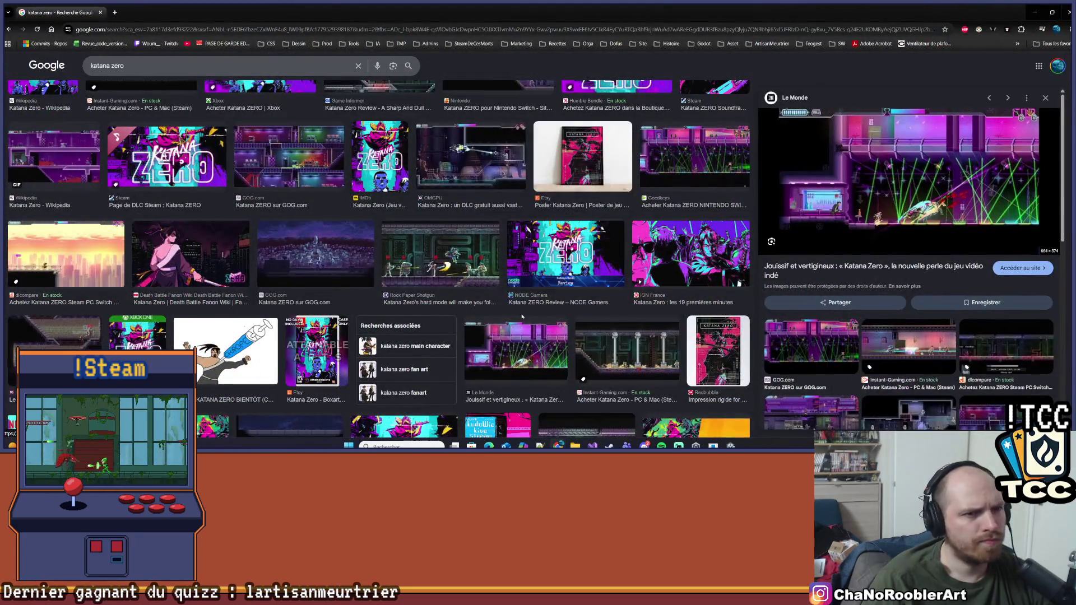
left_click(721, 157)
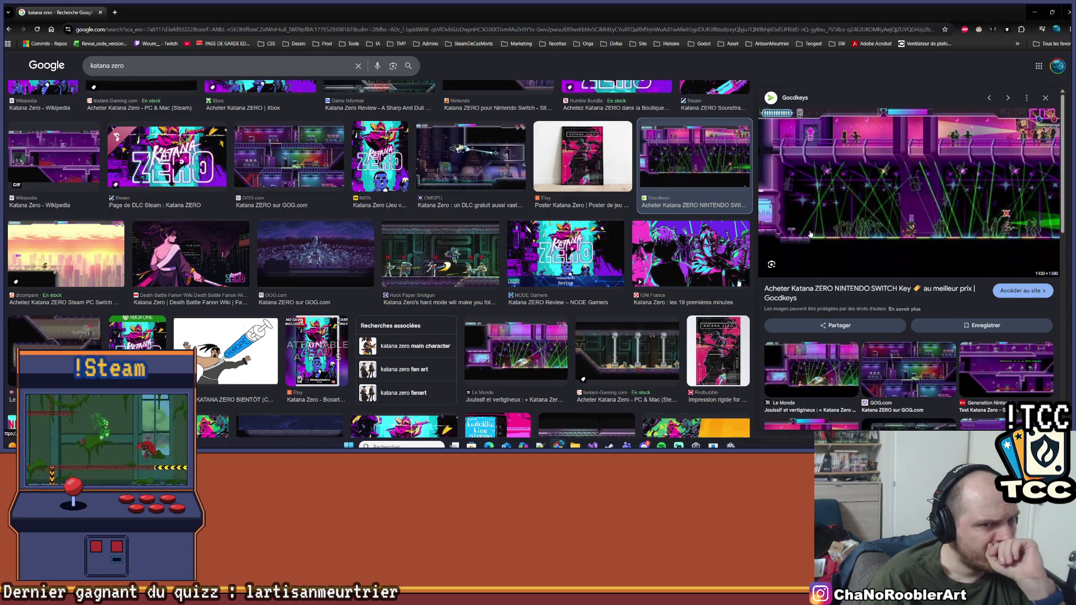
left_click(811, 370)
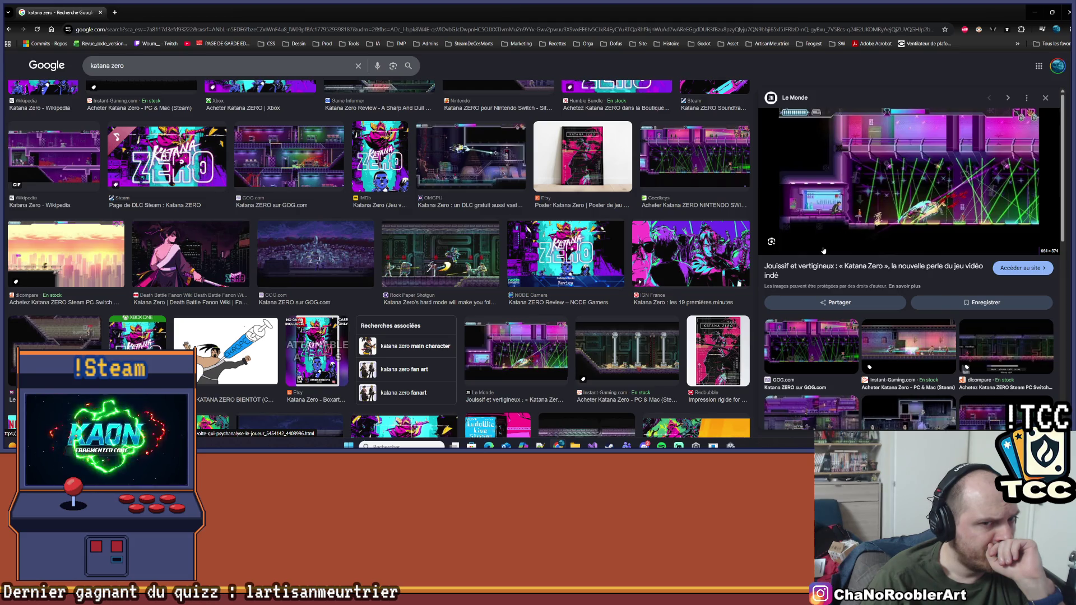
- Enlarge the OMGPU gameplay screenshot from the free Katana Zero DLC article
scroll(104, 174, "down", 1)
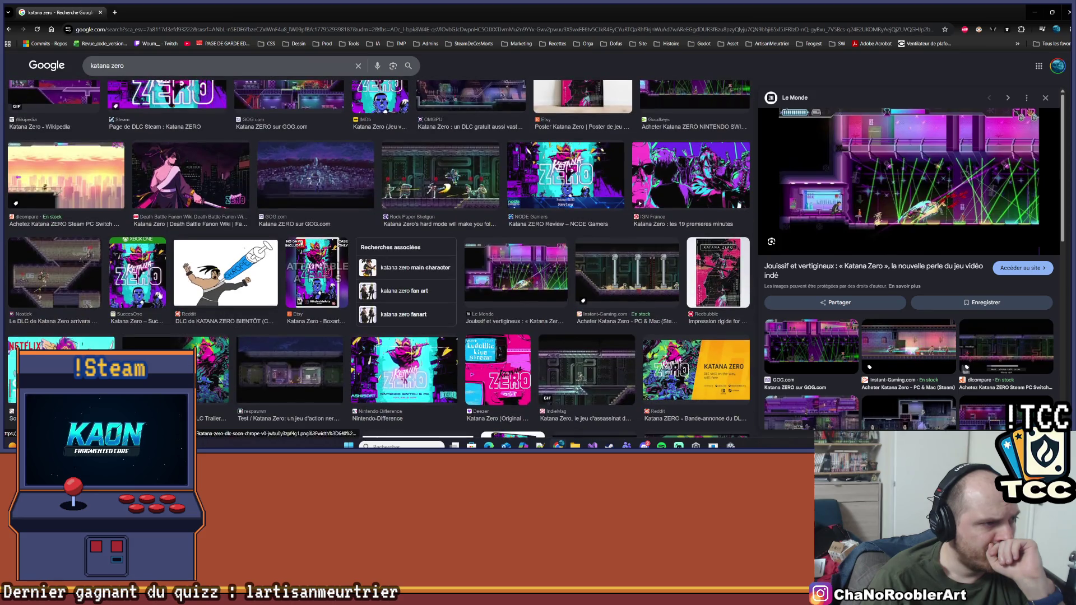
scroll(355, 193, "up", 1)
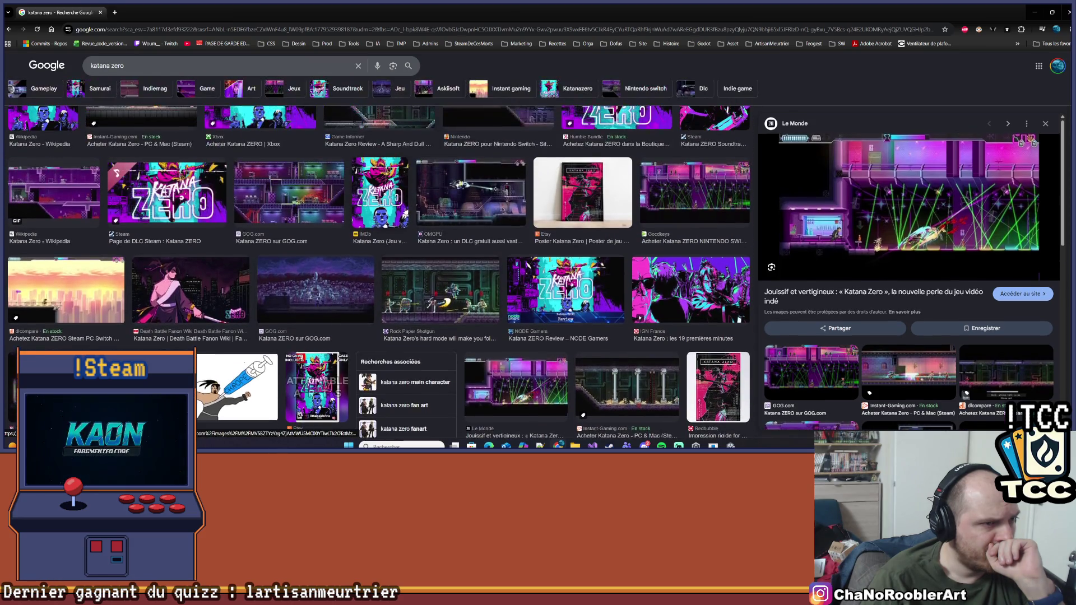
left_click(337, 222)
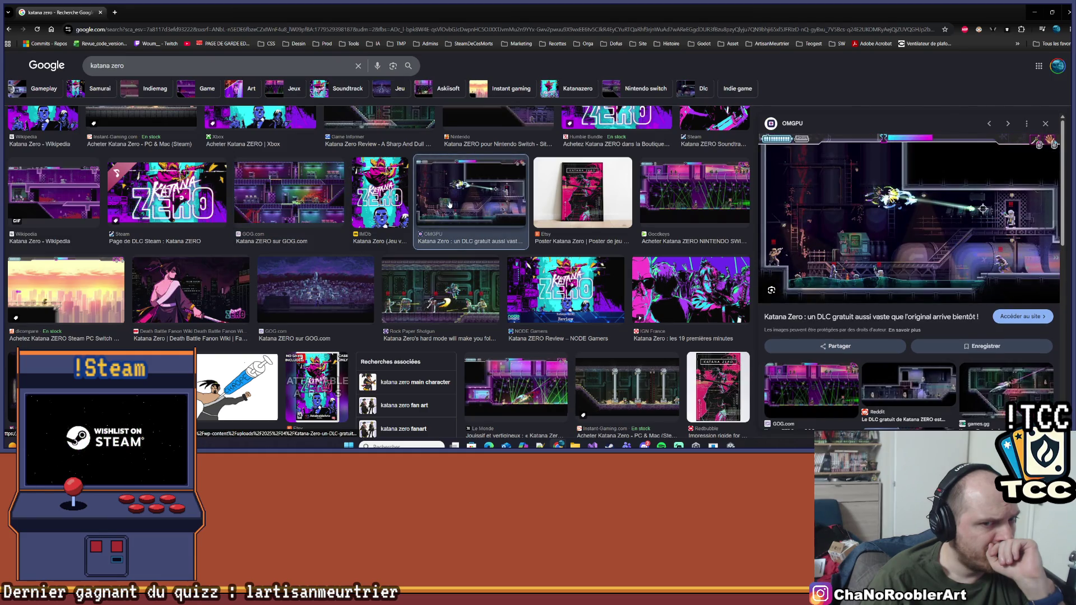
scroll(488, 230, "up", 2)
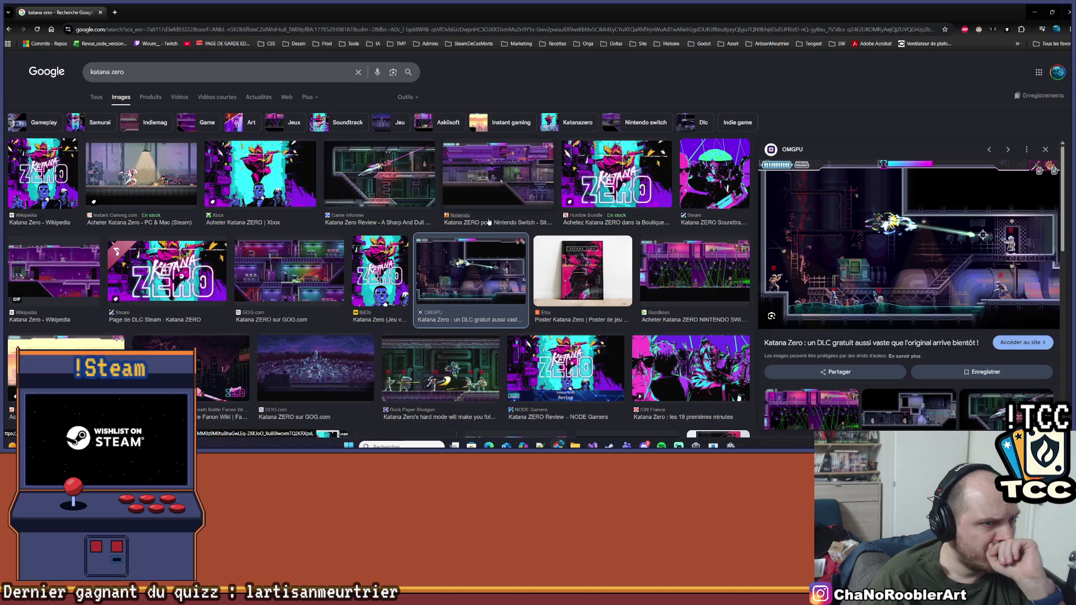
- Compare the Game Informer, Instant-Gaming, Wikipedia and GOG.com Katana Zero screenshots
left_click(401, 188)
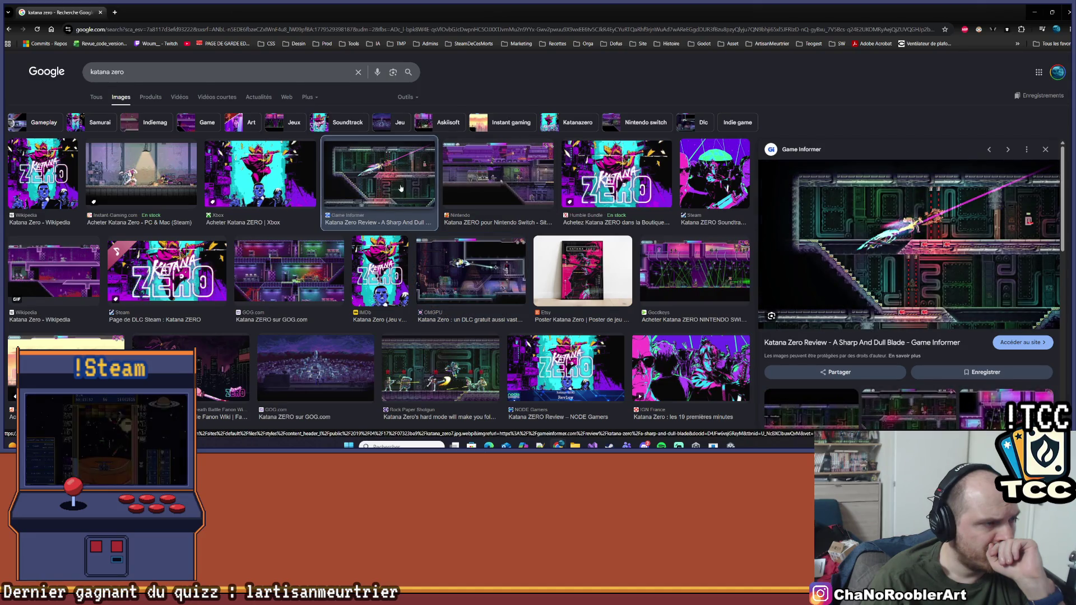
left_click(140, 179)
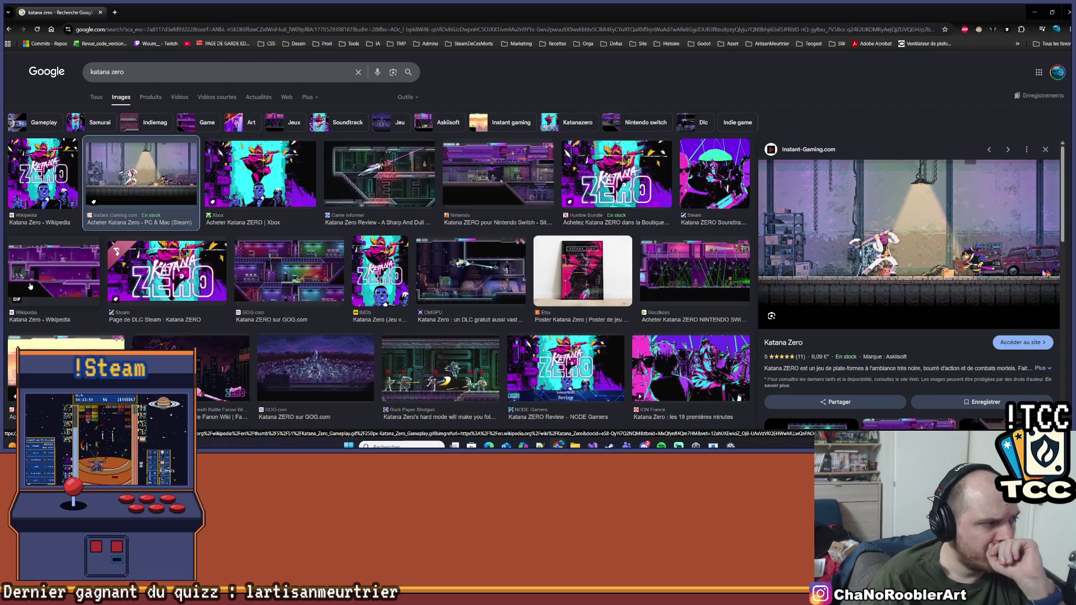
left_click(31, 287)
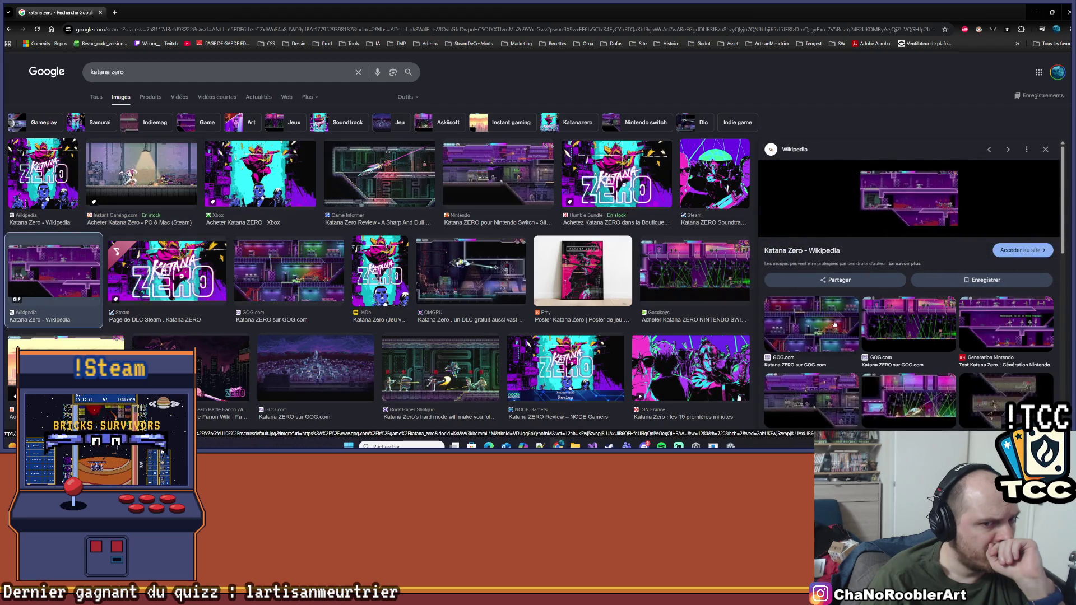
left_click(834, 324)
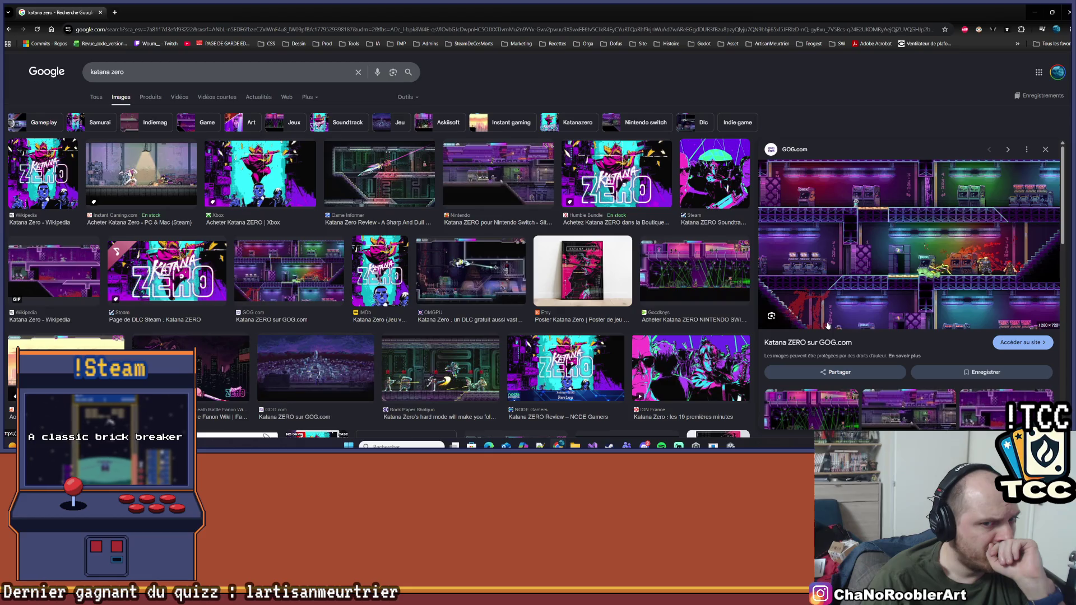
- View the Nintendo and Kelleher Bros. screenshots, then step through the previews to GameBlast
scroll(940, 257, "down", 3)
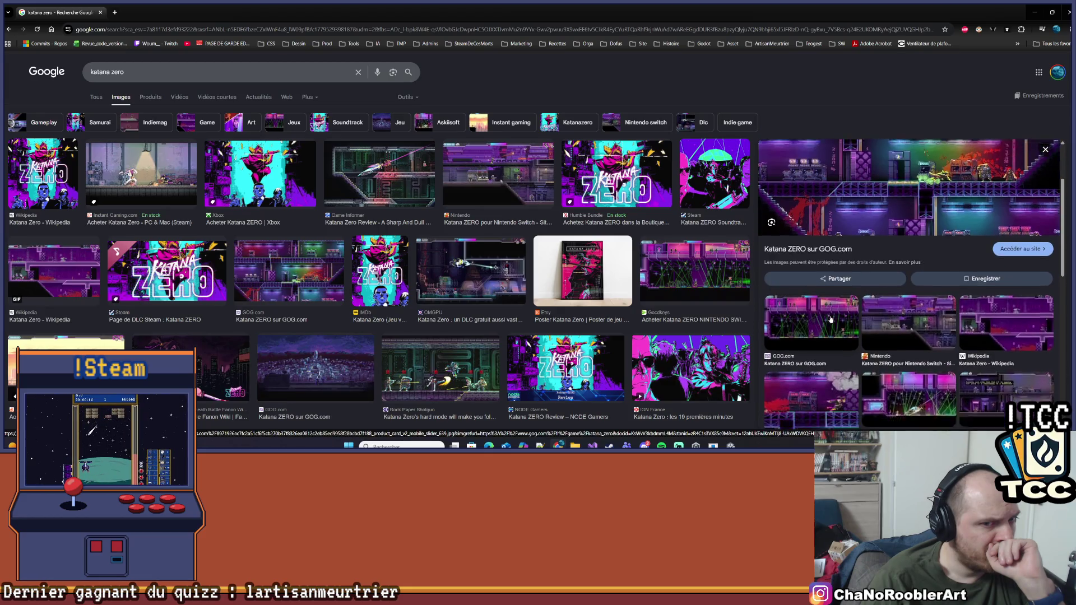
left_click(941, 257)
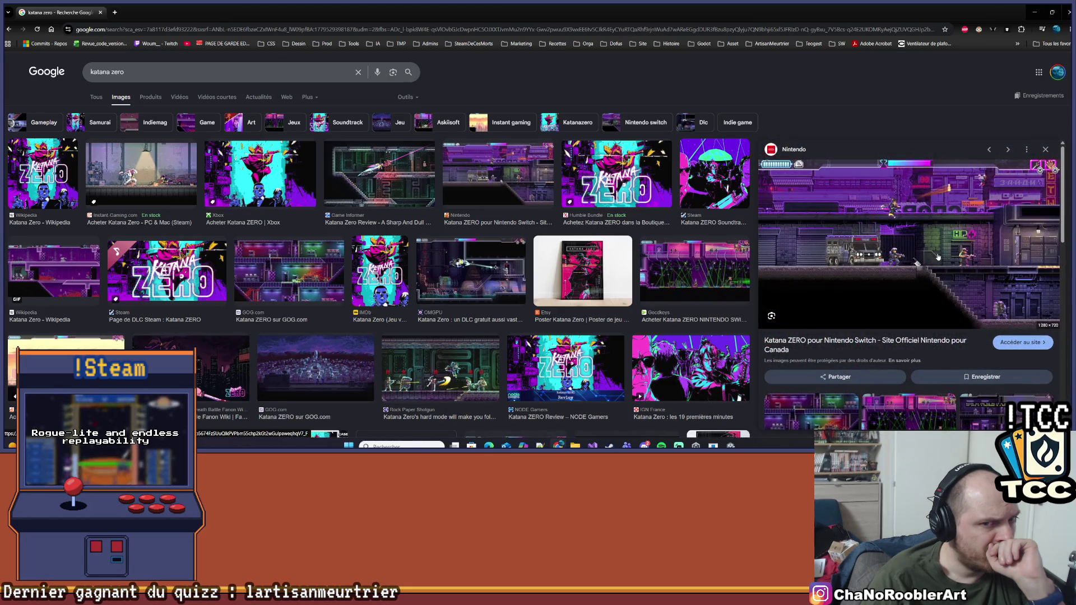
scroll(939, 257, "down", 2)
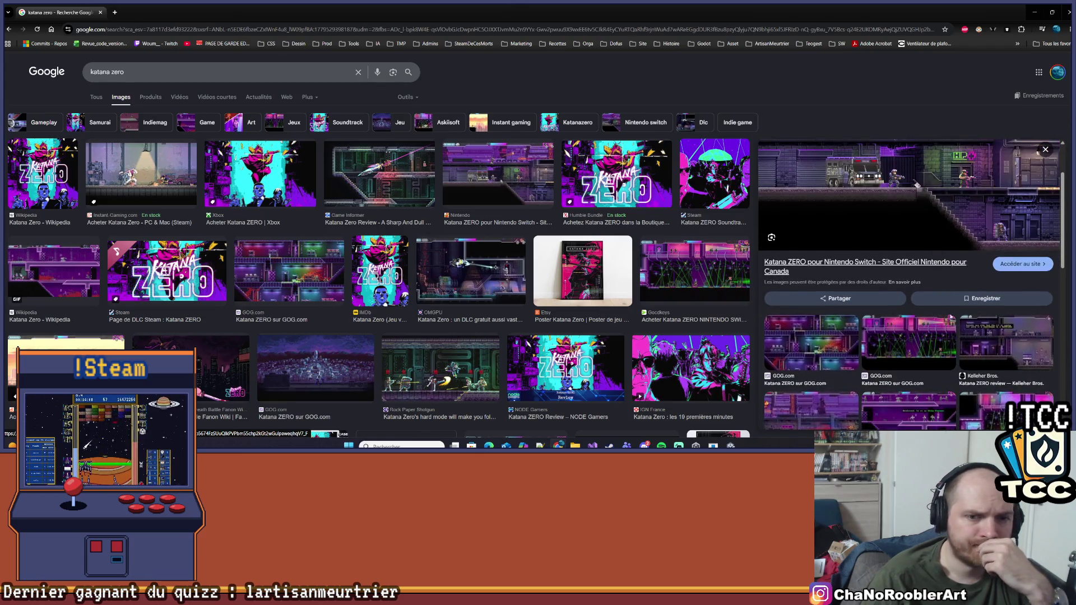
left_click(1001, 353)
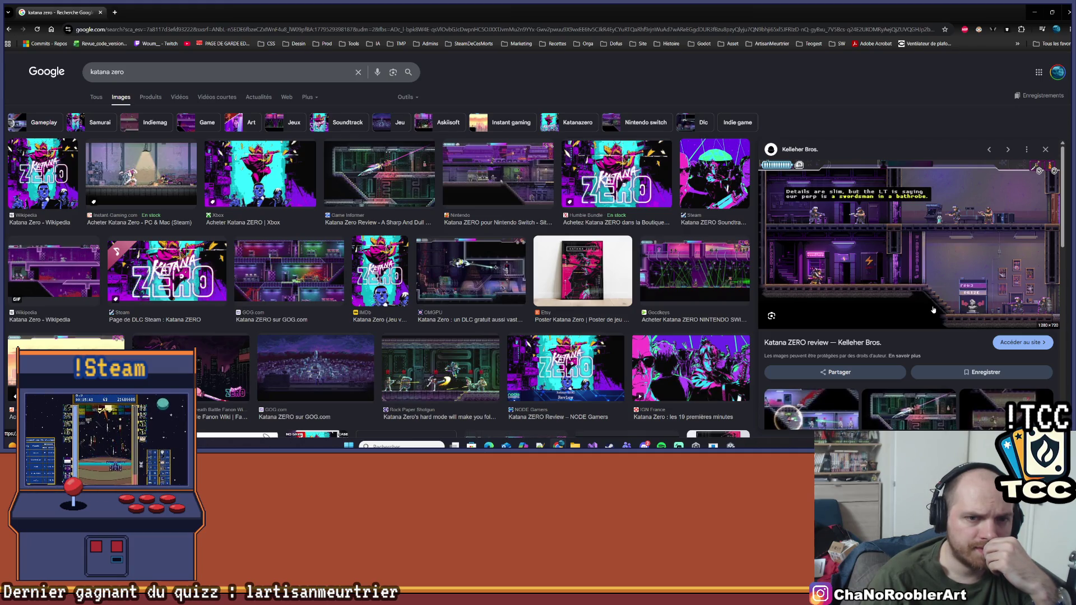
key("Right")
key("Right")
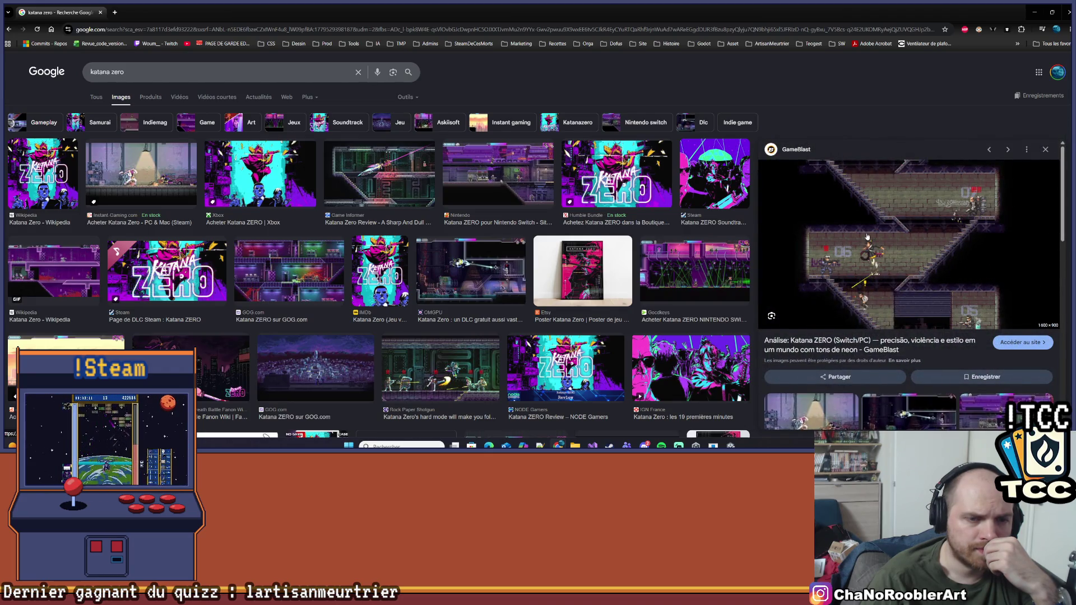
key("Right")
key("Left")
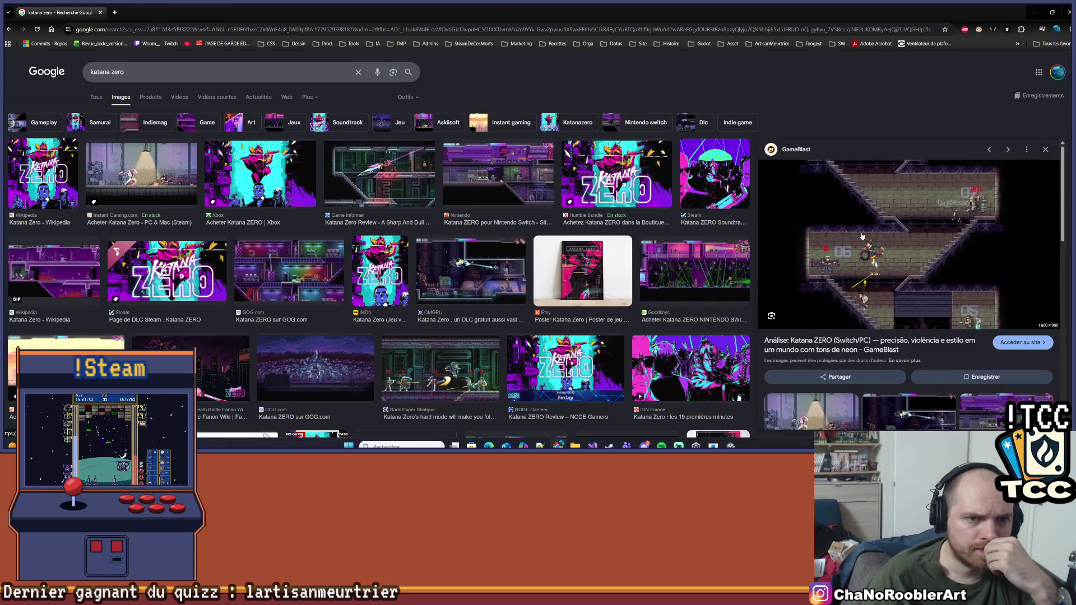
- View the Hardcore Gamer and Reddit DLC level screenshots, then close the image search for Unity
scroll(862, 236, "down", 2)
scroll(860, 236, "down", 2)
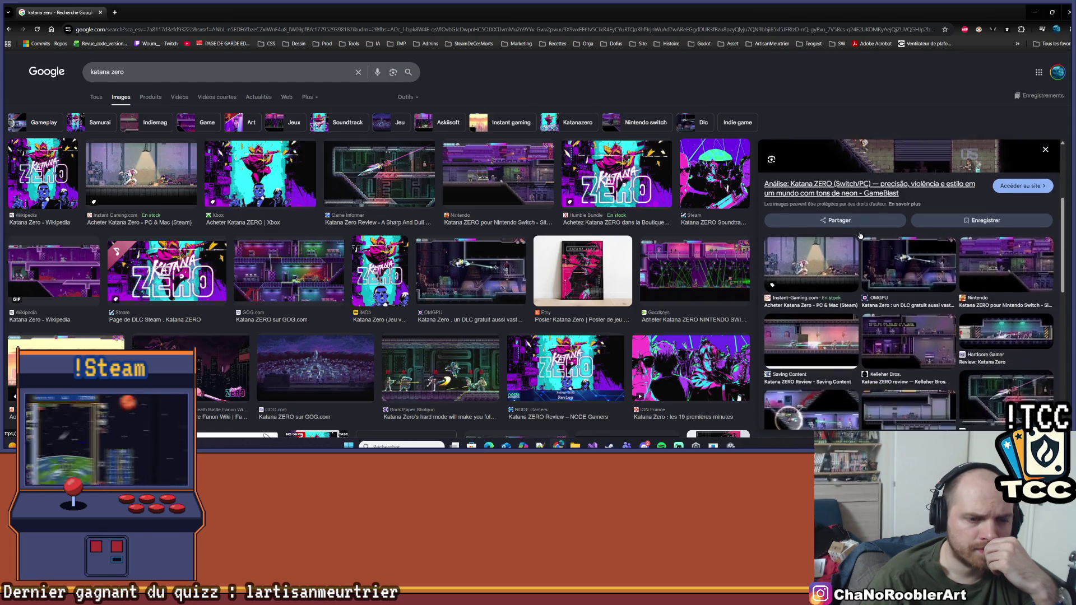
scroll(859, 235, "up", 5)
scroll(859, 235, "up", 1)
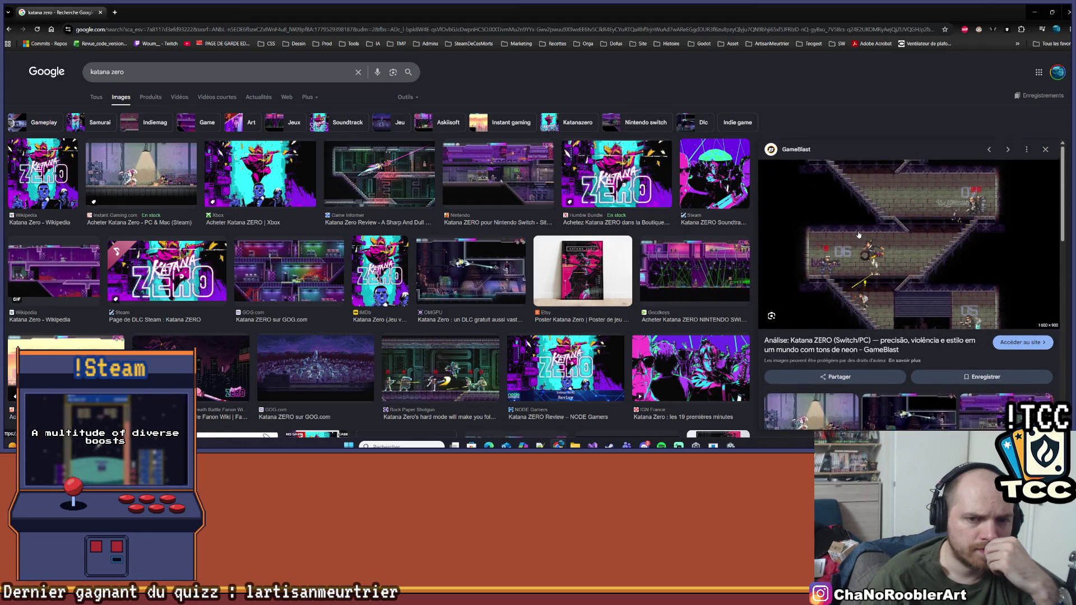
scroll(859, 235, "down", 2)
scroll(859, 234, "down", 1)
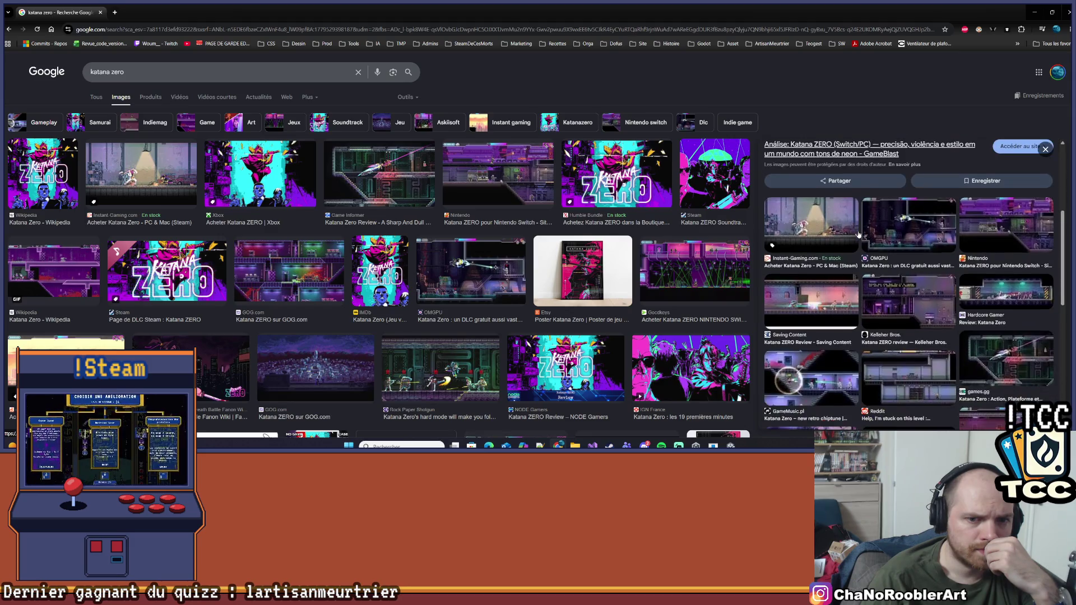
left_click(983, 289)
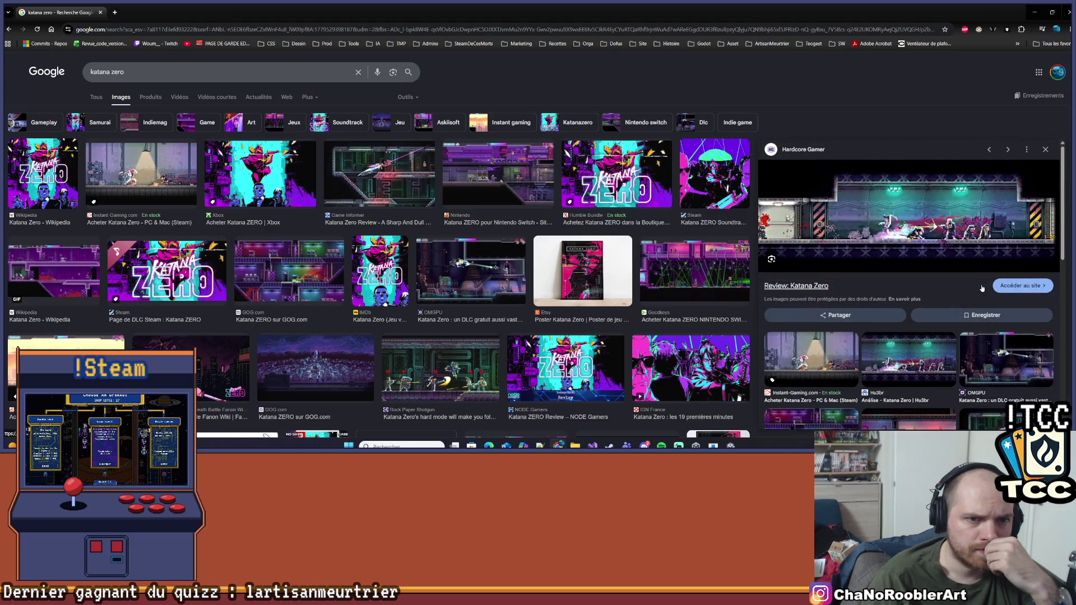
scroll(873, 257, "down", 1)
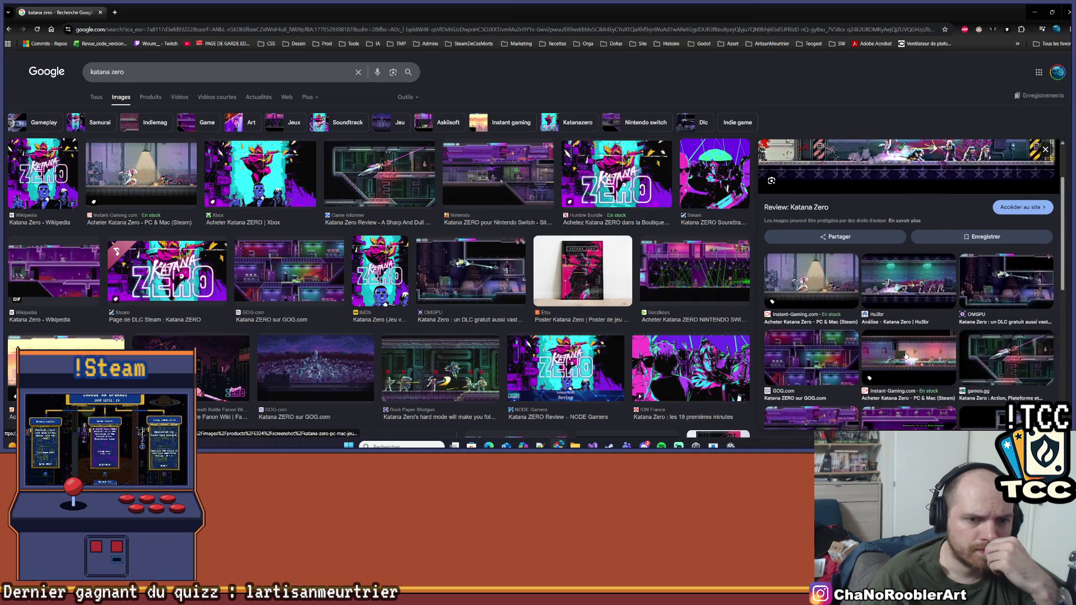
scroll(906, 355, "down", 2)
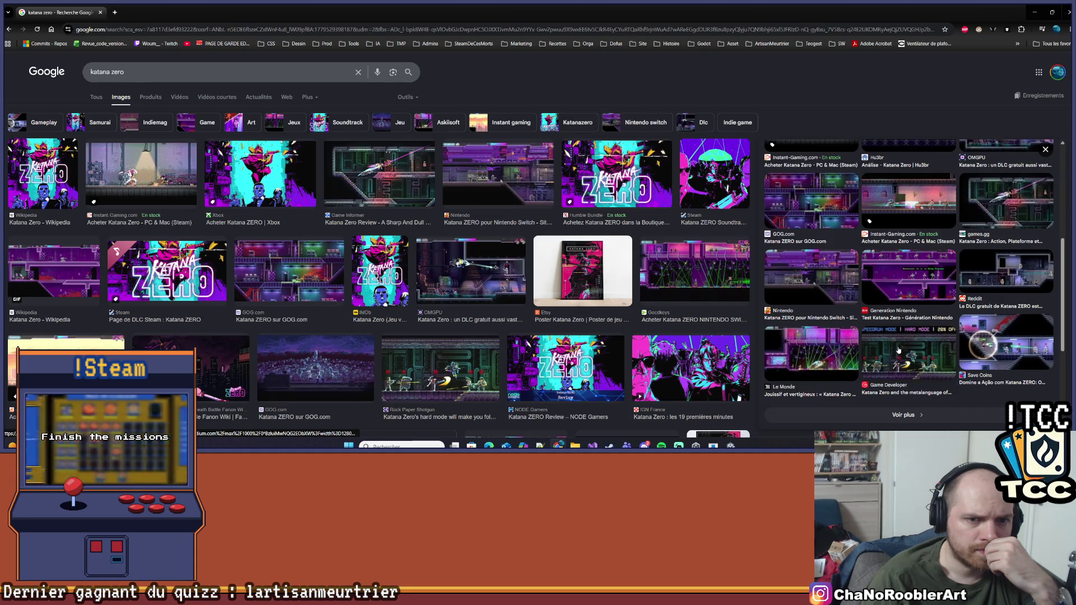
left_click(996, 275)
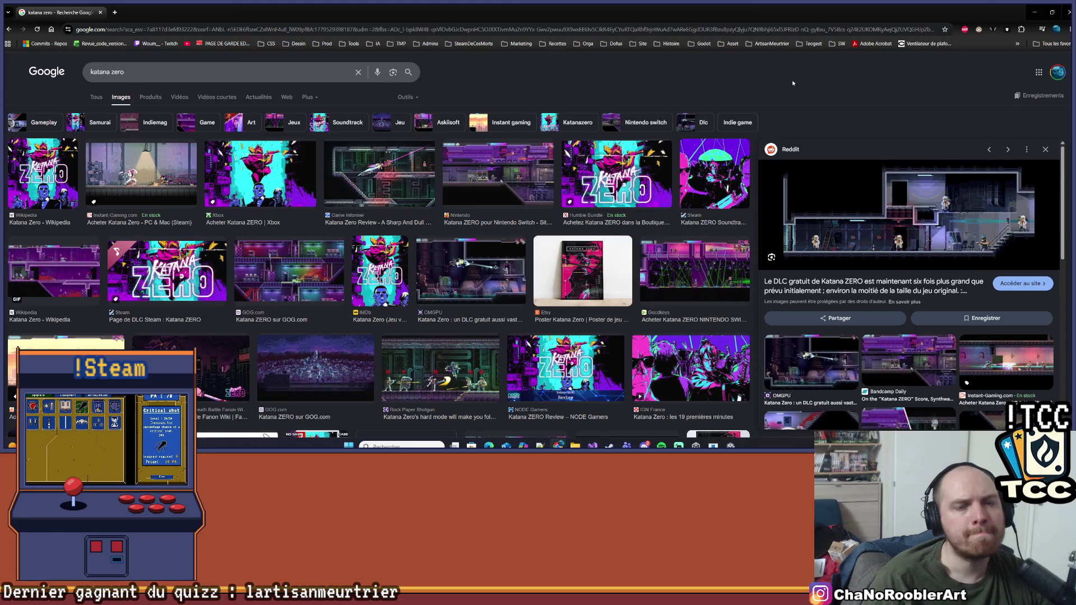
left_click(100, 12)
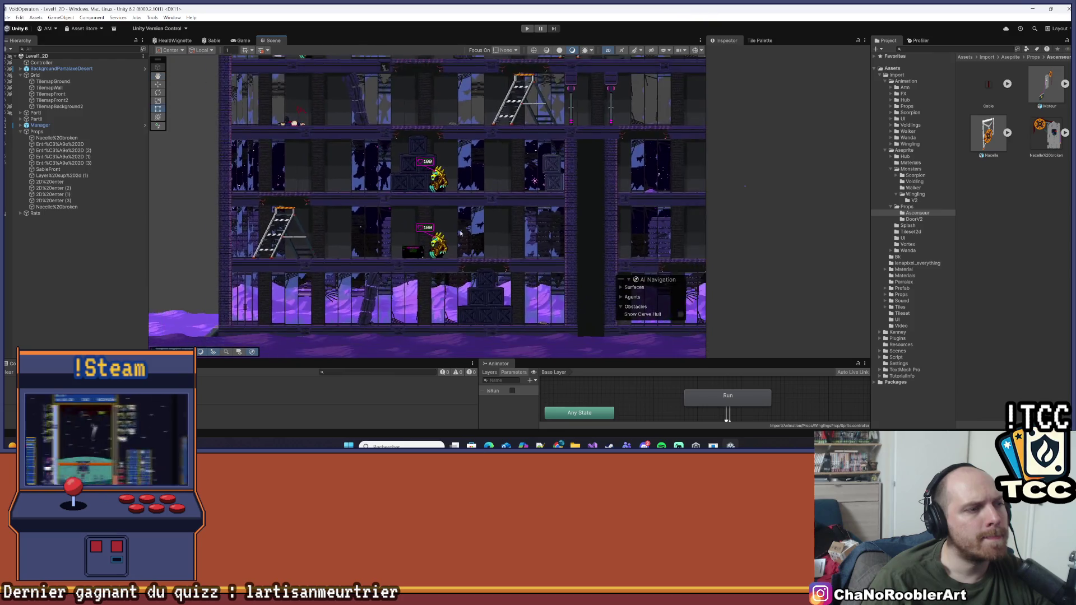
scroll(461, 234, "down", 2)
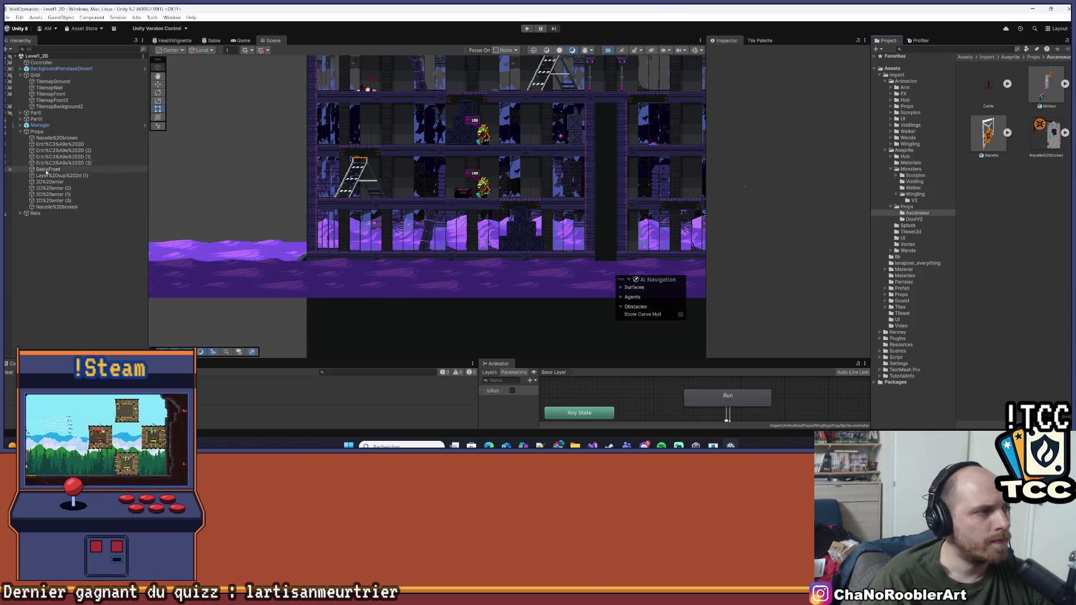
left_click(60, 145)
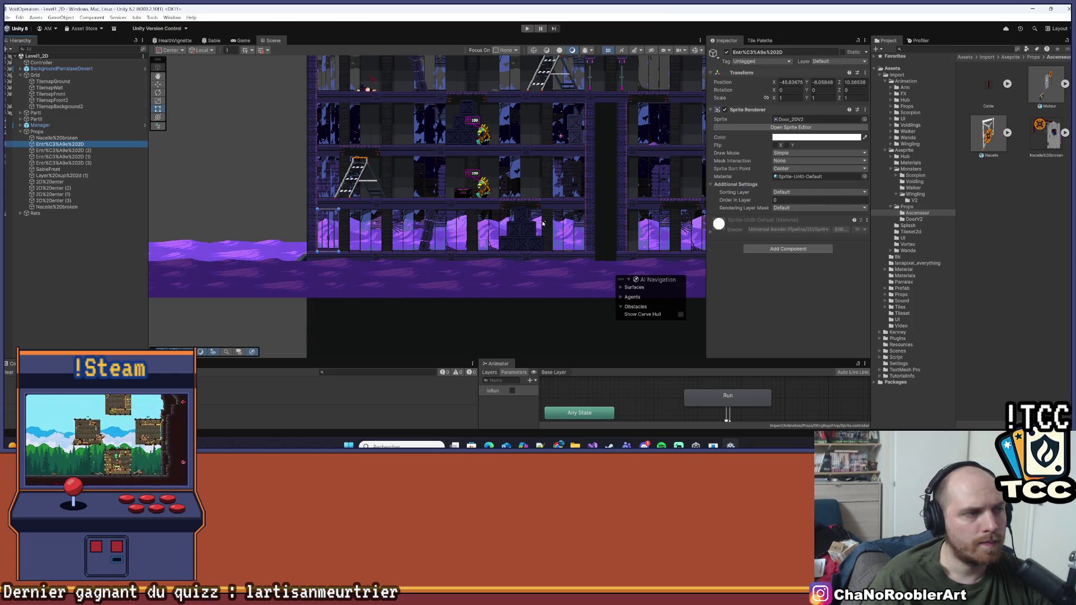
- Keep the door's old Door_2DV2 image and import Porte_2D.png from Téléchargements into the Tileset folder
scroll(285, 236, "up", 2)
left_click(804, 119)
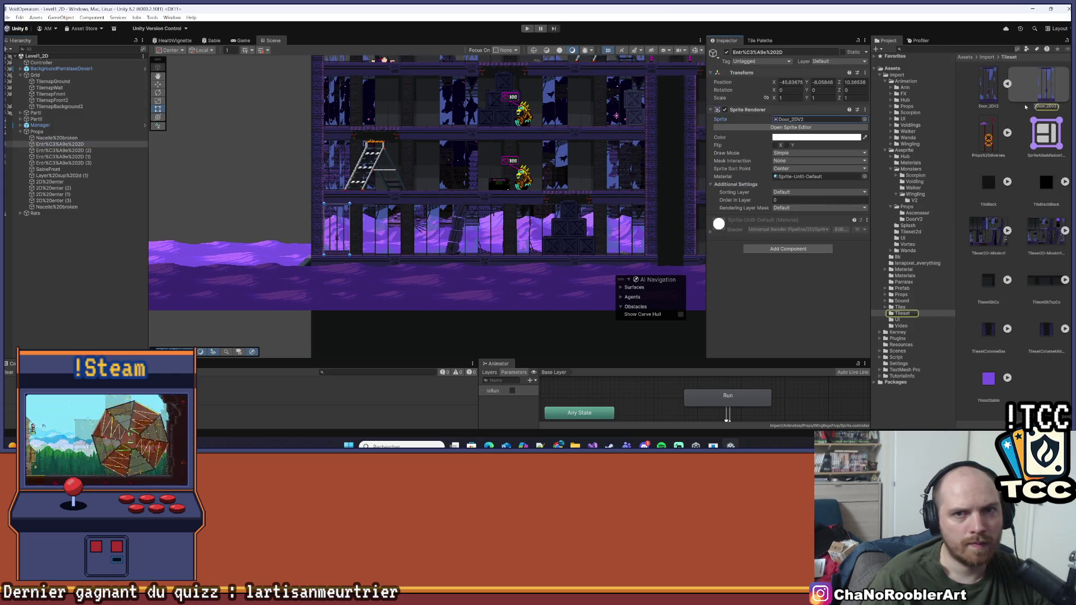
left_click(990, 89)
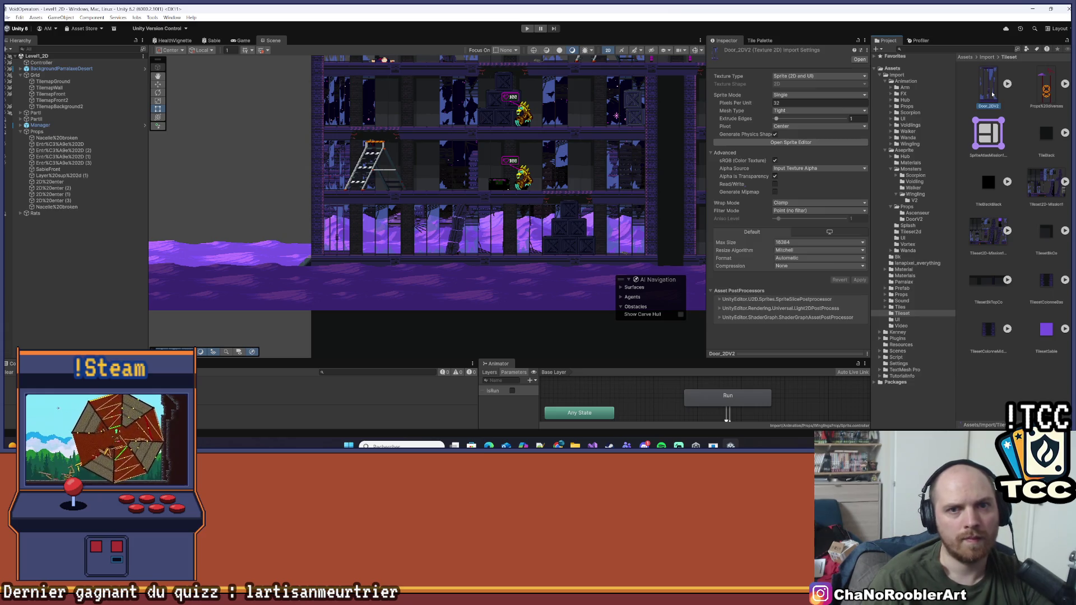
key("Delete")
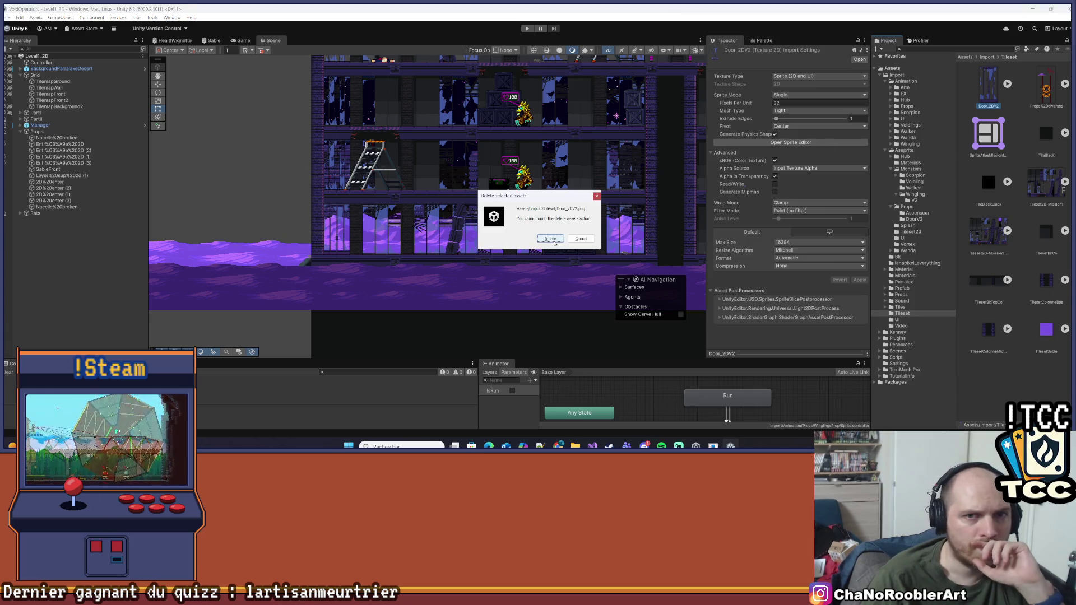
left_click(598, 196)
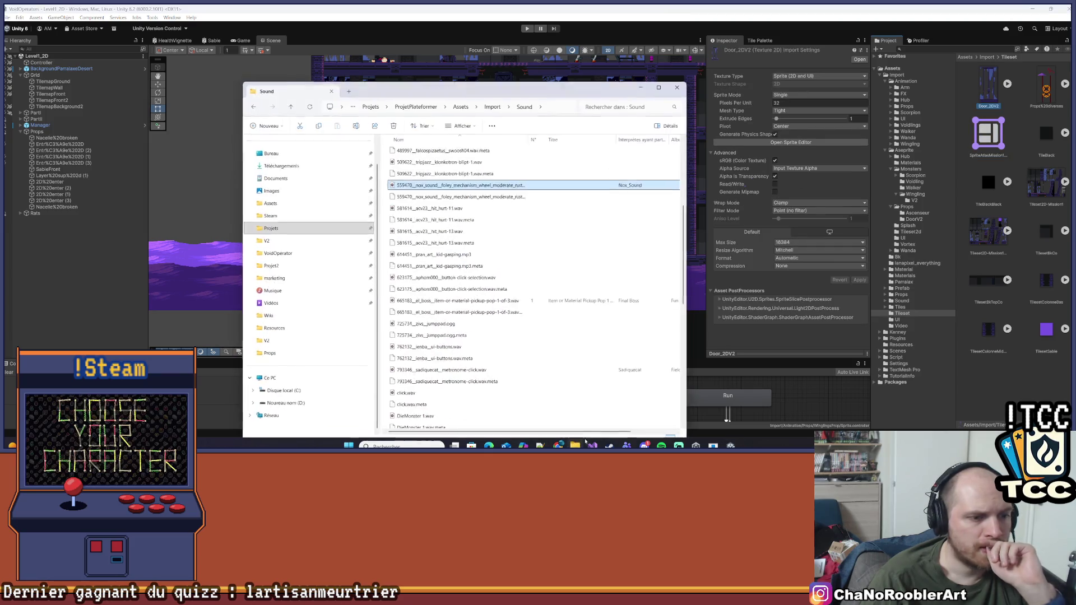
left_click(283, 192)
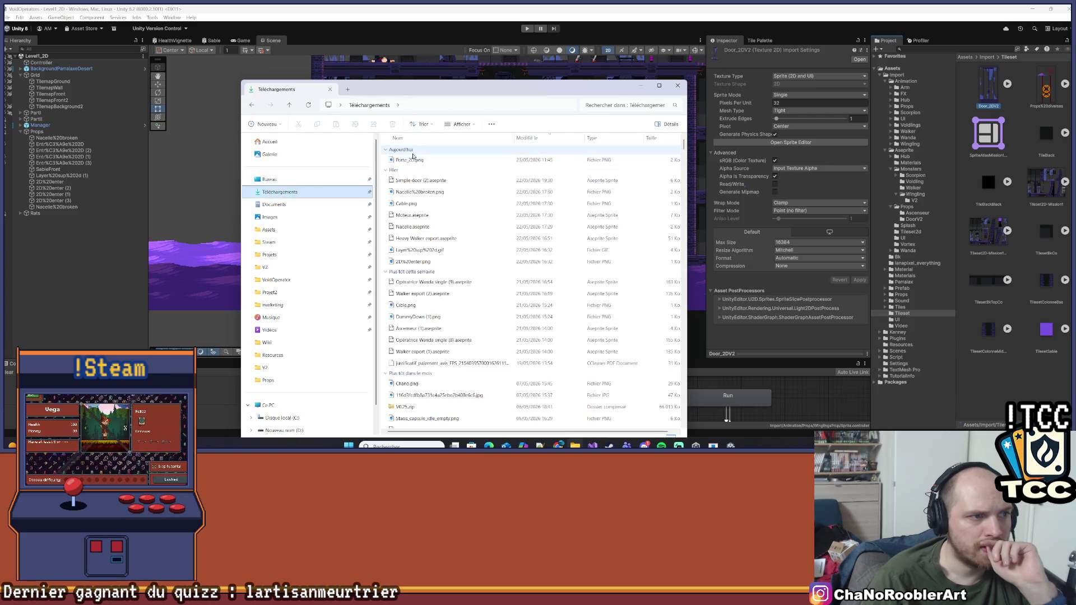
left_click_drag(409, 160, 1026, 384)
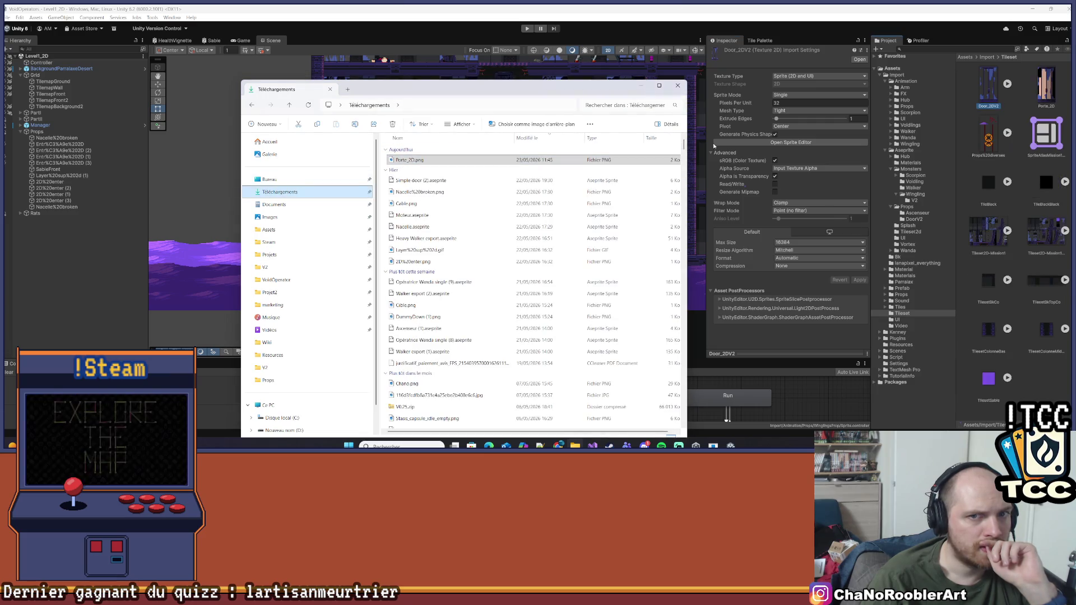
- Give Porte_2D Sprite (2D and UI) type, Single mode, 32 pixels per unit, no compression, 16384 max size, and apply
left_click(788, 76)
left_click(794, 102)
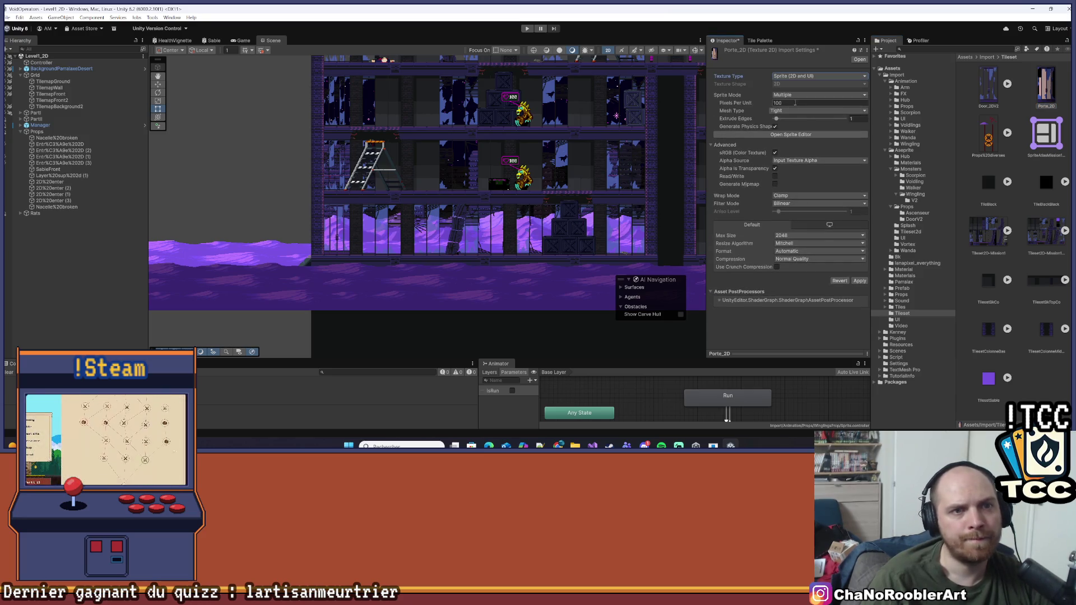
left_click(795, 95)
left_click(792, 106)
left_click(791, 103)
type("32")
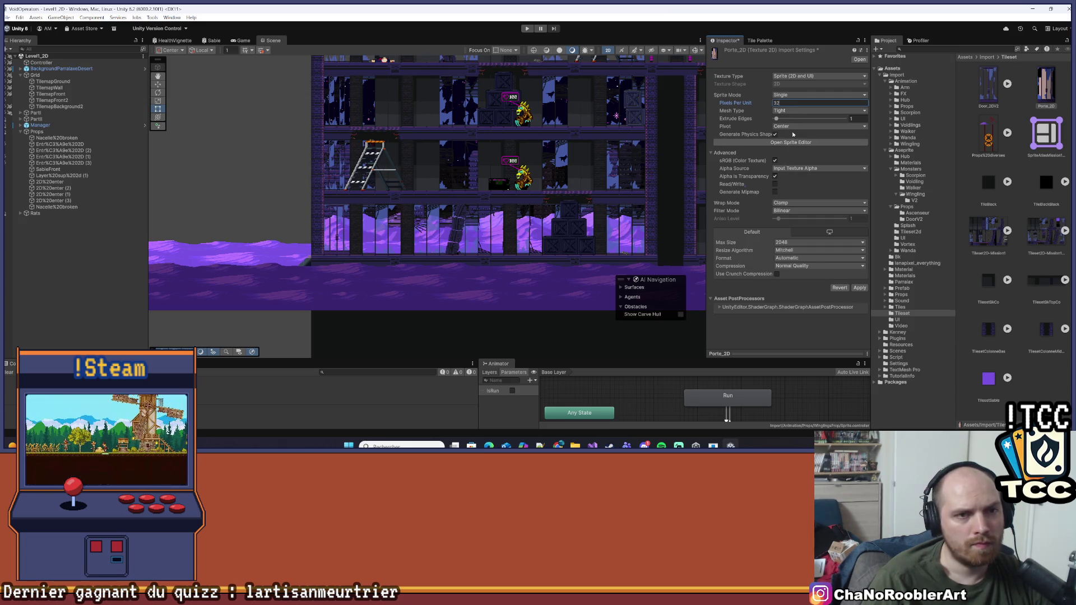
left_click(807, 266)
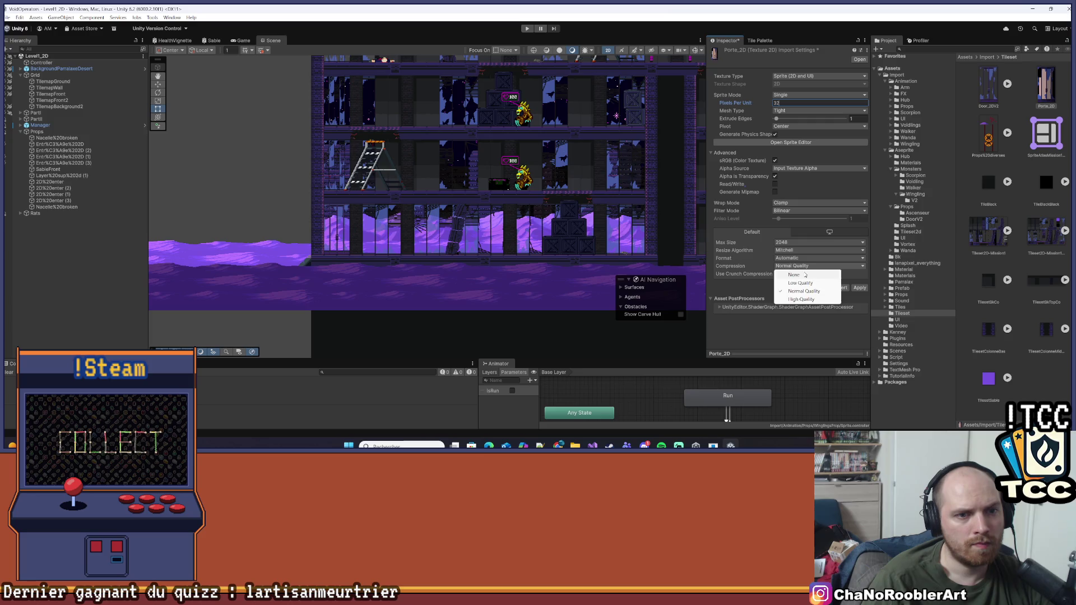
left_click(806, 275)
left_click(813, 242)
left_click(807, 325)
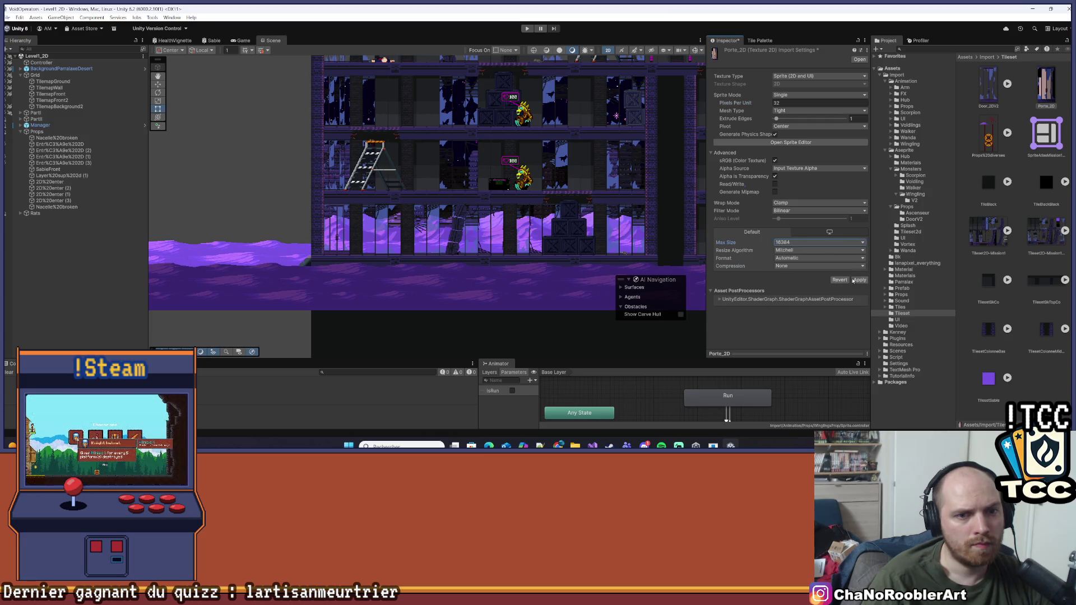
left_click(861, 280)
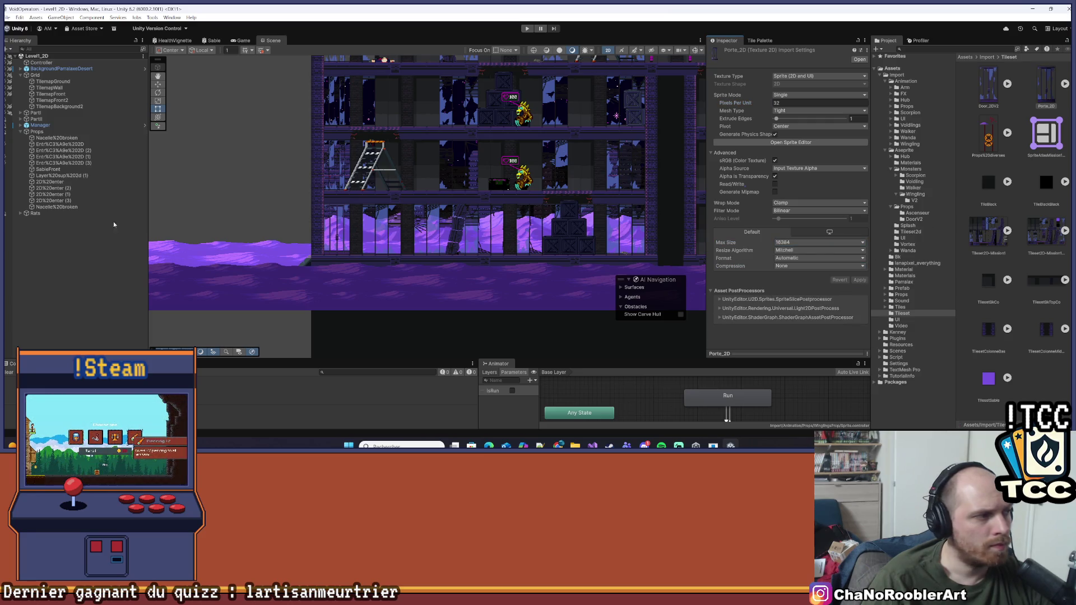
left_click(56, 144)
- Frame the Entrée 2D door and clear its current Door_2DV2 sprite
key("f")
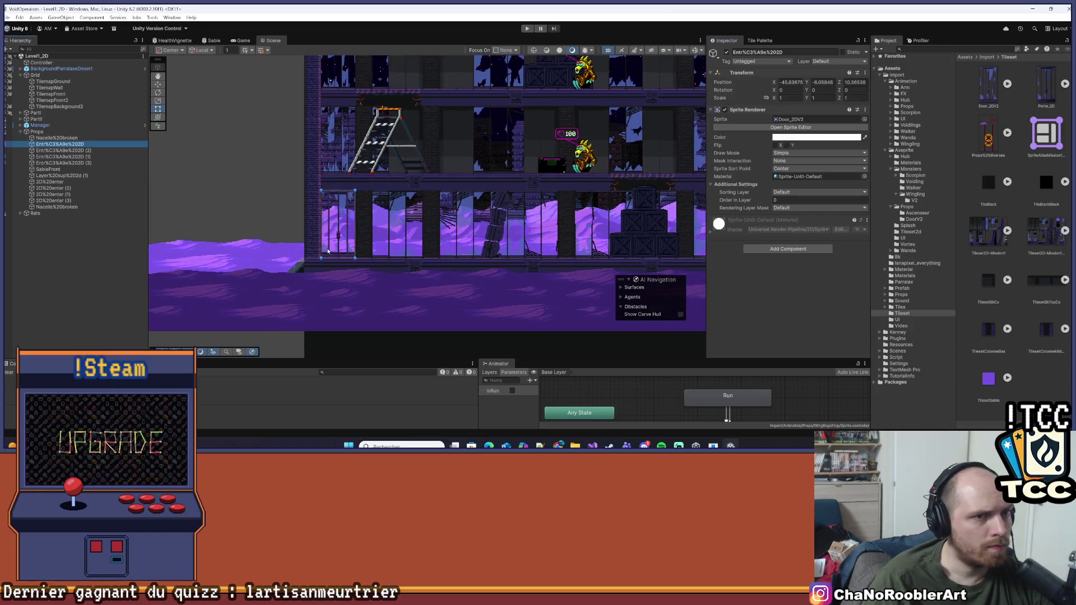
left_click(807, 120)
key("Delete")
left_click(168, 287)
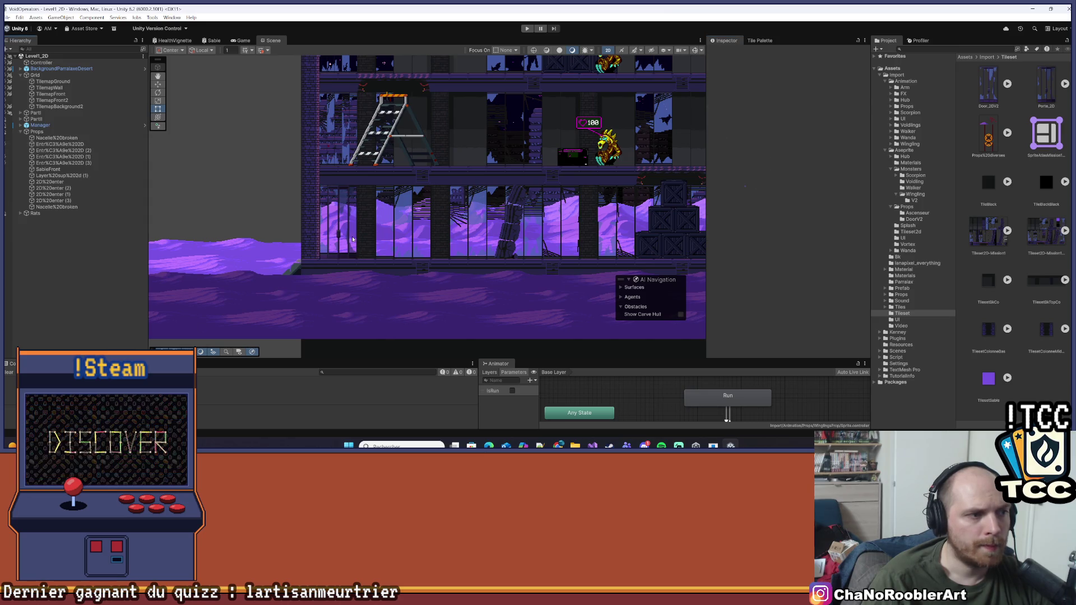
scroll(352, 239, "up", 2)
scroll(353, 239, "down", 2)
mouse_move(418, 192)
left_mouse_down()
mouse_move(275, 188)
mouse_move(316, 194)
left_mouse_up()
scroll(276, 188, "down", 2)
scroll(276, 188, "up", 2)
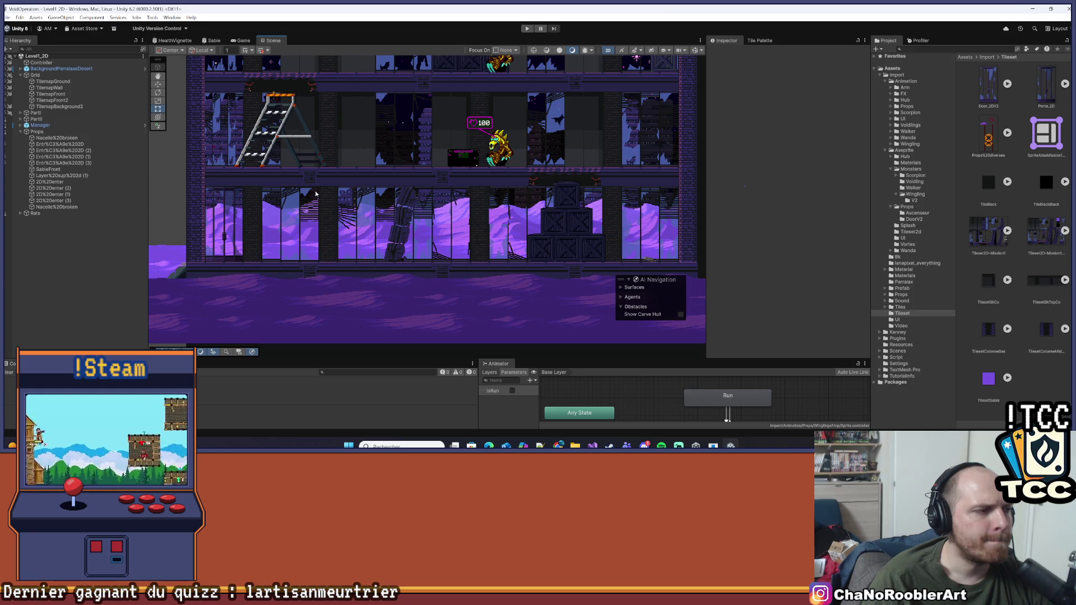
scroll(315, 194, "down", 1)
- Assign the Porte_2D sprite to the Entrée 2D door and check it in the level
left_click(314, 195)
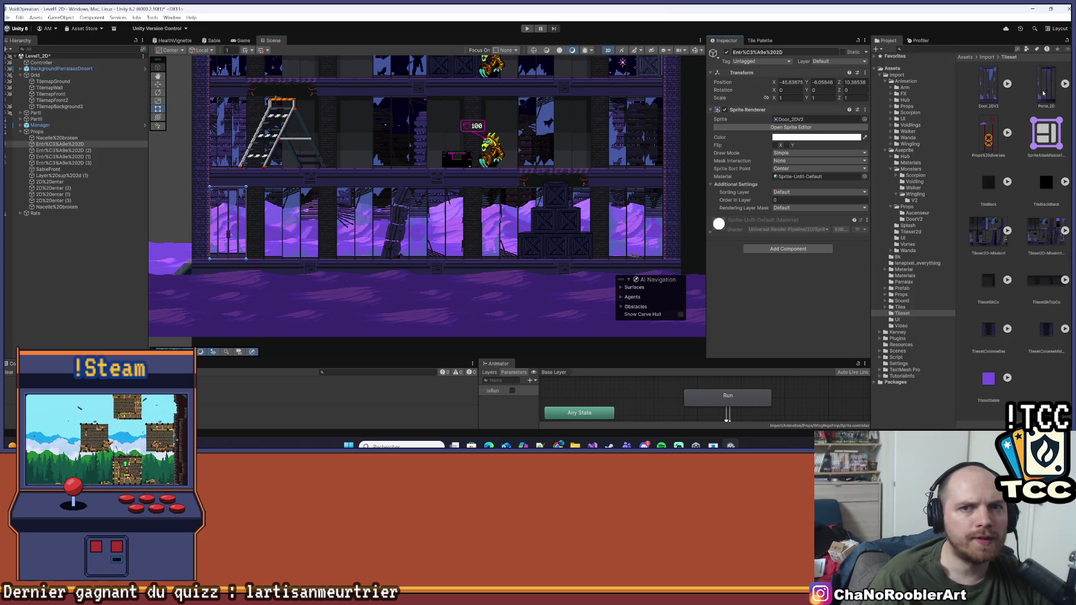
left_click_drag(803, 114, 800, 119)
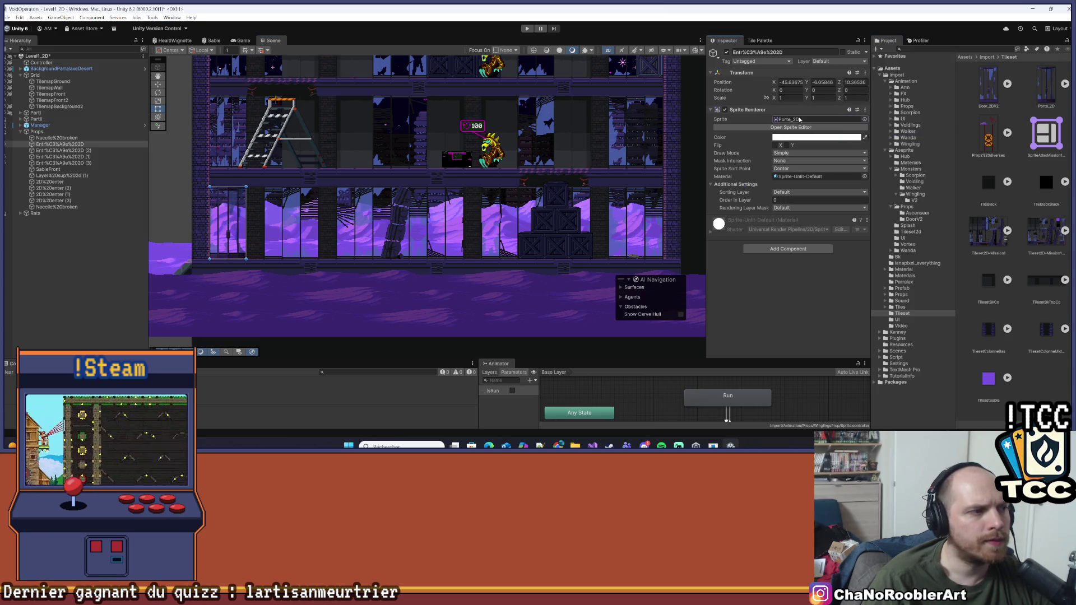
left_click(94, 297)
scroll(289, 238, "down", 2)
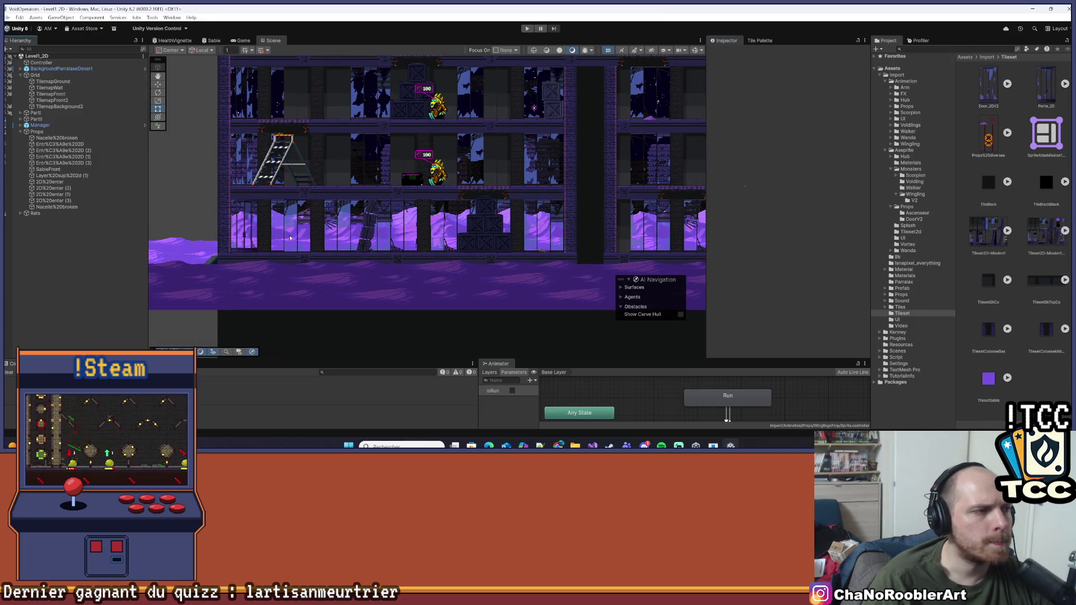
scroll(290, 239, "up", 2)
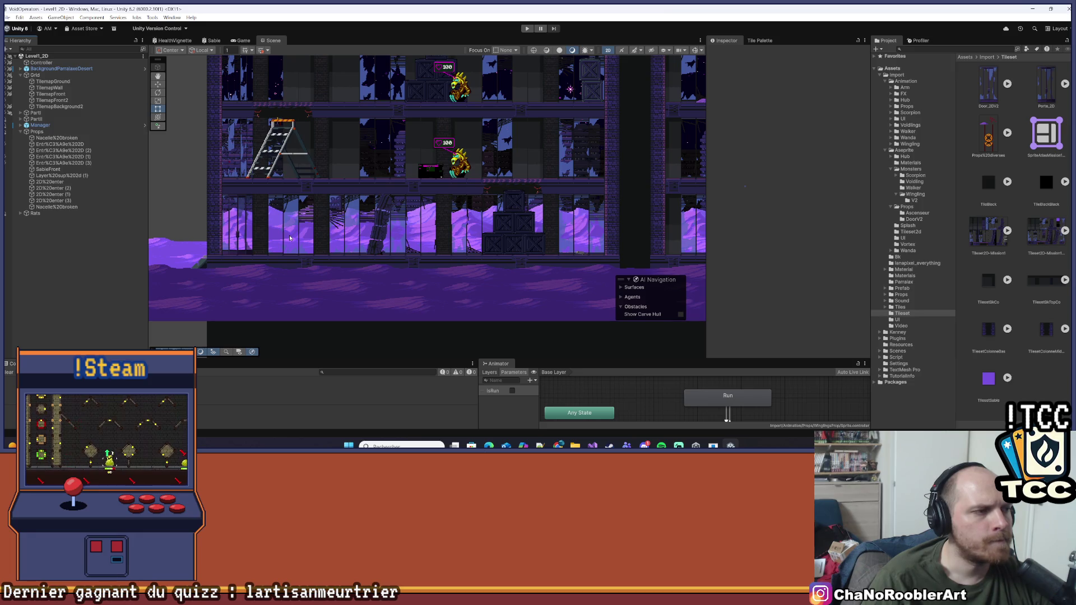
scroll(506, 176, "down", 2)
scroll(616, 168, "up", 2)
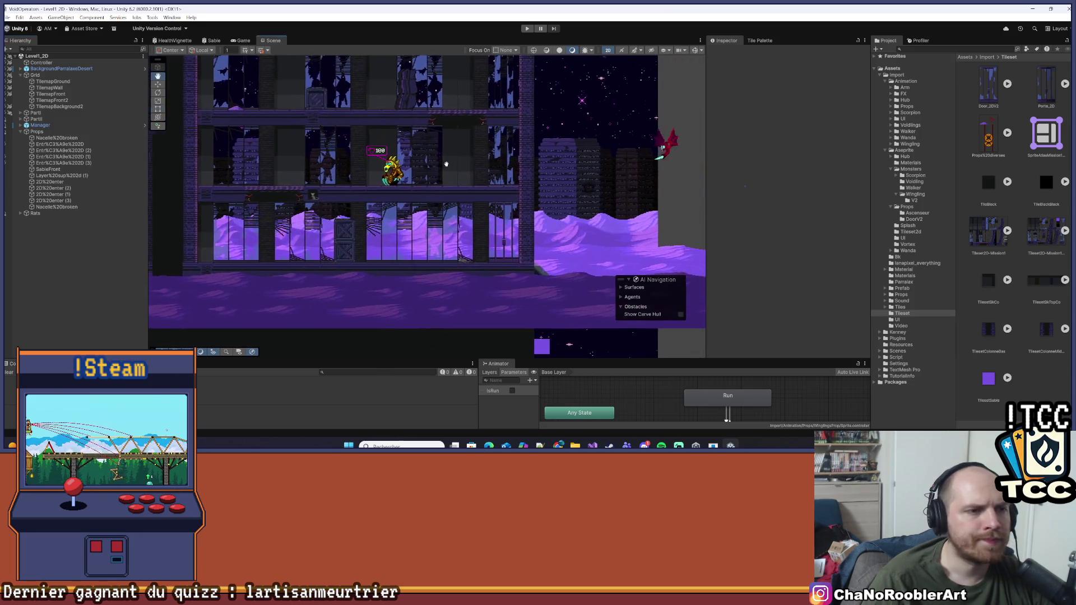
- Find the Entrée 2D (2) door in the Hierarchy and give it the Porte_2D sprite too
left_click(49, 151)
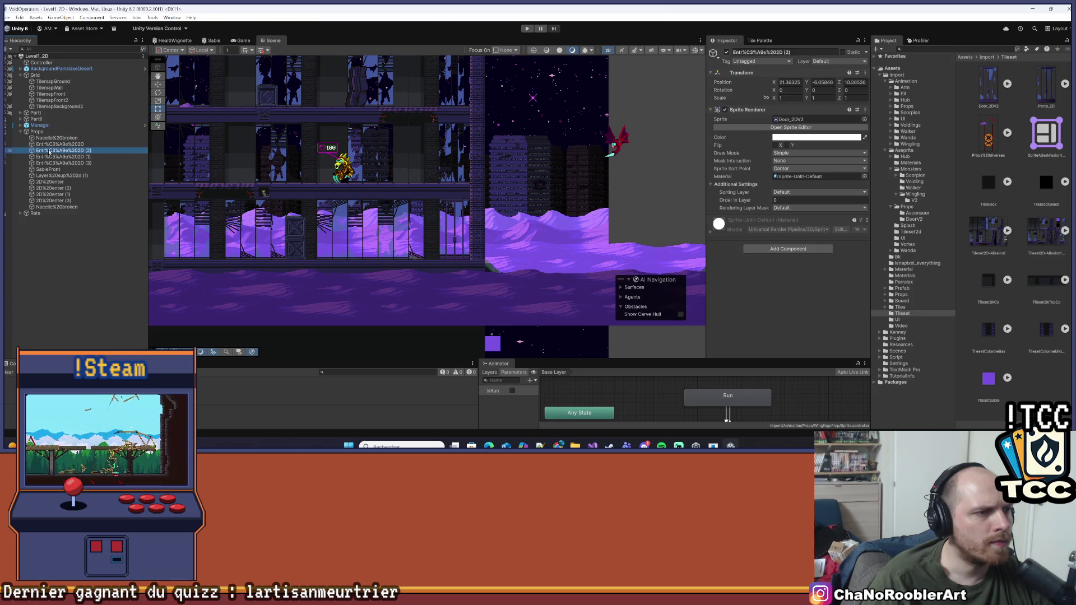
left_click(59, 144)
left_click(53, 182)
left_click(53, 188)
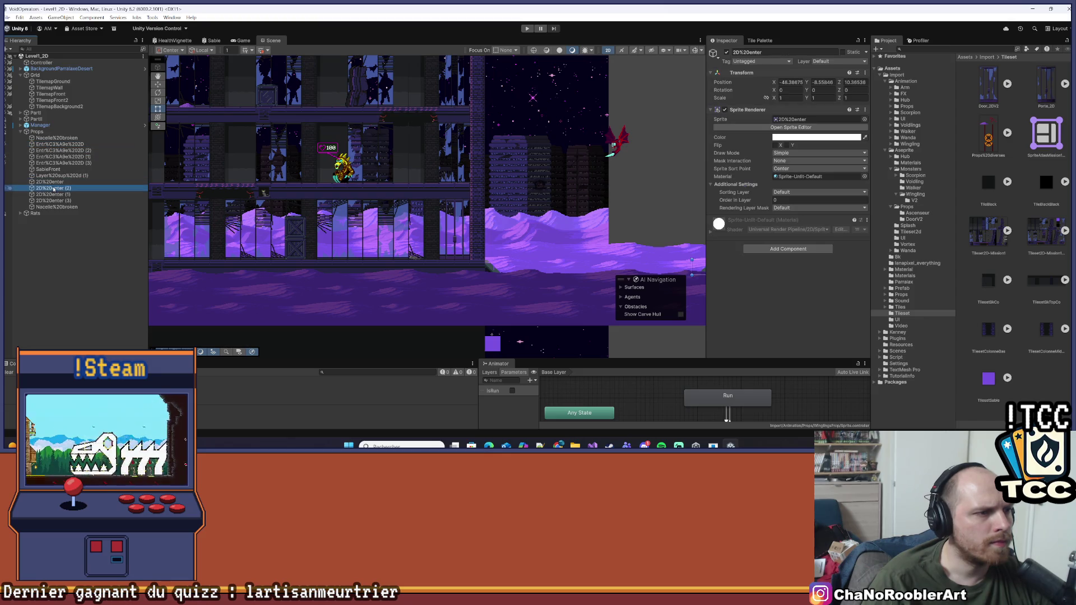
left_click(83, 146)
scroll(479, 244, "down", 5)
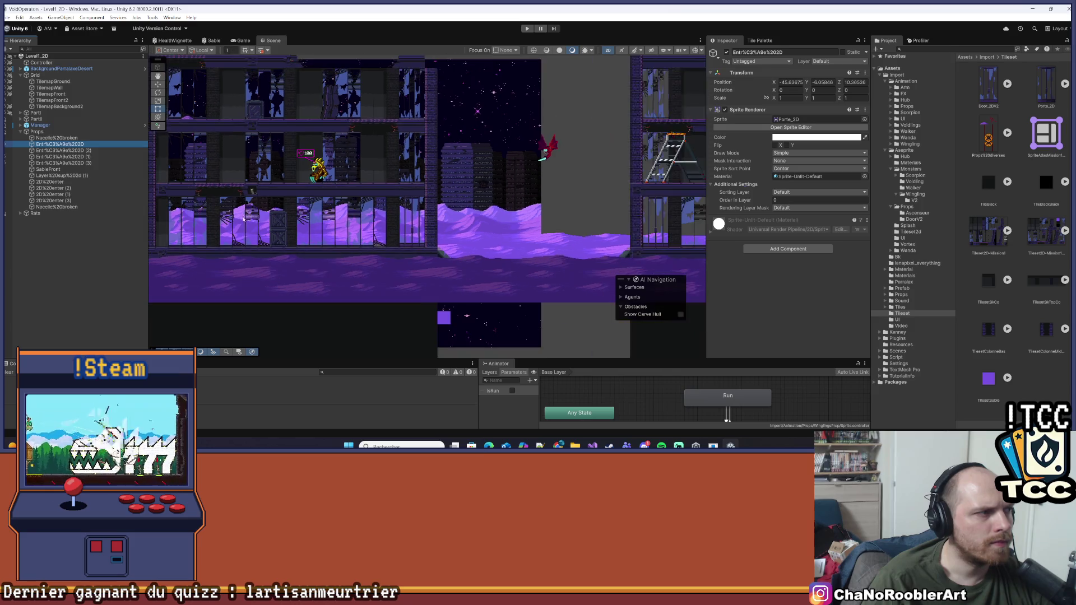
double_click(110, 151)
scroll(414, 221, "up", 2)
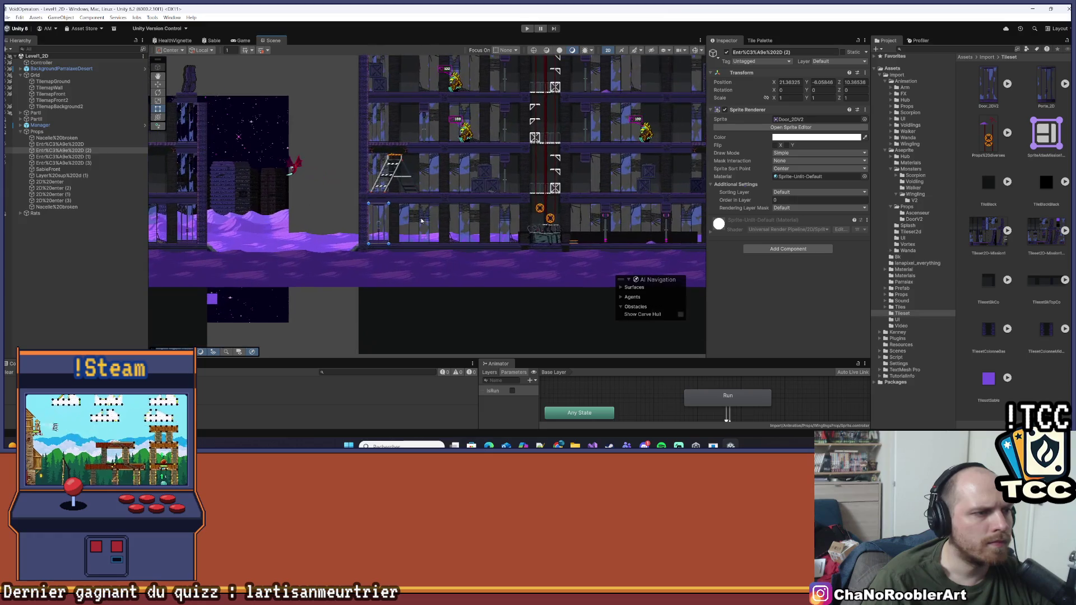
left_click(789, 119)
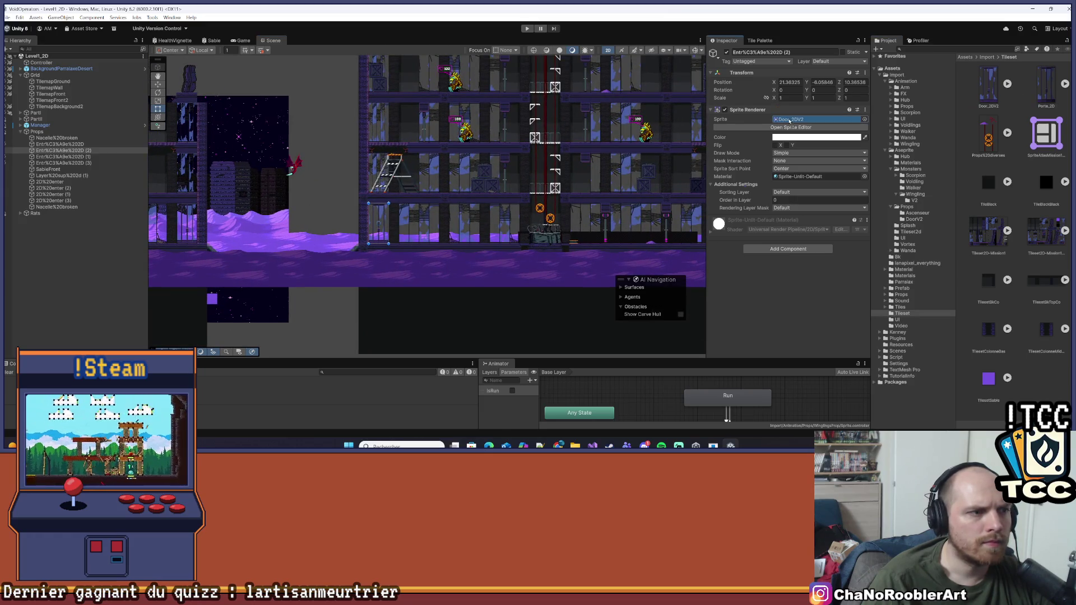
left_click_drag(790, 121, 790, 121)
left_click_drag(299, 239, 426, 226)
left_click(69, 158)
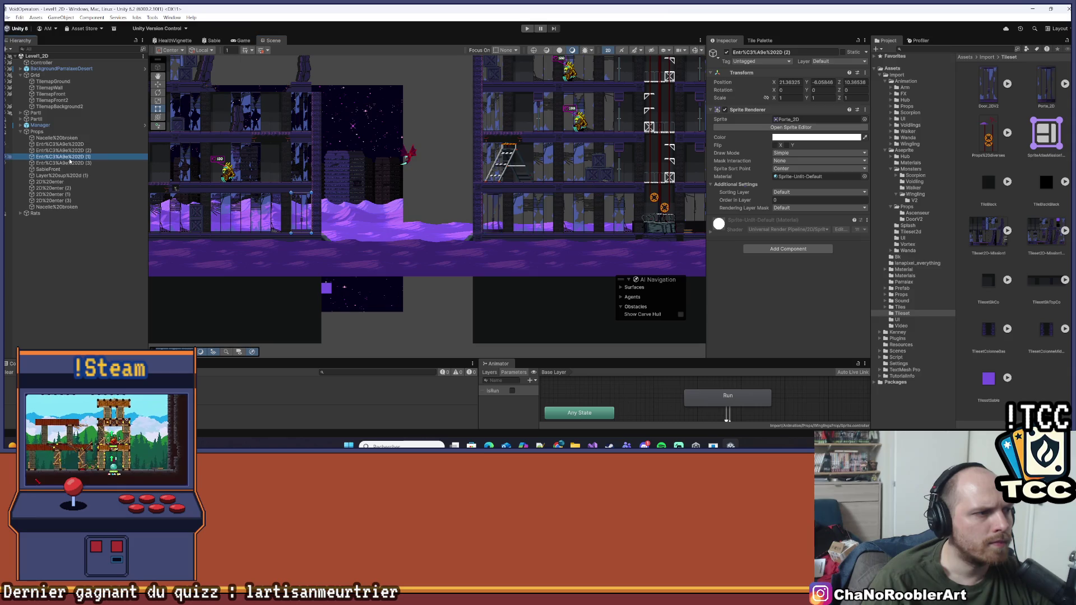